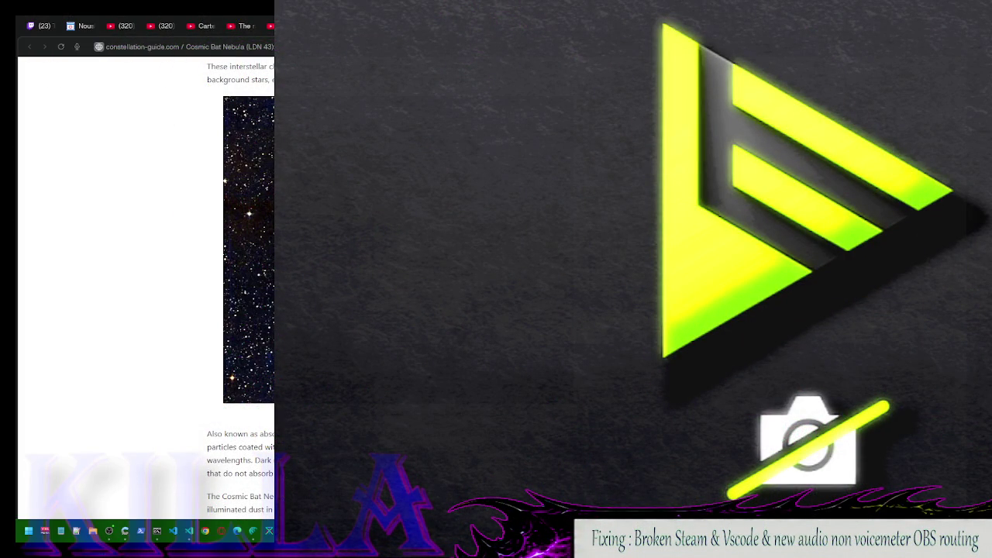
Show VS Code, read further down the Cosmic Bat Nebula article, then return VS Code over the browser
click(254, 531)
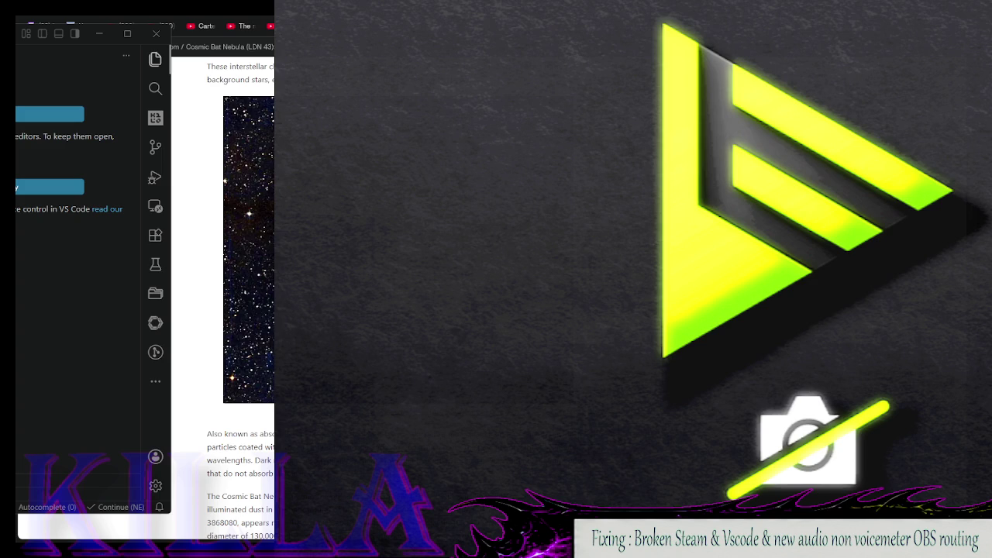
click(241, 233)
scroll(240, 233, down, 1)
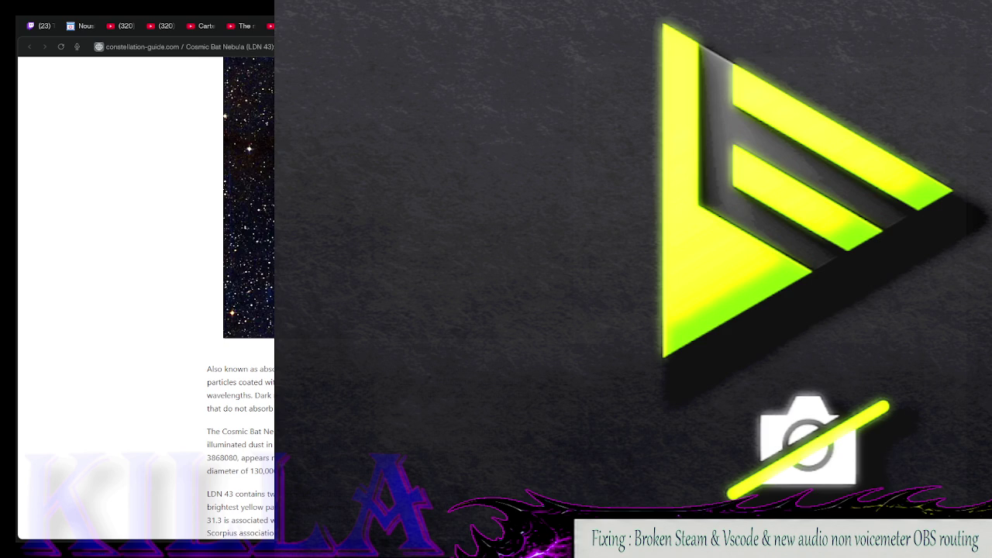
key(alt+Tab)
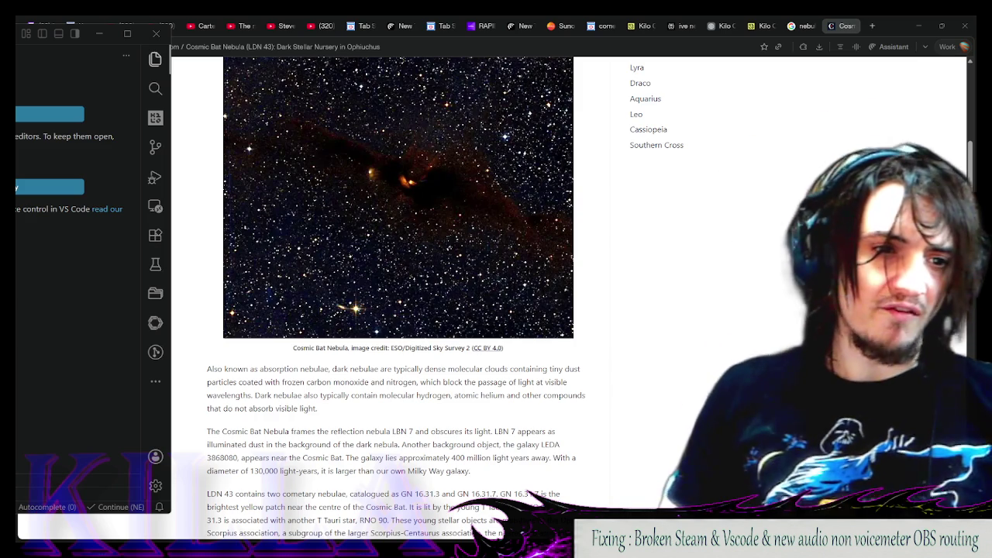
Dismiss VS Code, restore the browser down from full screen, minimize it, then bring it back
key(alt+Tab)
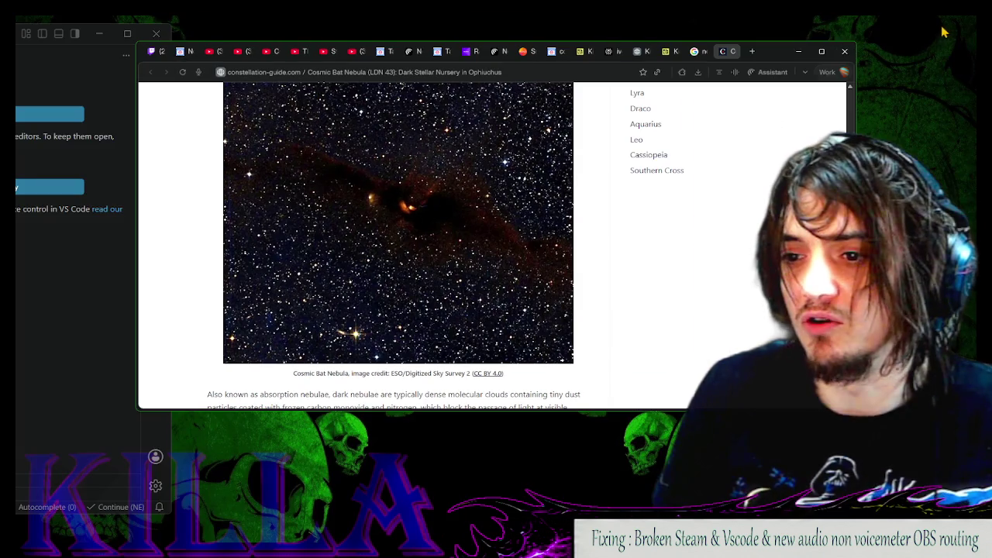
click(942, 26)
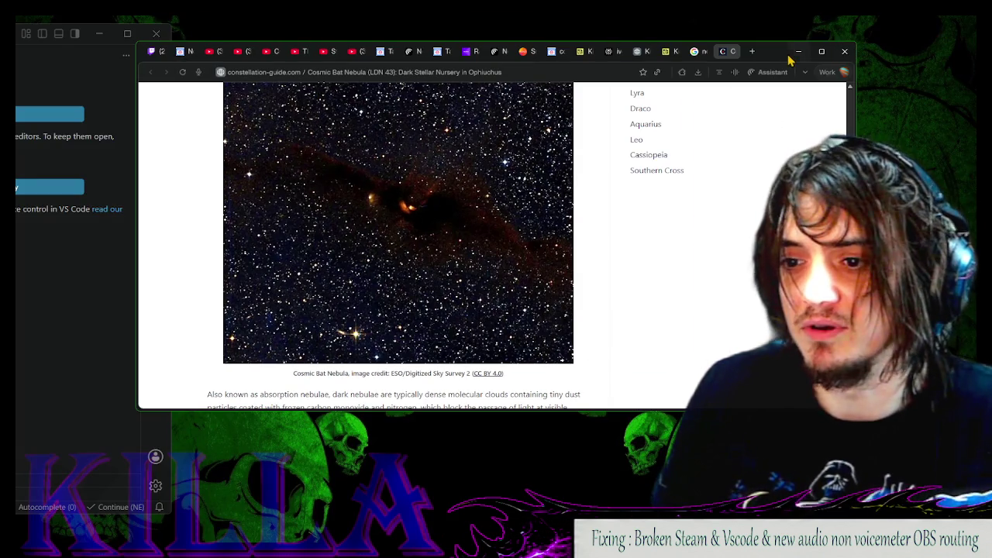
click(798, 51)
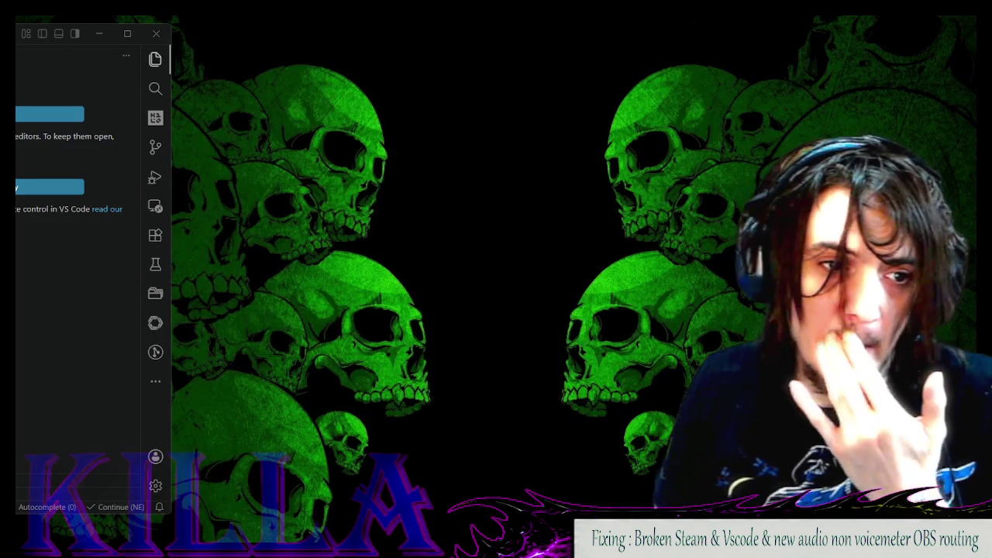
key(alt+Tab)
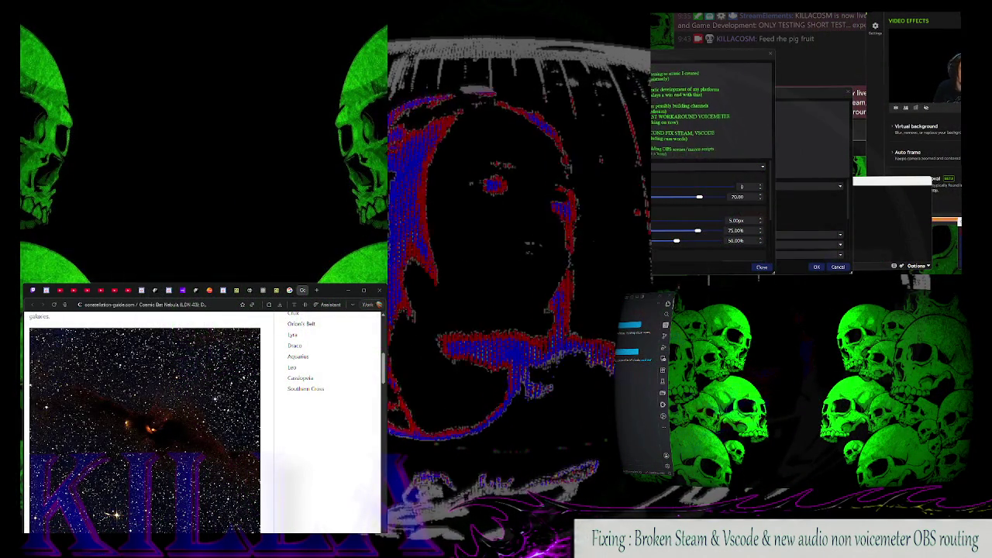
Close the OBS settings dialog with OK and switch the audio mixer panel to another layout
click(762, 266)
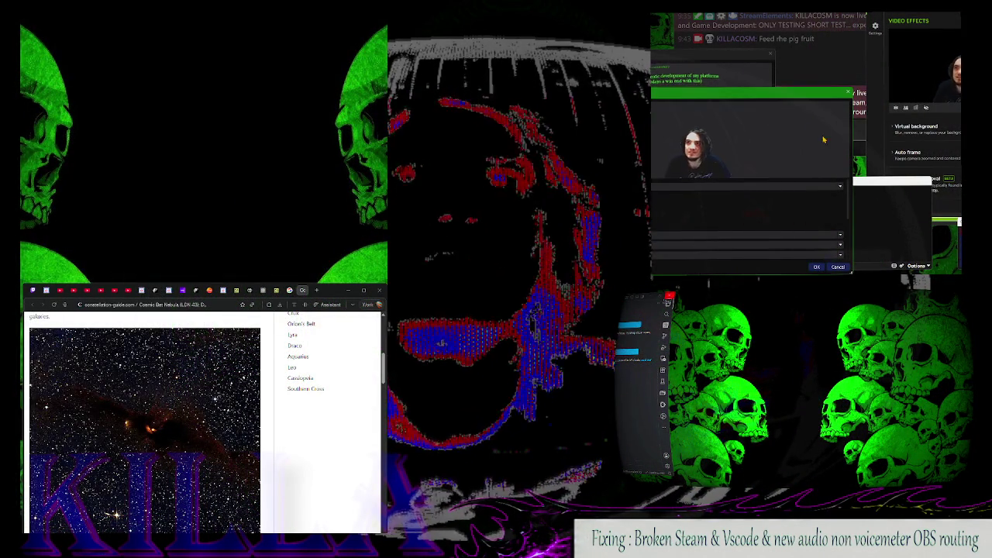
right_click(671, 173)
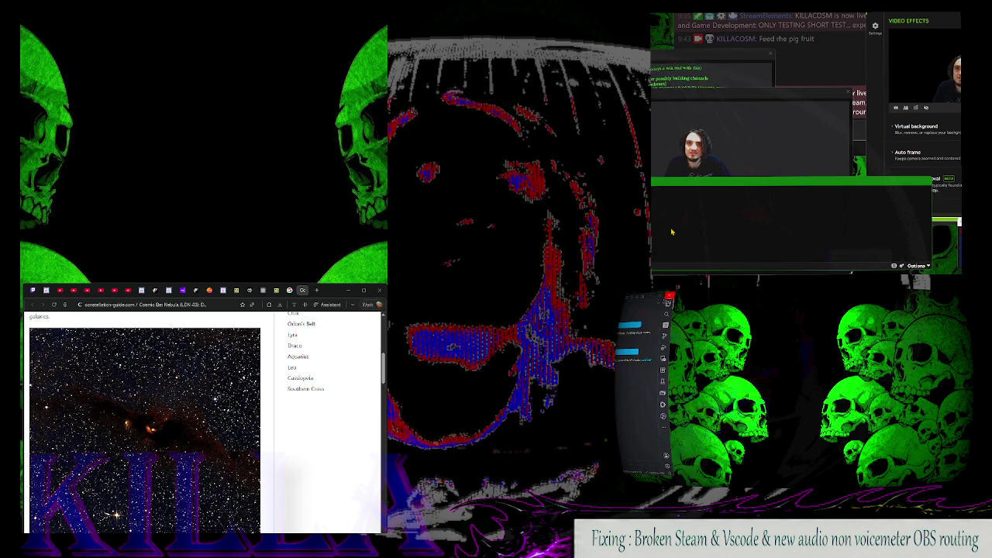
click(688, 216)
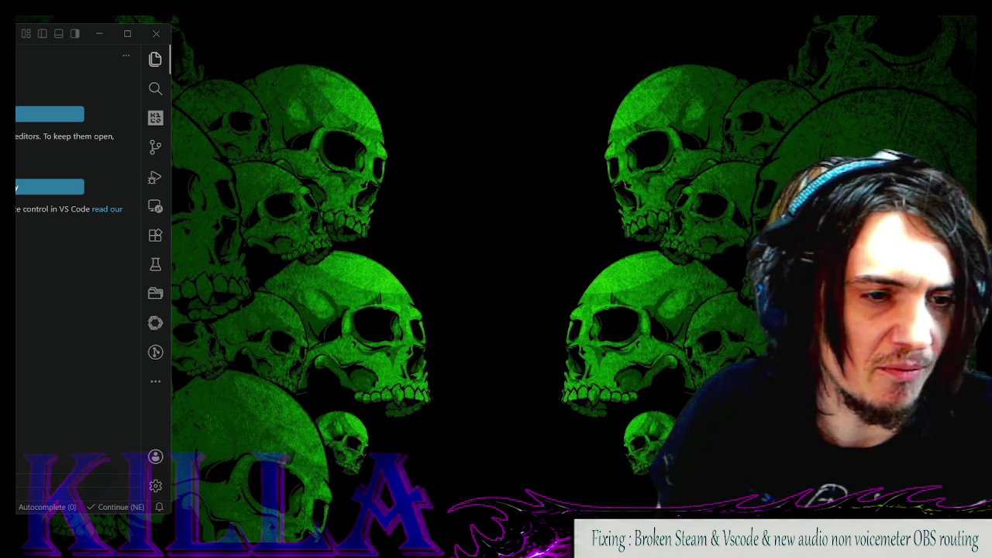
Move OBS into place and close the TODAYS CONTENT BOX filters window after checking Retro Effects 2
drag(496, 171, 713, 158)
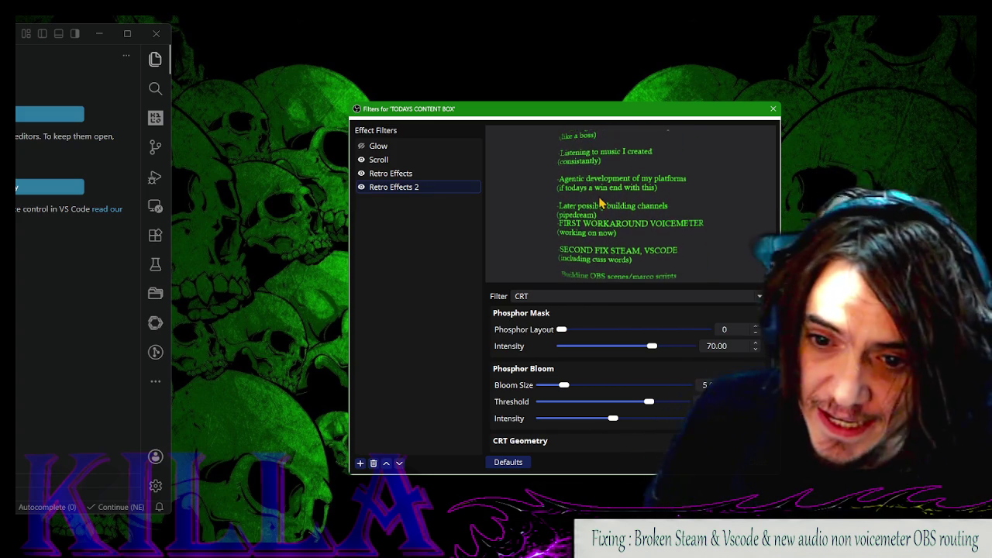
click(773, 110)
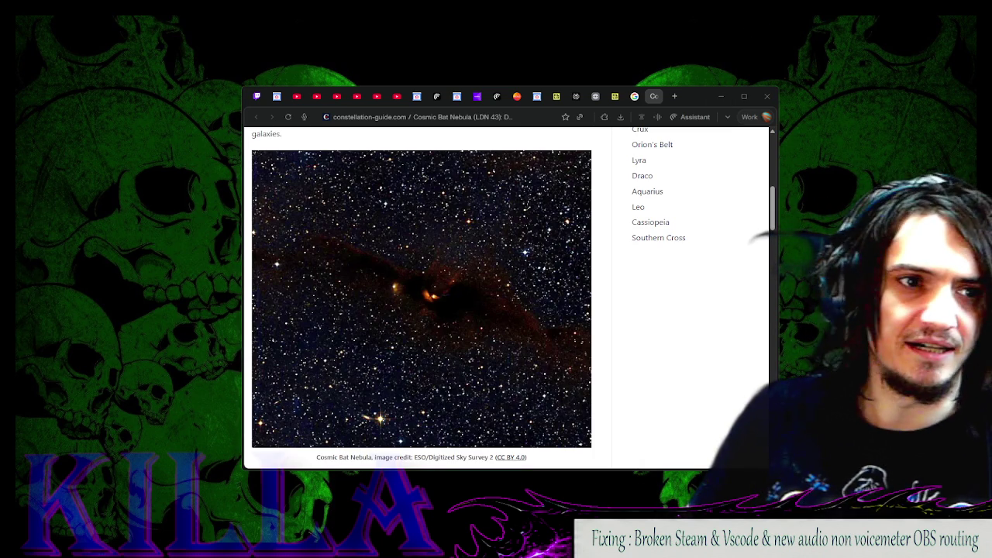
Bring OBS in front of the browser, park it at the top-left corner and focus it
key(alt+Tab)
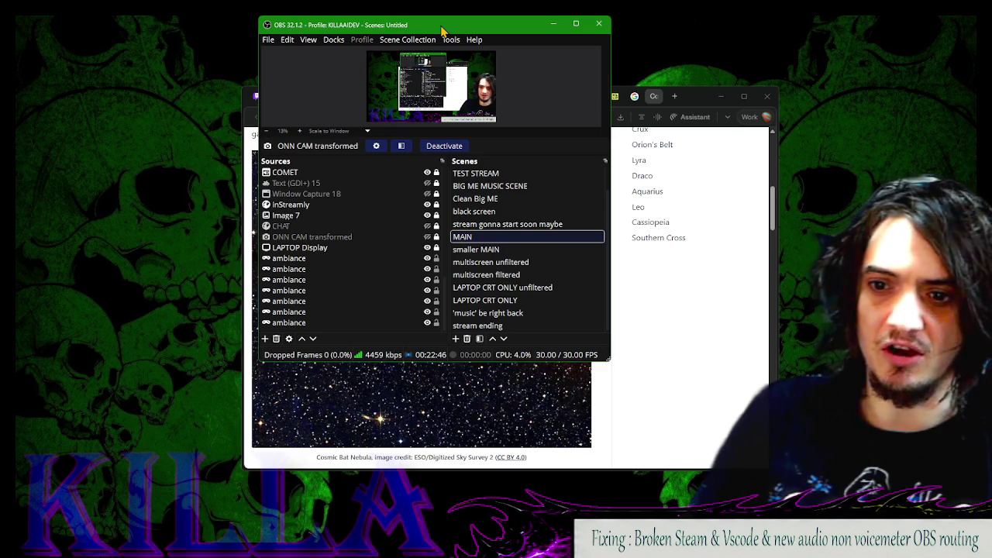
drag(439, 24, 215, 39)
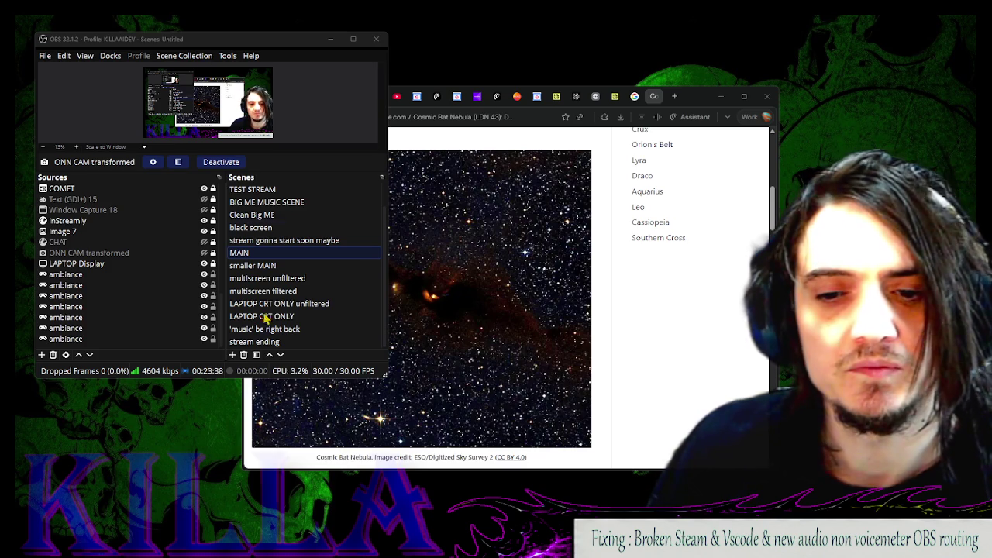
mouse_move(171, 535)
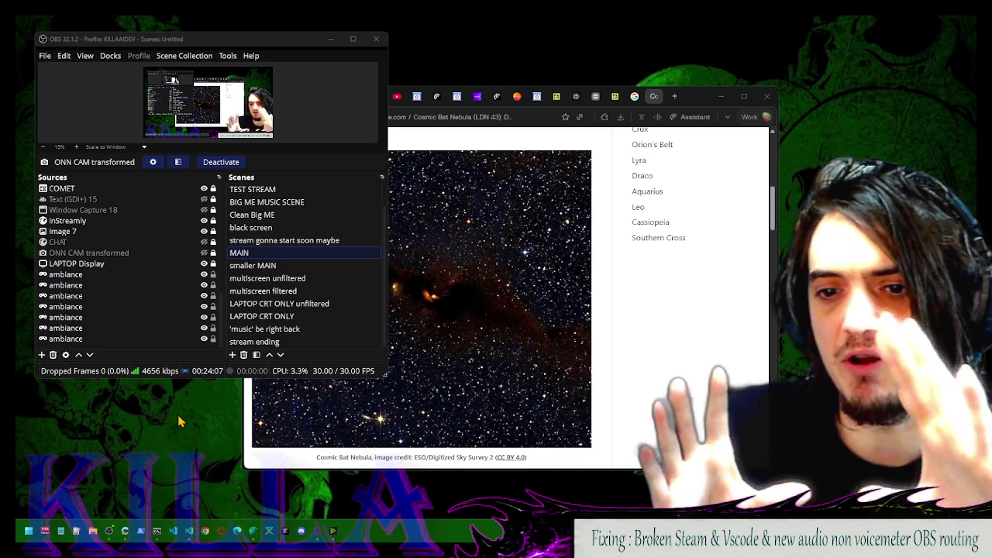
click(279, 253)
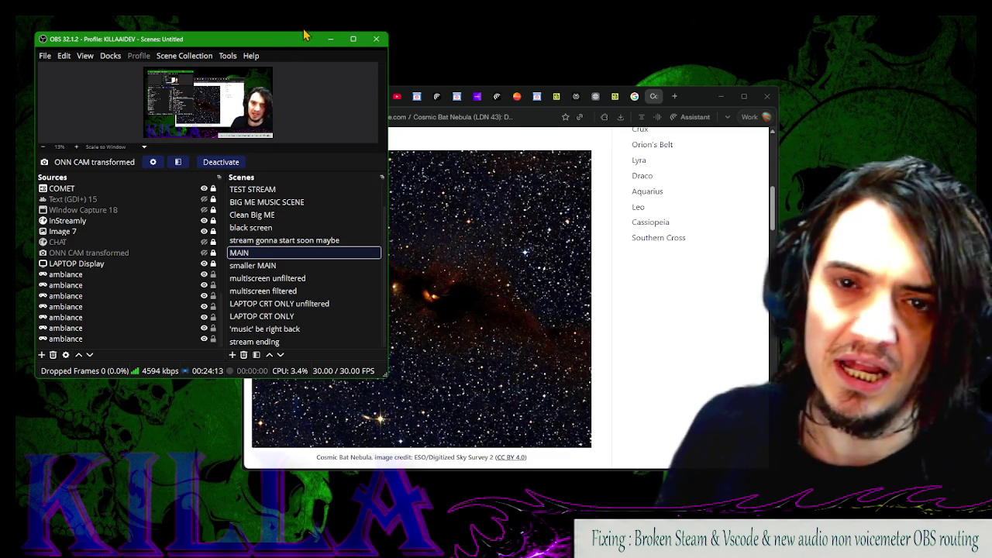
Move OBS to the top-right and the browser to the top-left, nudging OBS further right
mouse_move(280, 42)
mouse_down()
mouse_move(528, 65)
mouse_move(762, 42)
mouse_up()
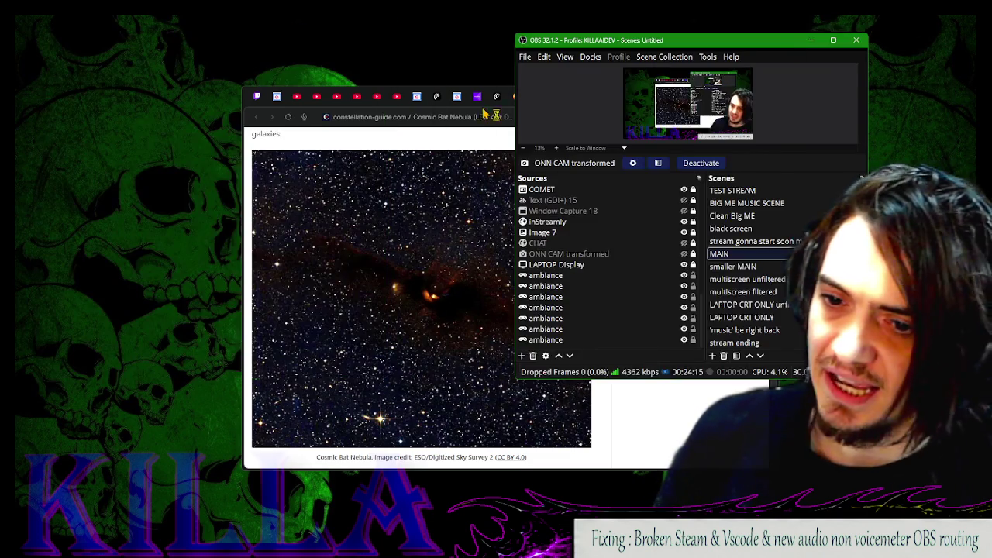
click(696, 103)
mouse_move(696, 103)
mouse_down()
mouse_move(321, 101)
mouse_move(509, 49)
mouse_move(481, 44)
mouse_up()
click(626, 43)
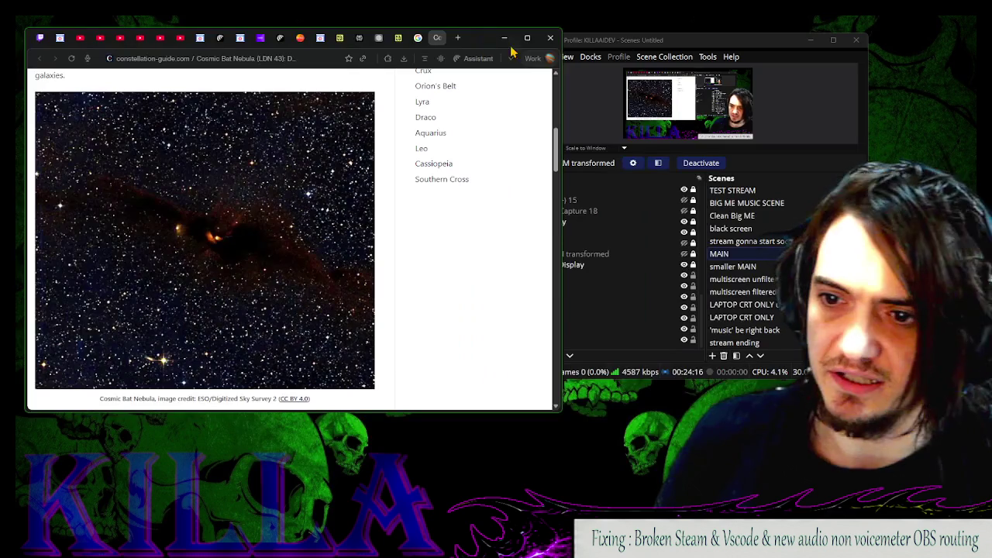
drag(626, 42, 700, 39)
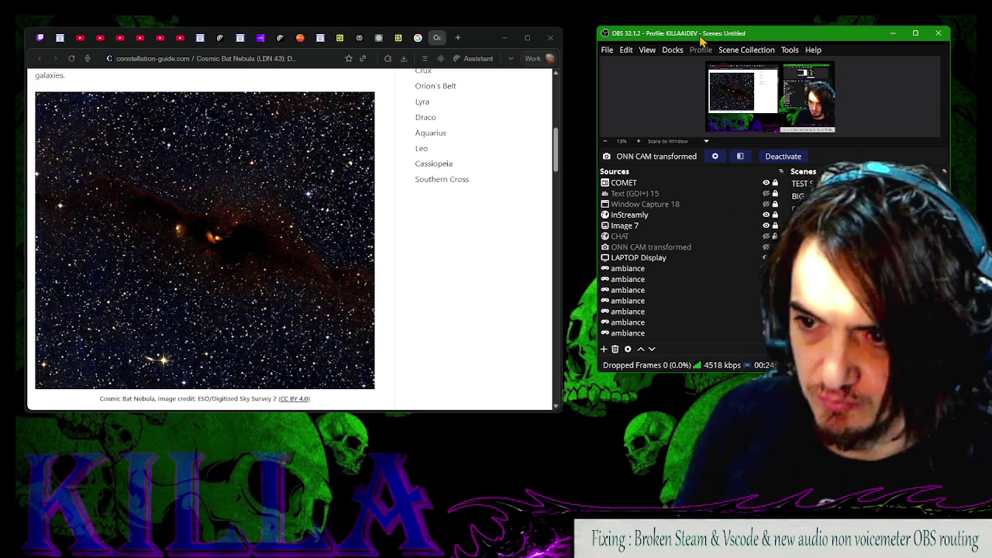
Position OBS beside the browser, select a preview source, then minimize the browser
click(434, 47)
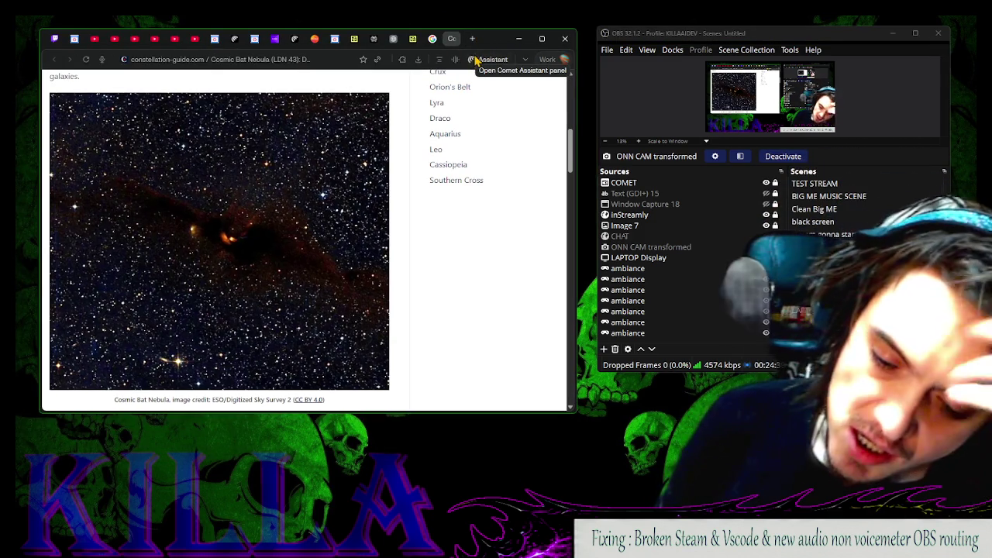
click(673, 76)
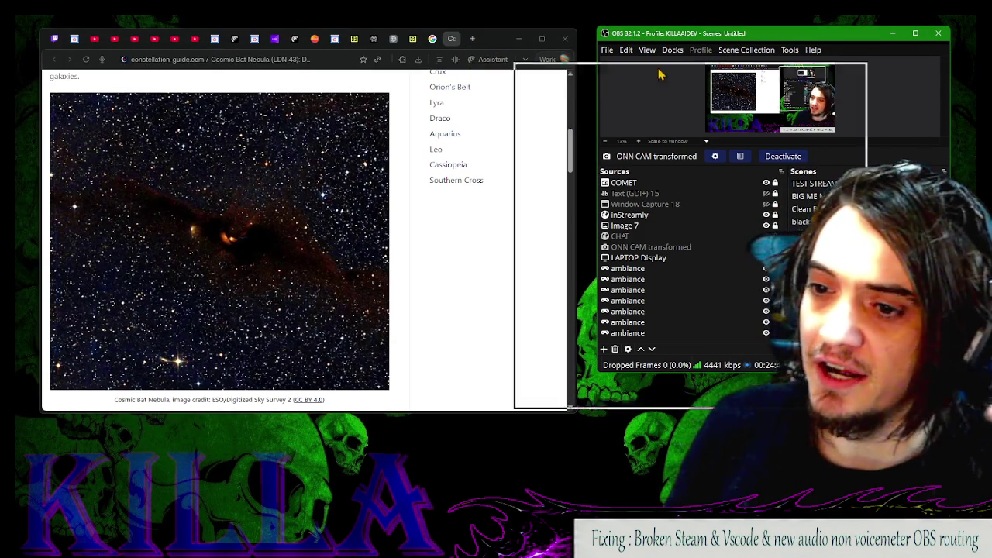
drag(673, 76, 721, 64)
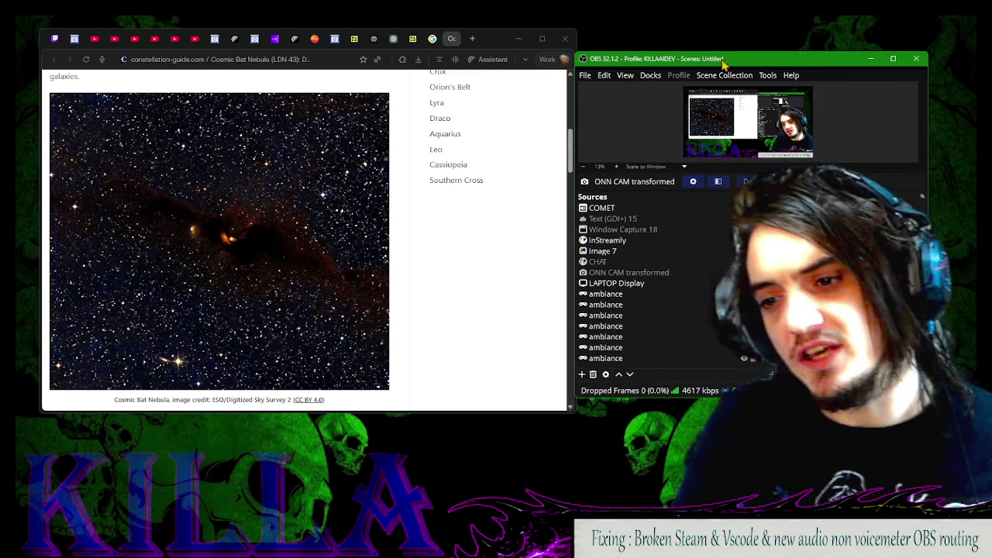
click(723, 124)
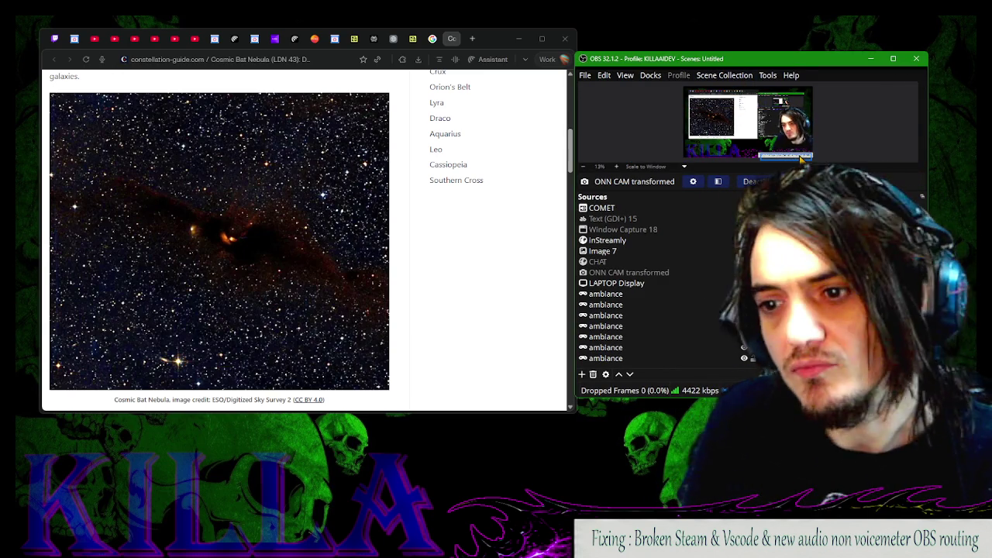
click(530, 235)
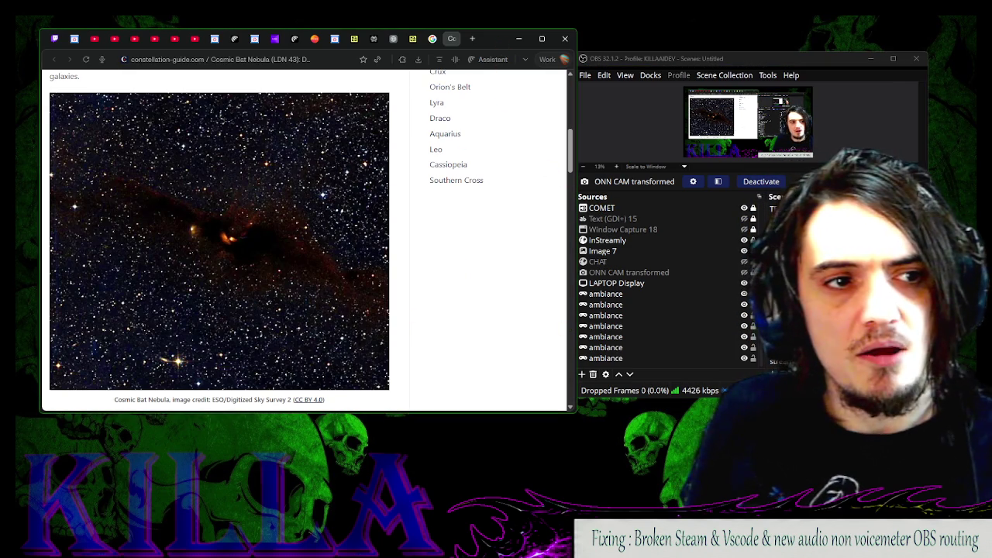
key(super+Down)
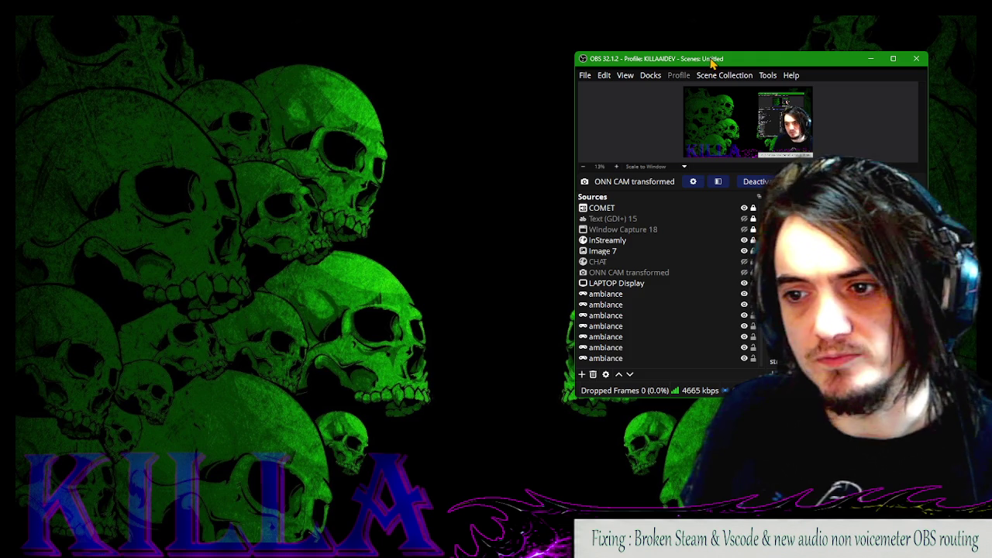
Nudge the OBS window a few pixels up and to the right over the skull wallpaper
mouse_move(712, 62)
mouse_down()
mouse_move(661, 58)
mouse_move(734, 45)
mouse_move(716, 49)
mouse_up()
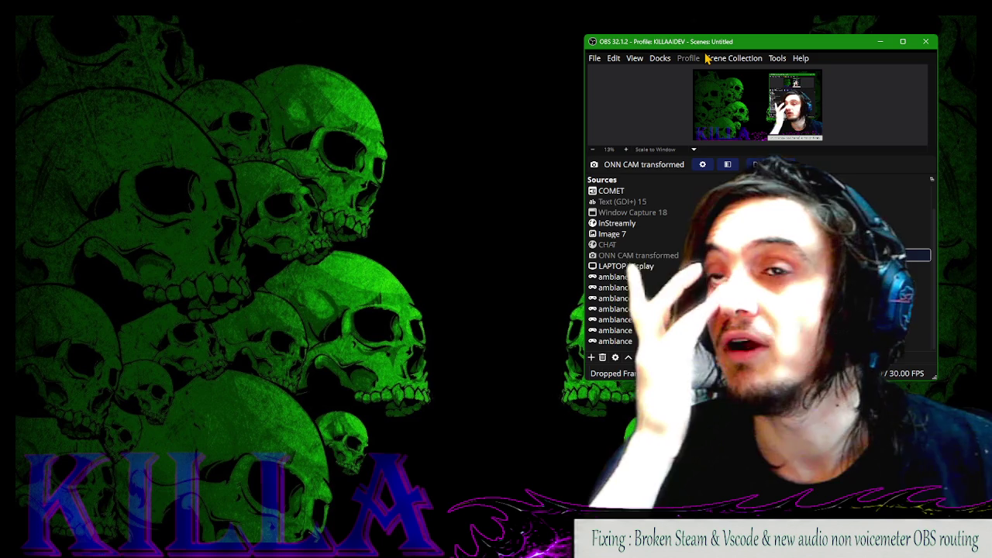
click(426, 45)
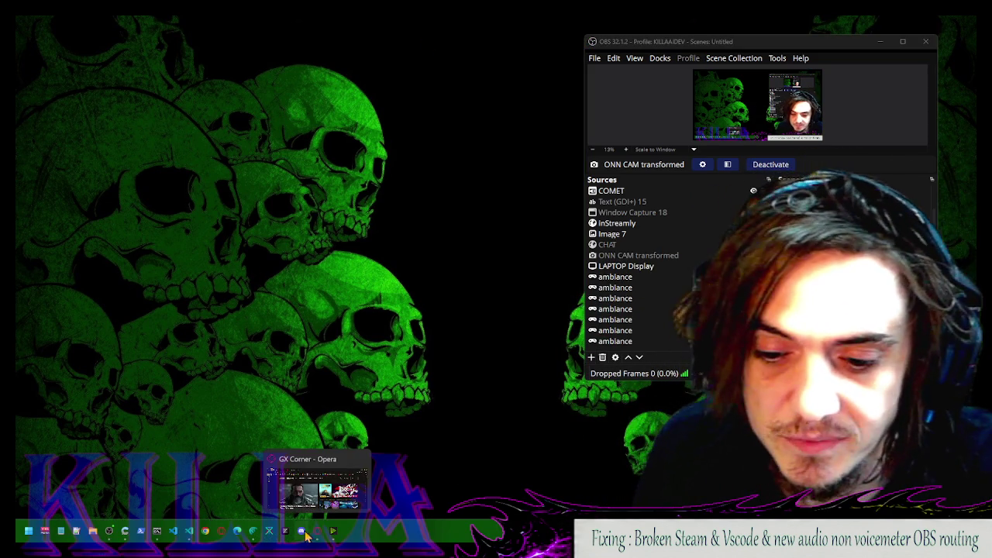
mouse_move(158, 533)
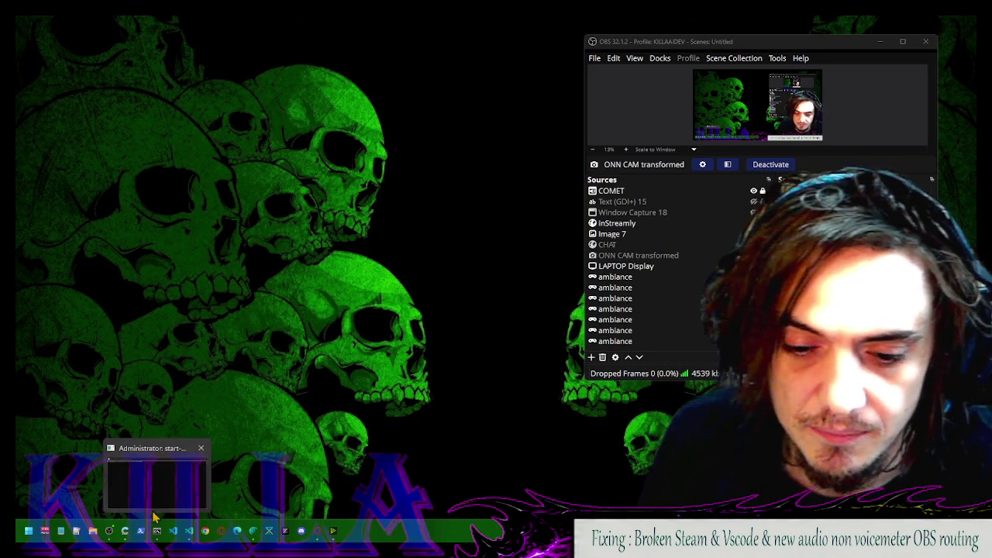
mouse_move(125, 532)
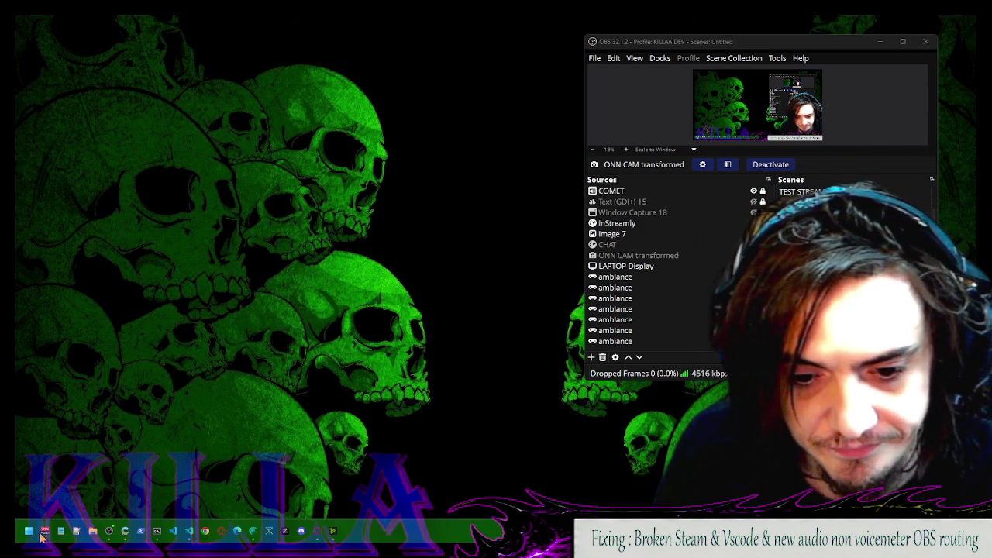
Open the Windows Start menu from the taskbar to show pinned and recommended apps
click(28, 531)
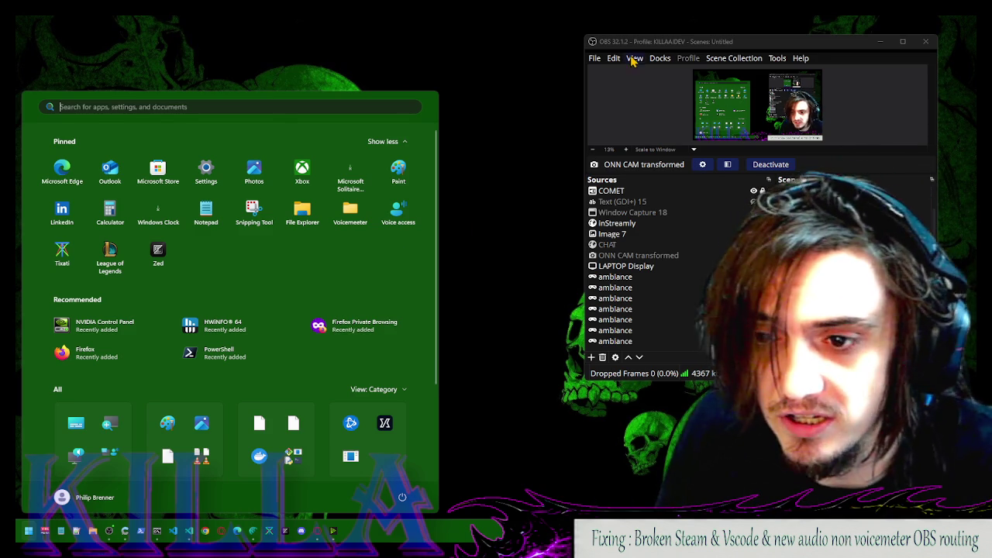
Move the OBS window to the screen centre, then slightly up and to the right
mouse_move(661, 47)
mouse_down()
mouse_move(442, 45)
mouse_move(364, 95)
mouse_up()
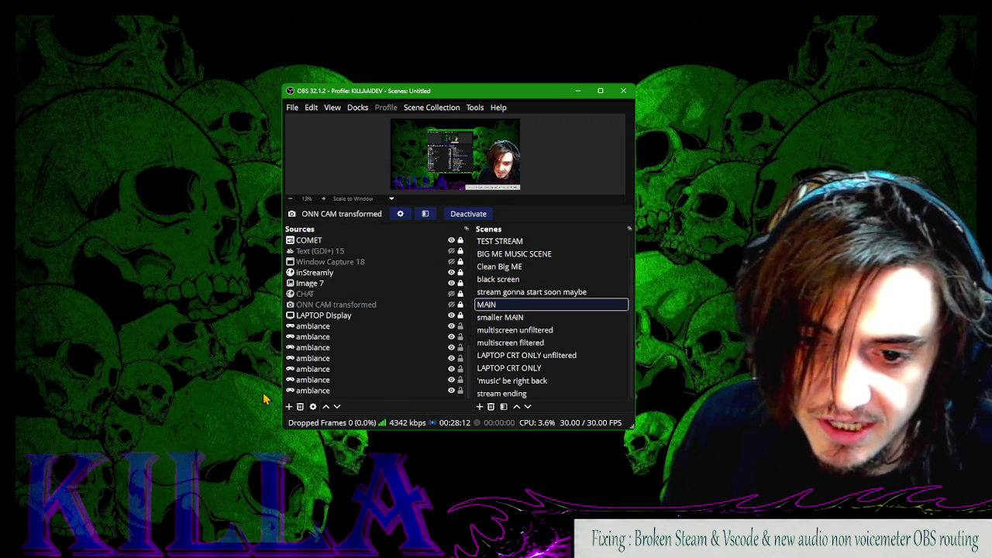
mouse_move(180, 523)
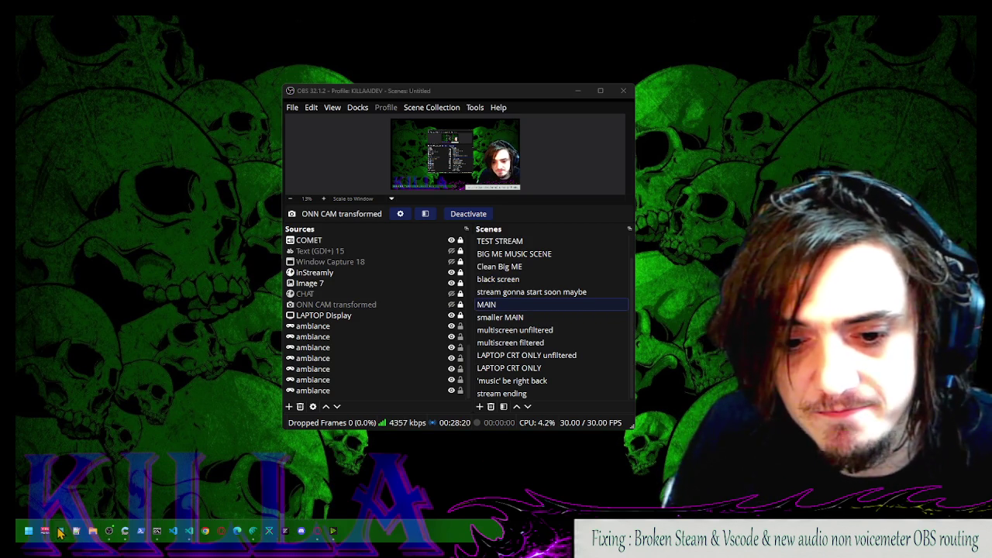
drag(461, 95, 513, 68)
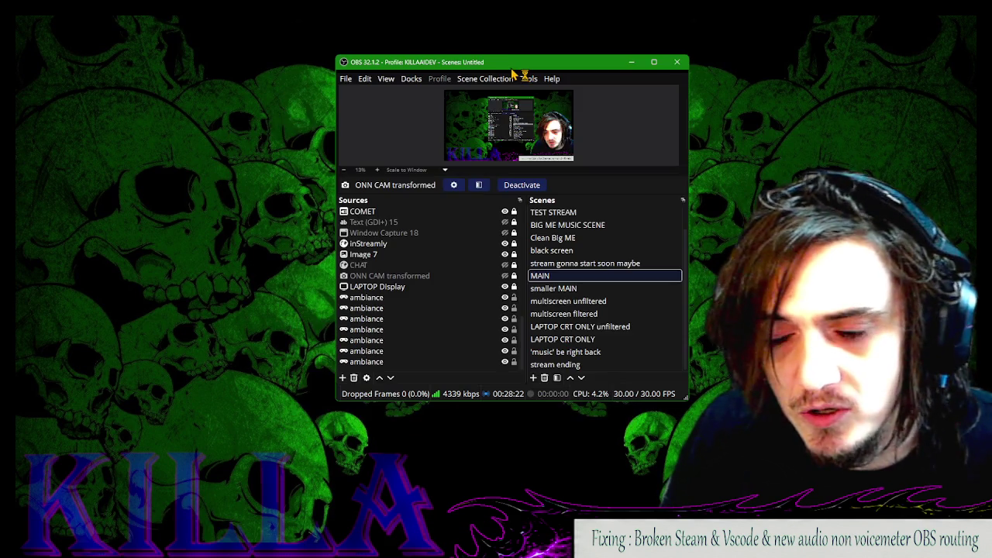
Launch a blank Notepad at the top right, minimize and restore it, then return to OBS
key(super)
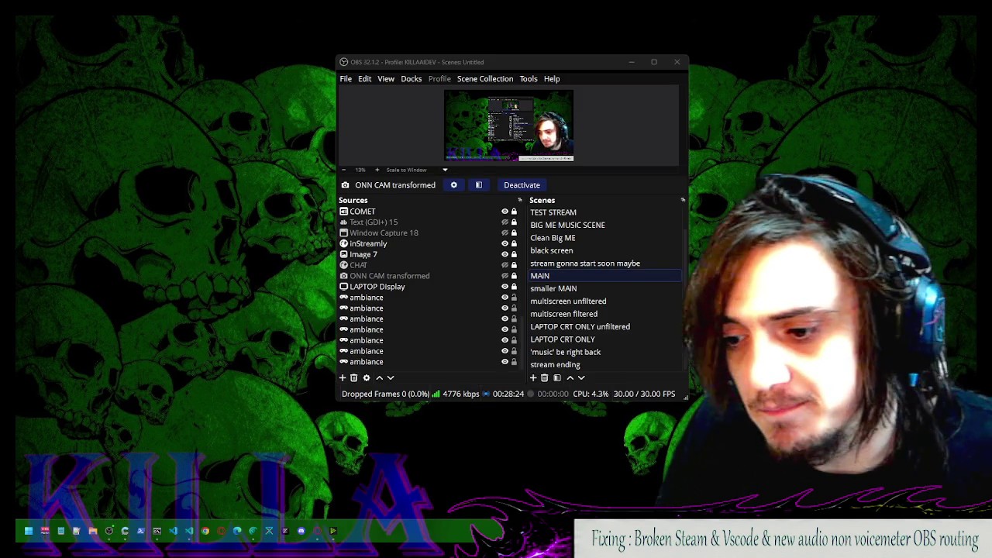
key(Return)
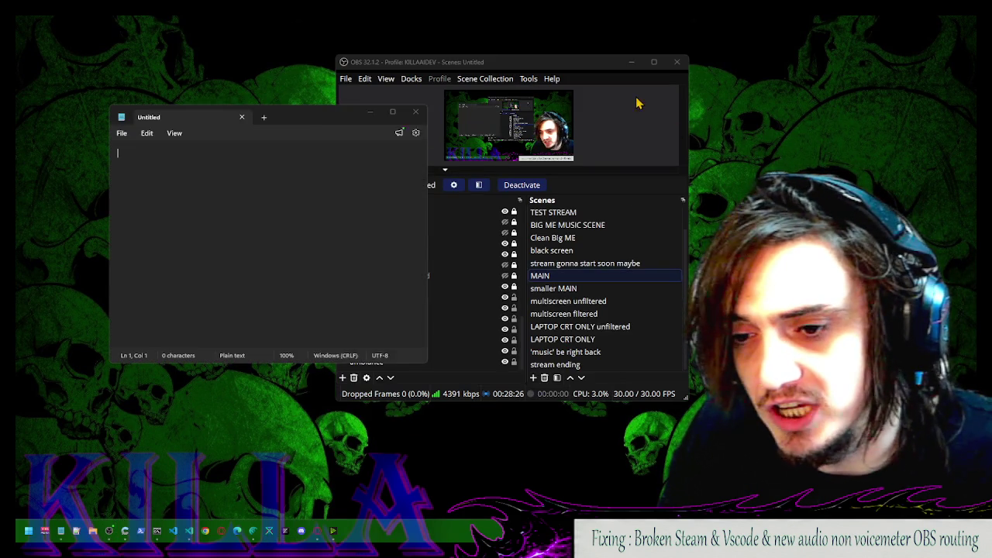
click(837, 58)
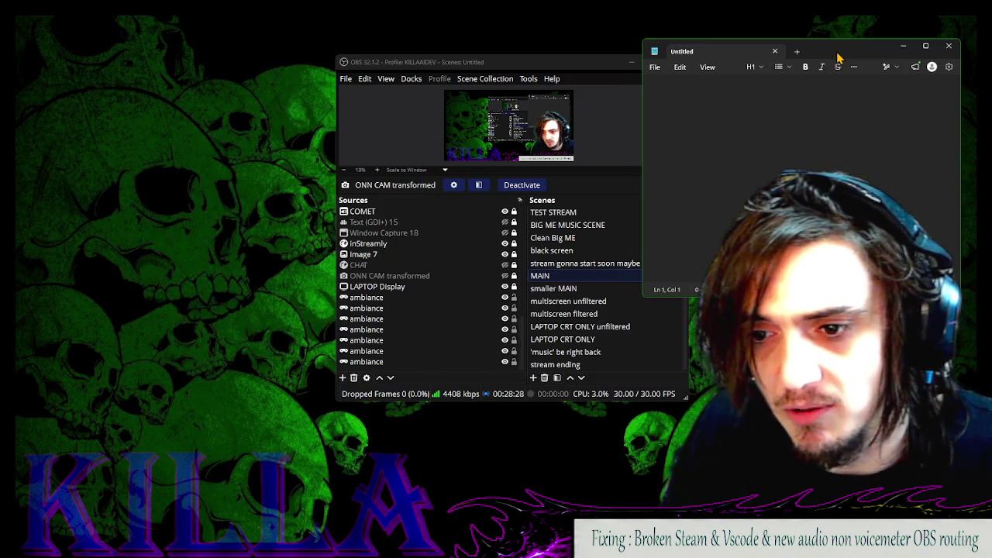
click(903, 46)
mouse_move(113, 523)
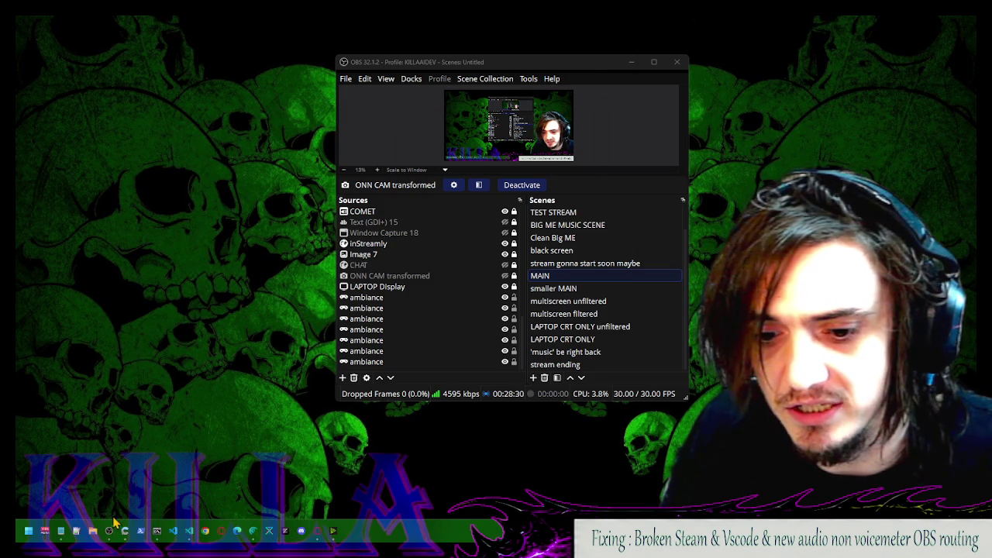
click(62, 534)
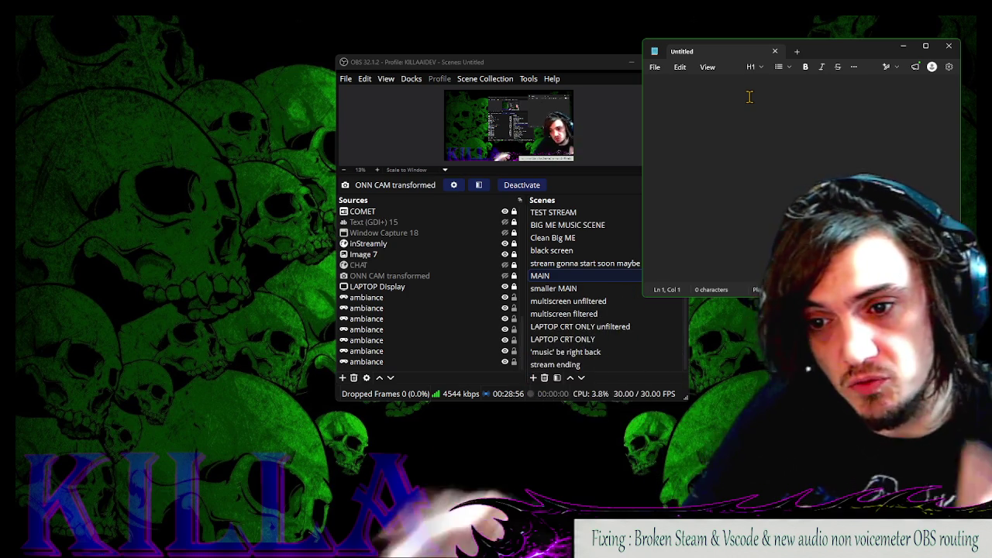
key(alt+Tab)
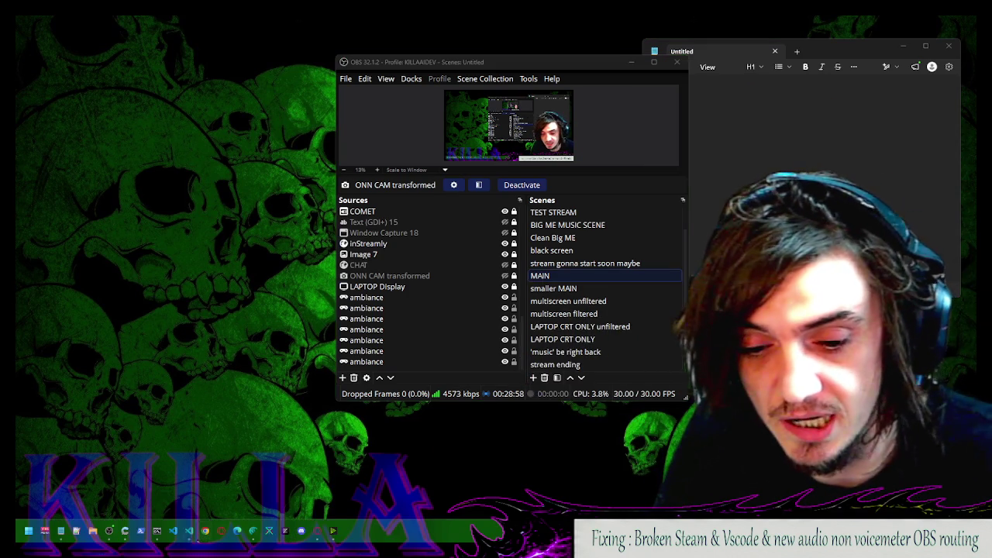
Put Notepad at the upper left and OBS at the upper right, then bring up Notepad++ with SKILL.md
click(77, 533)
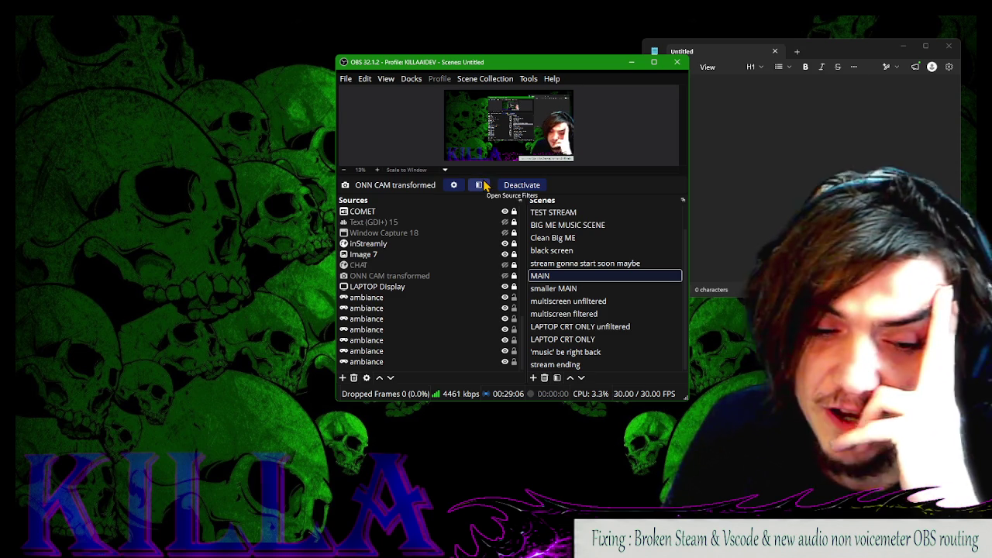
click(744, 60)
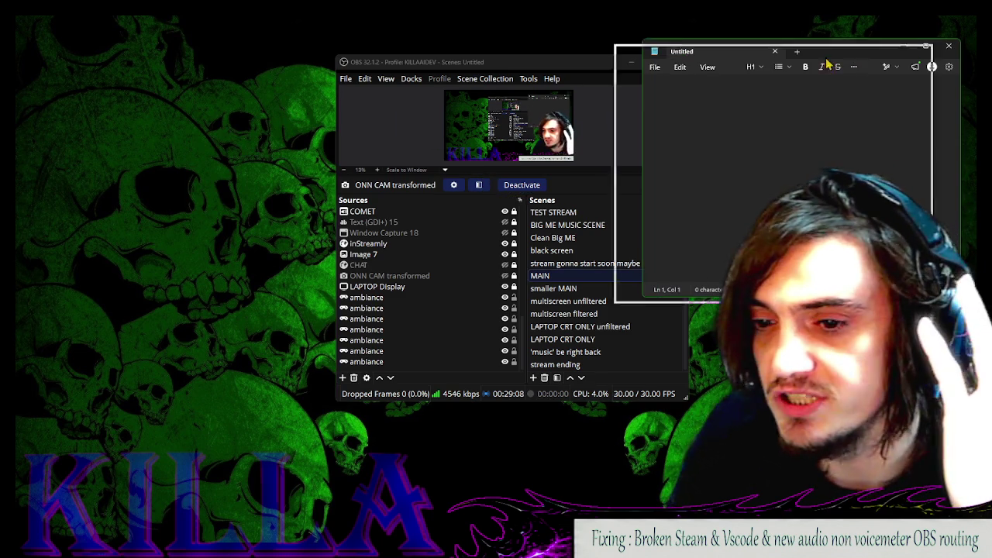
mouse_move(865, 54)
mouse_down()
mouse_move(379, 113)
mouse_move(309, 106)
mouse_up()
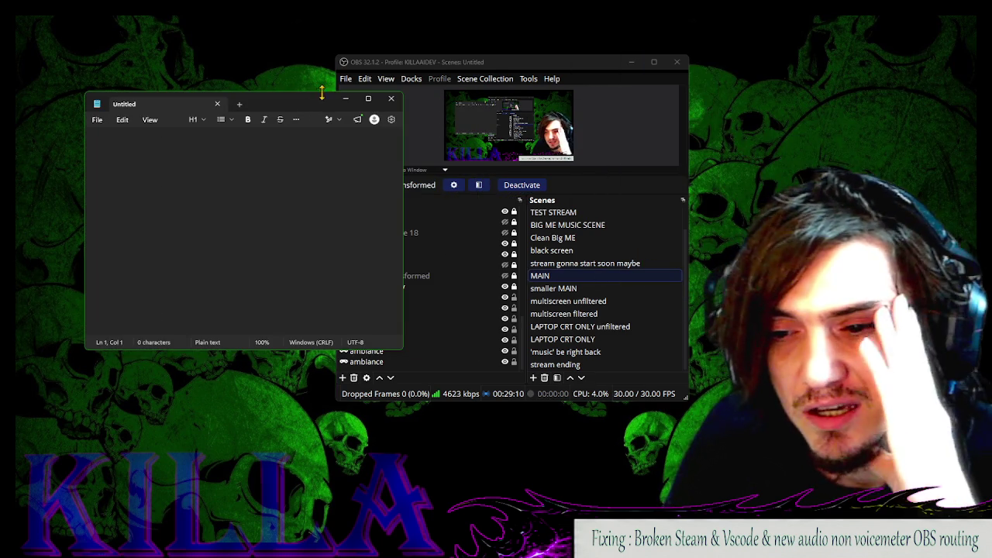
mouse_move(406, 54)
mouse_down()
mouse_move(641, 59)
mouse_move(676, 36)
mouse_up()
mouse_move(314, 110)
mouse_down()
mouse_move(319, 77)
mouse_move(292, 70)
mouse_up()
mouse_move(362, 541)
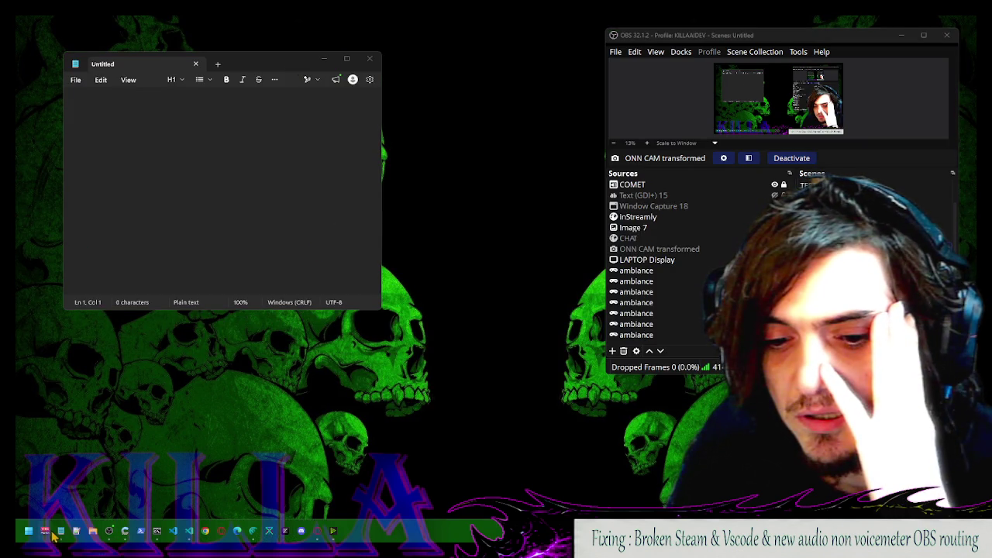
click(78, 533)
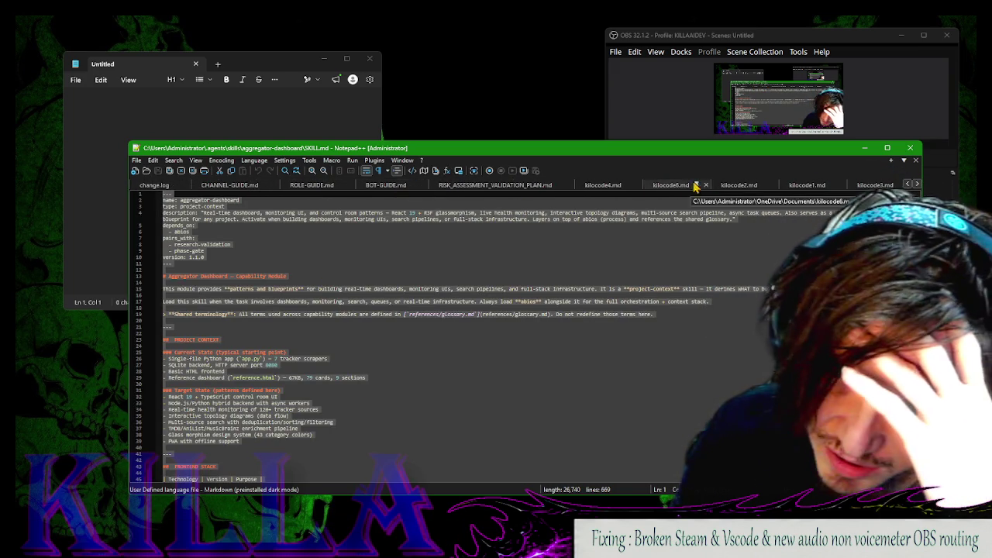
Minimize Notepad++ and drag the blank Notepad window to the middle of the screen
click(865, 148)
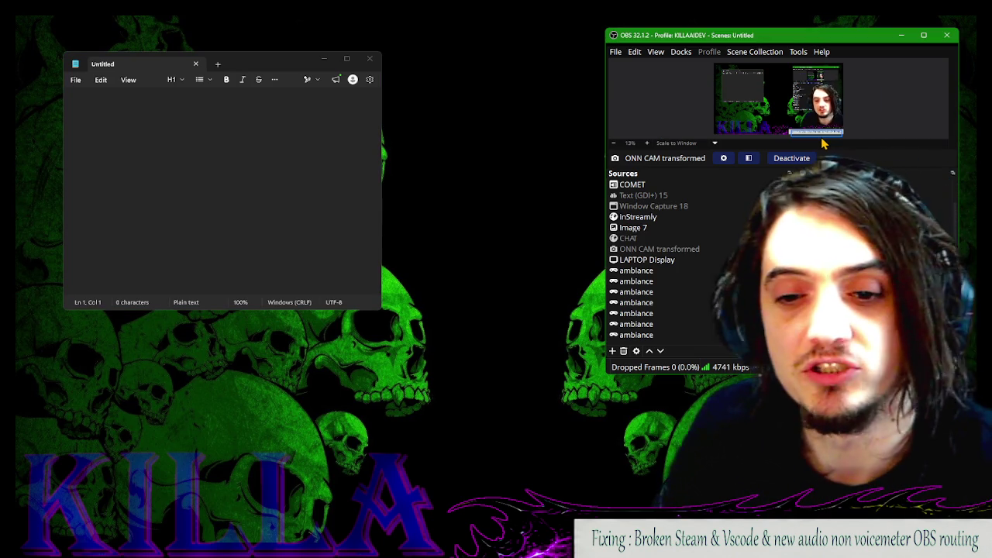
mouse_move(289, 64)
mouse_down()
mouse_move(544, 140)
mouse_move(450, 116)
mouse_up()
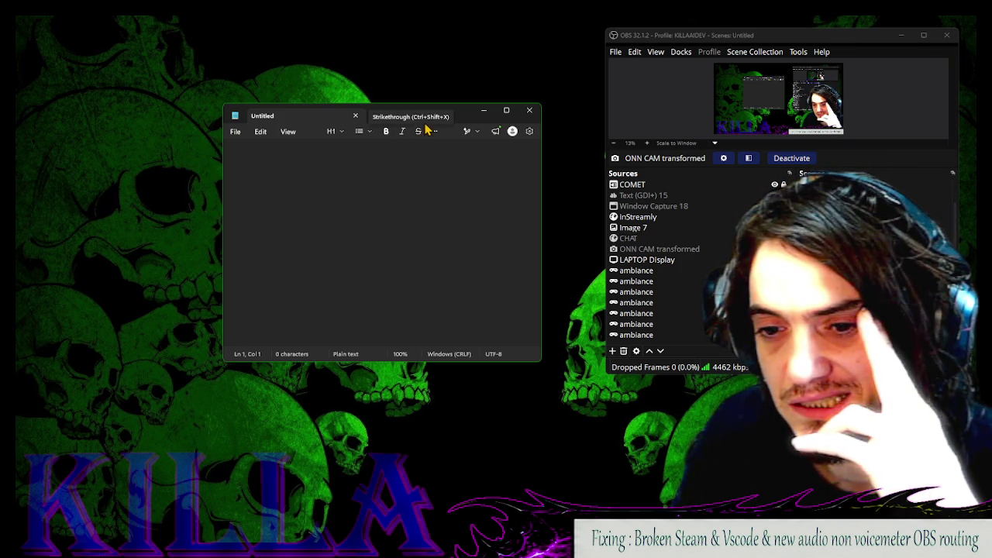
Make the Notepad window slightly taller, then switch back to OBS Studio
drag(454, 106, 422, 100)
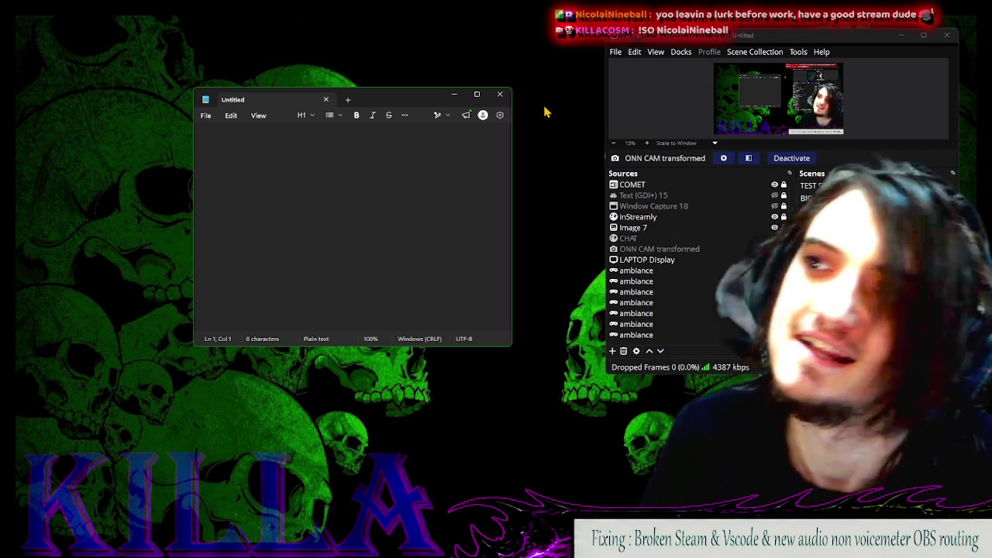
key(alt+Tab)
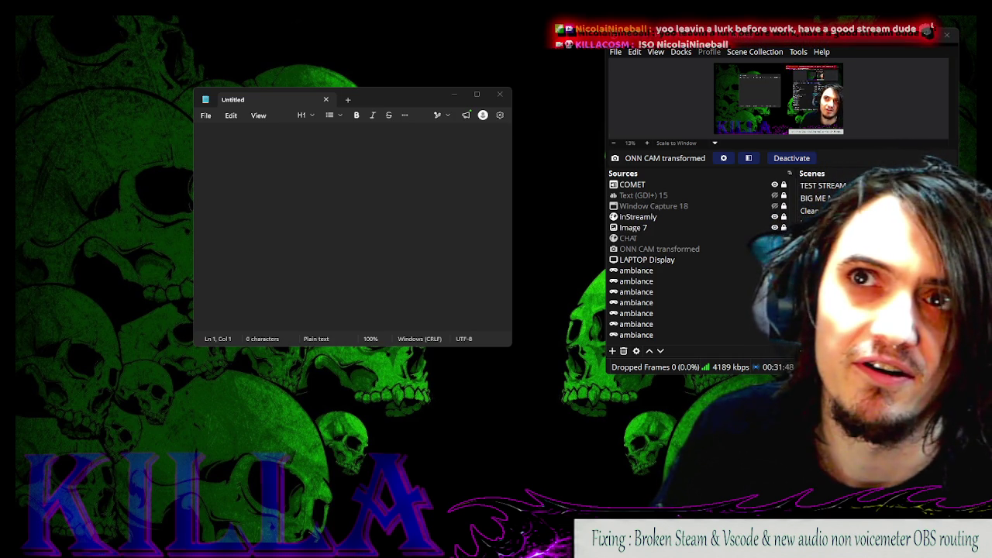
Open the COMET source's properties and set it to capture the Suno AI Music Comet window
double_click(633, 185)
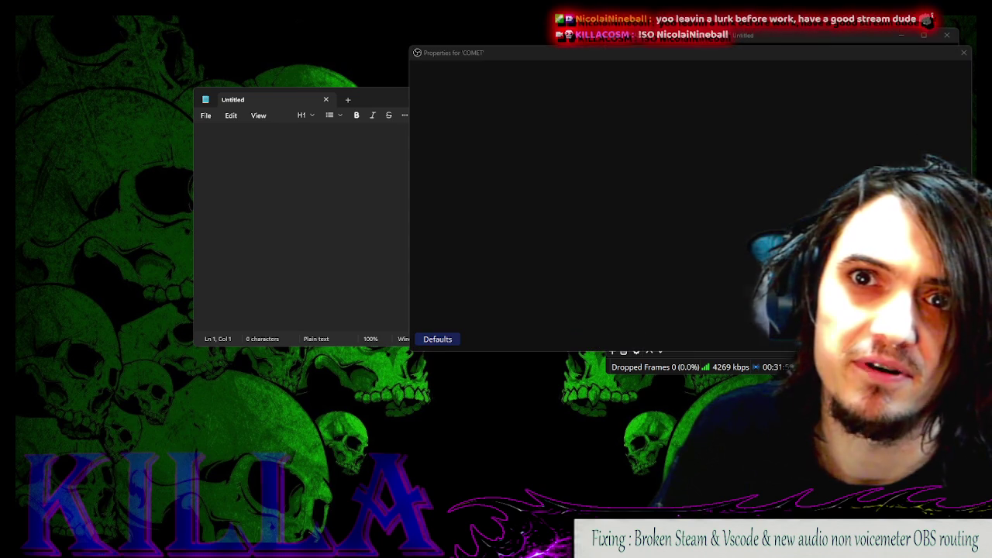
click(624, 82)
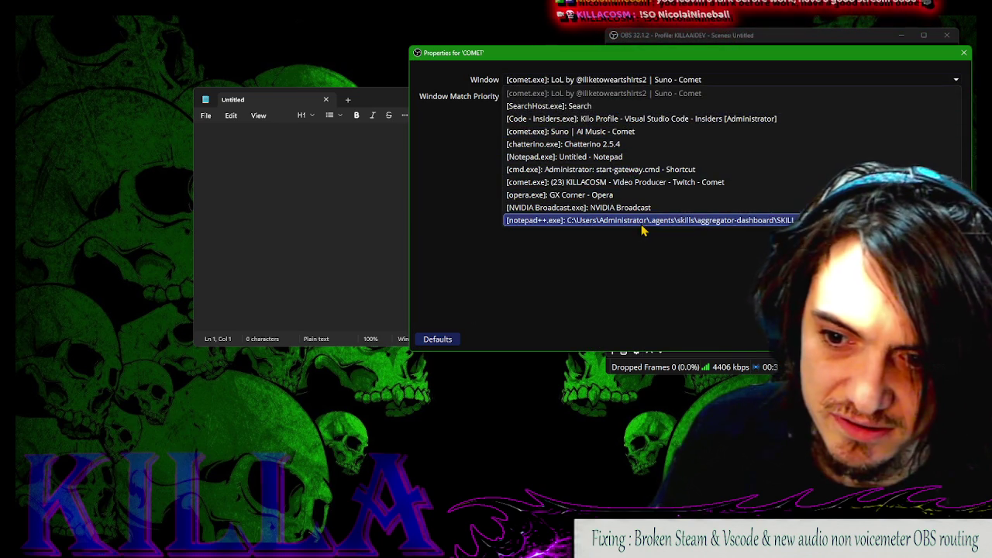
click(605, 131)
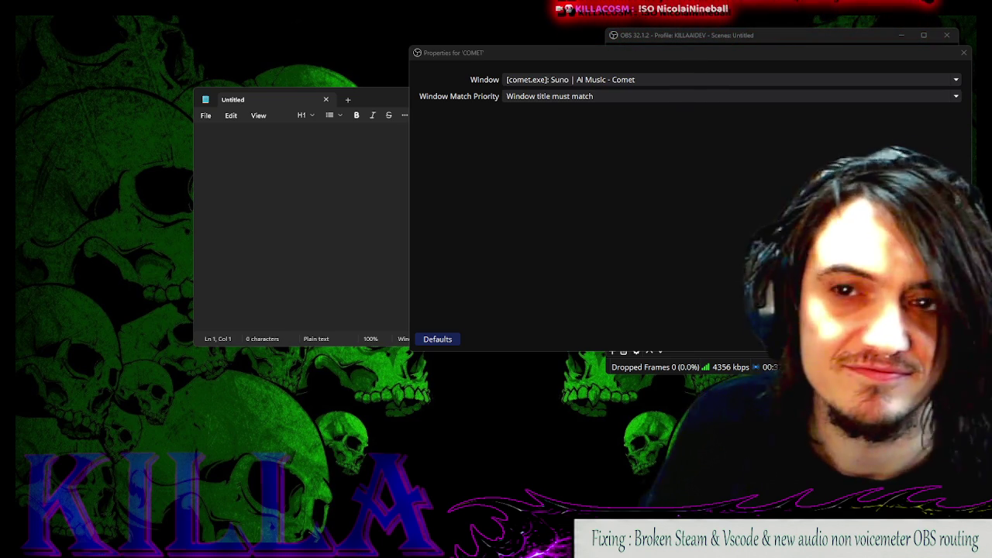
Minimize Notepad and move the COMET properties window to the left
click(627, 259)
click(403, 131)
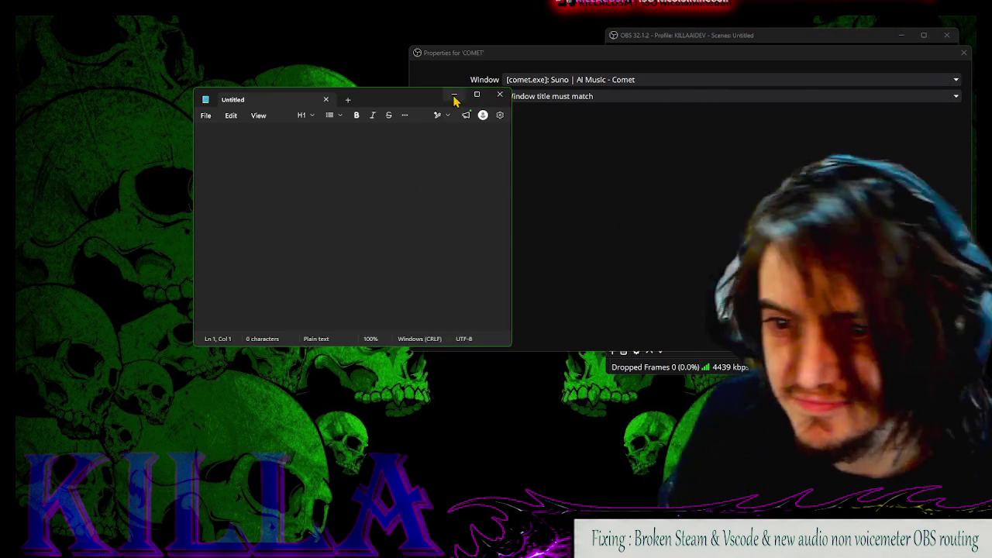
click(454, 96)
mouse_move(787, 52)
mouse_down()
mouse_move(449, 79)
mouse_move(433, 51)
mouse_up()
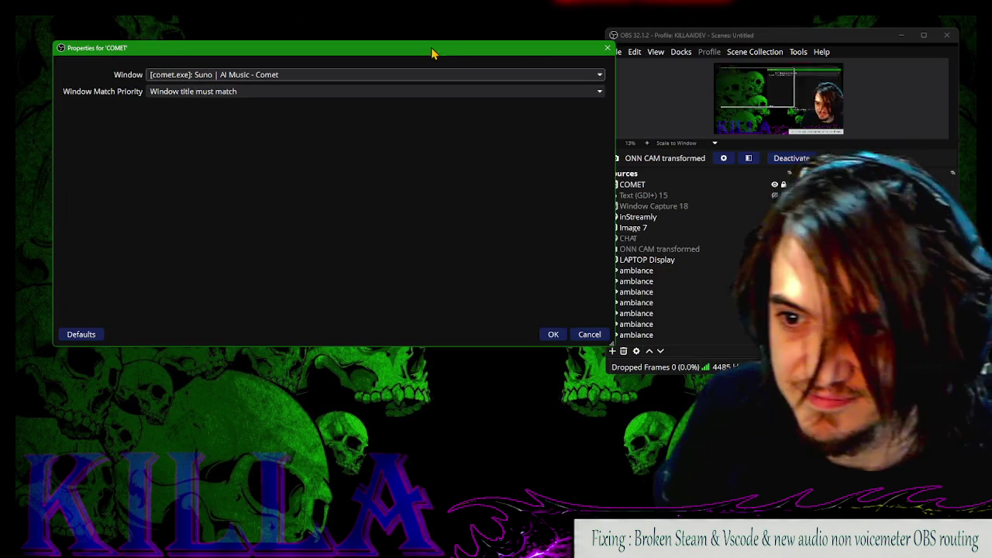
drag(499, 54, 474, 47)
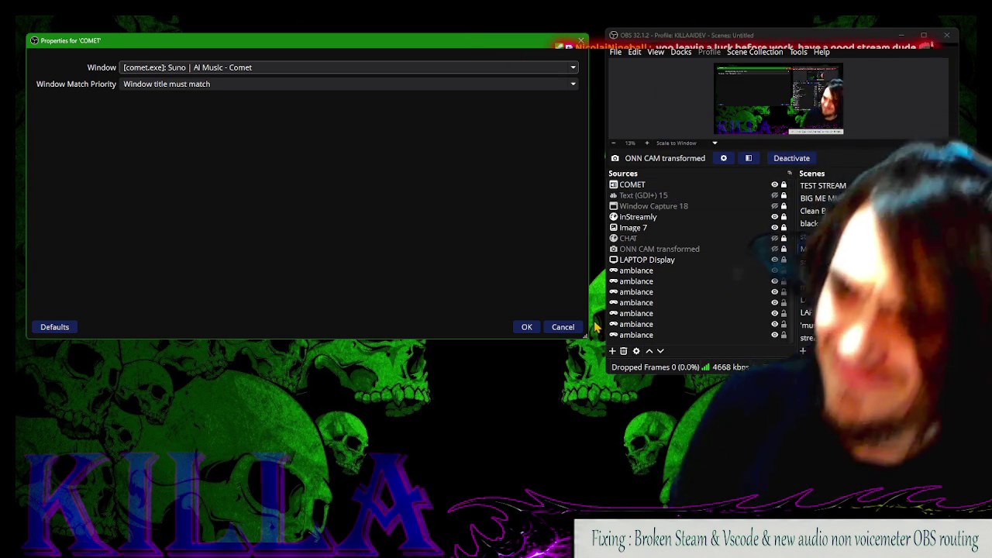
Open Add or remove programs via Start search and close the COMET properties without saving
click(28, 533)
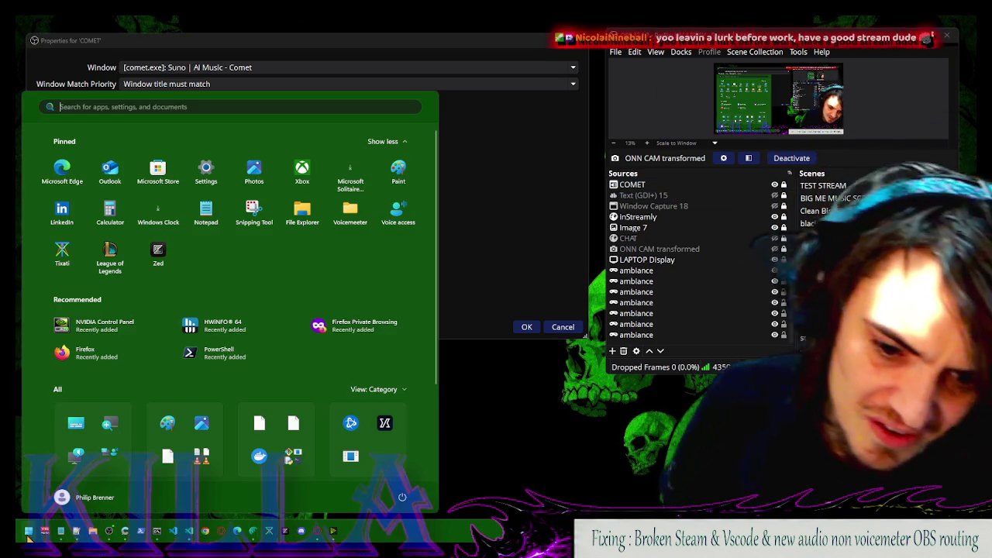
text(uninstall)
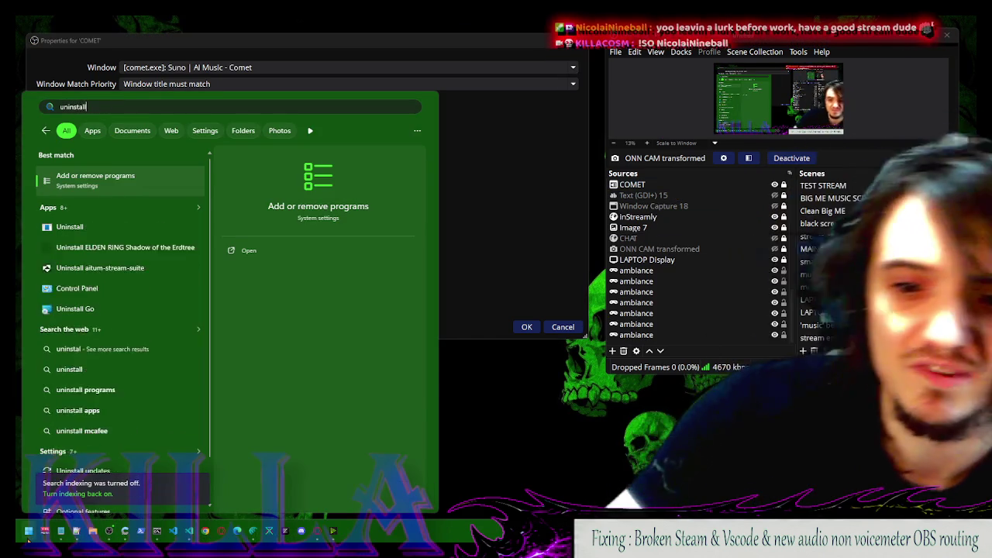
key(Return)
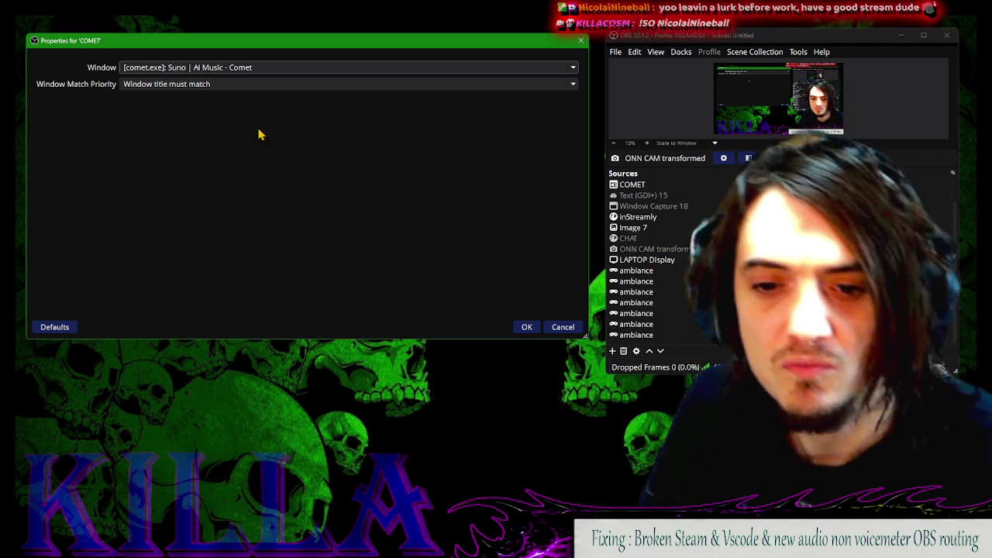
click(580, 40)
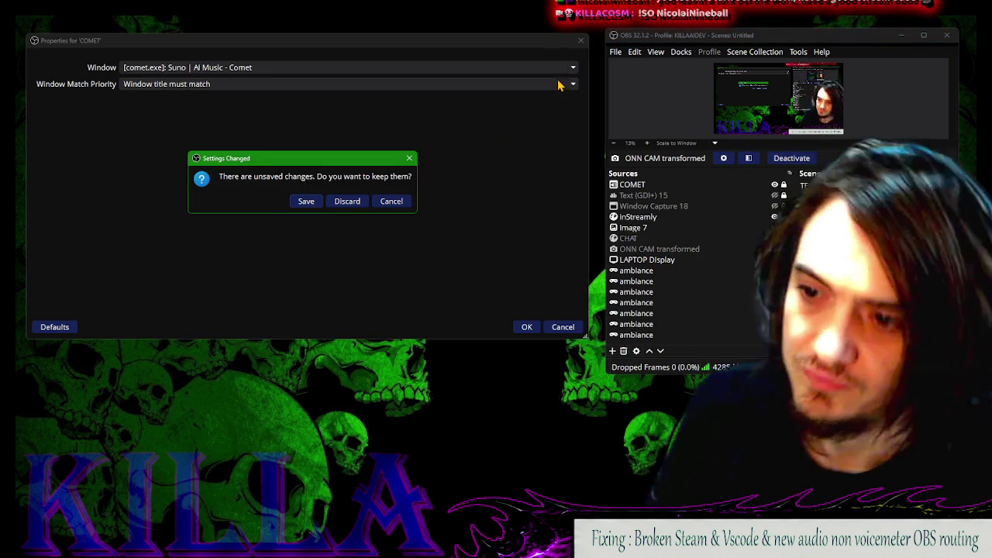
click(306, 201)
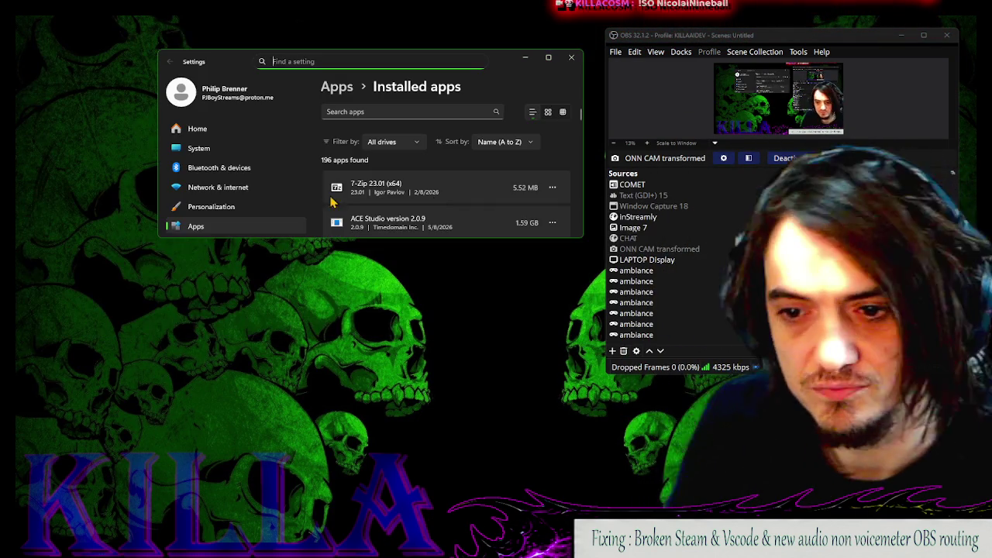
Filter installed apps for 'steam' and uninstall Steam, including its data
click(421, 111)
text(stea)
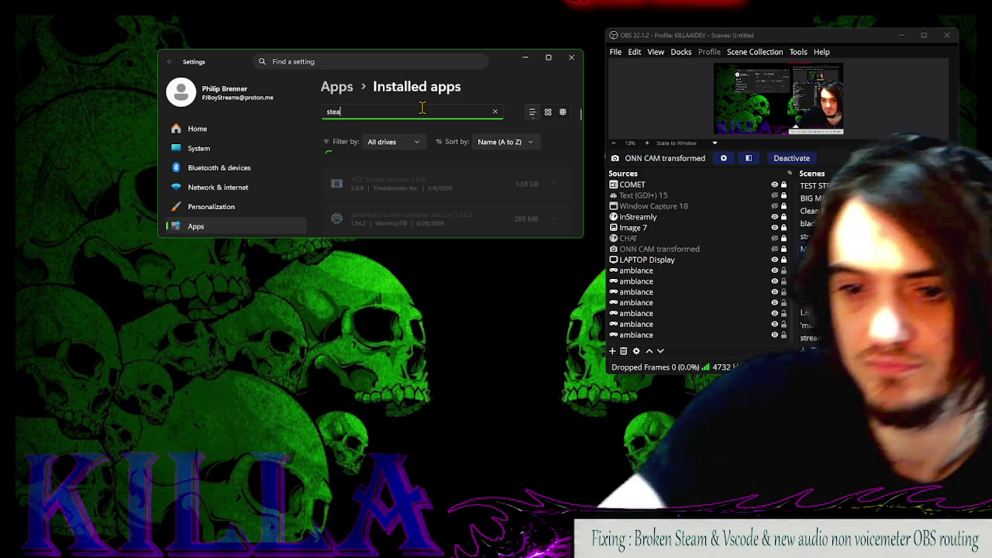
text(m)
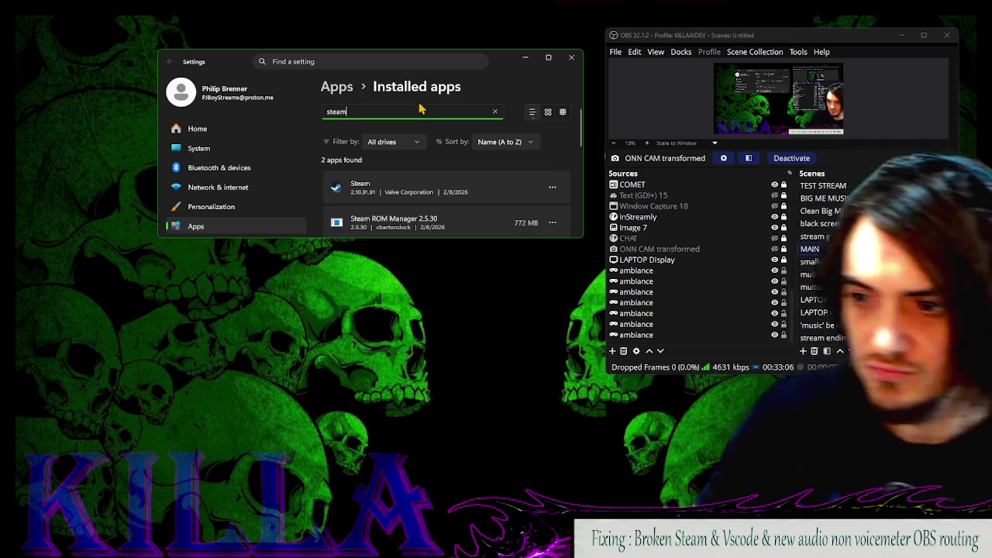
click(552, 187)
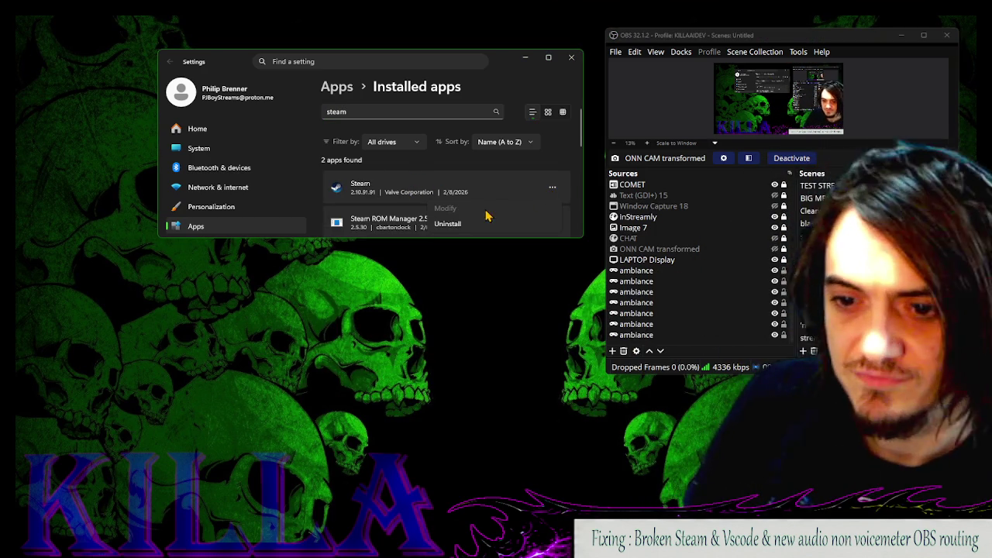
click(480, 225)
click(532, 159)
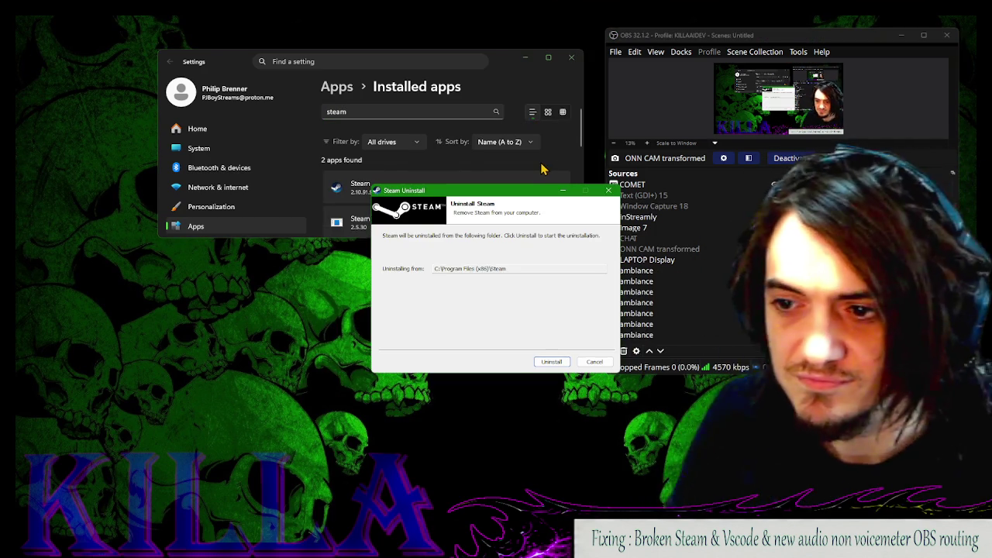
click(551, 362)
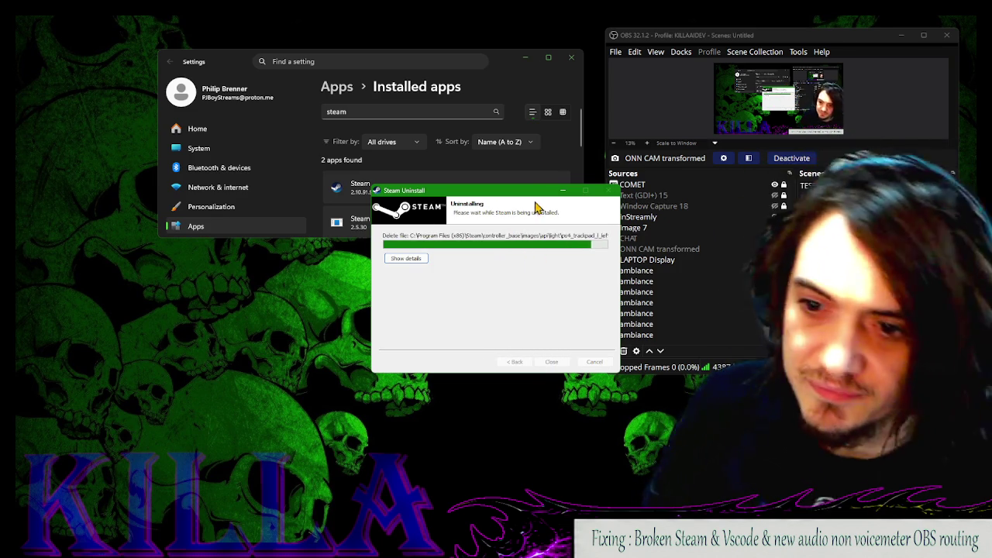
Move the uninstaller to the upper left, narrow Settings, and bring up the finished uninstaller
mouse_move(537, 199)
mouse_down()
mouse_move(205, 133)
mouse_move(225, 87)
mouse_up()
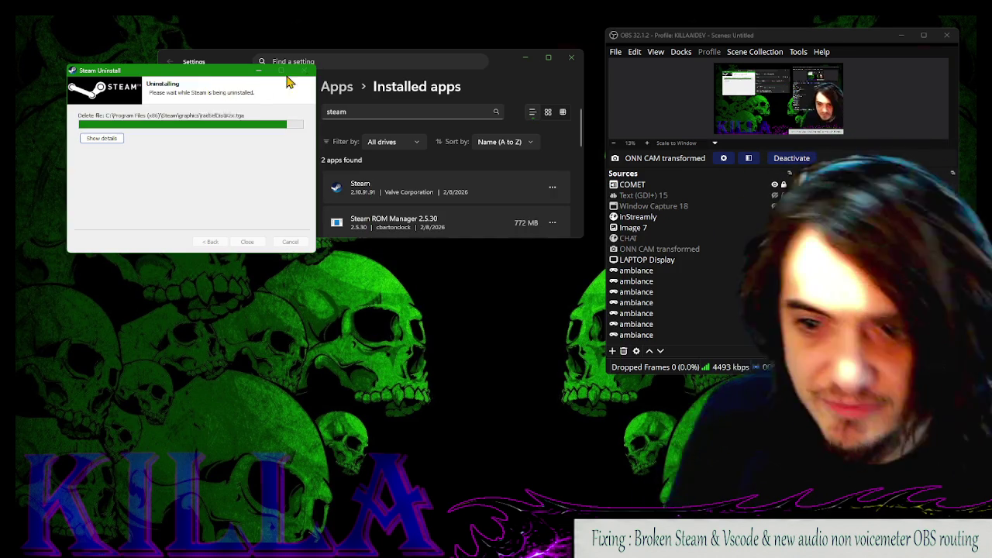
click(434, 99)
click(120, 128)
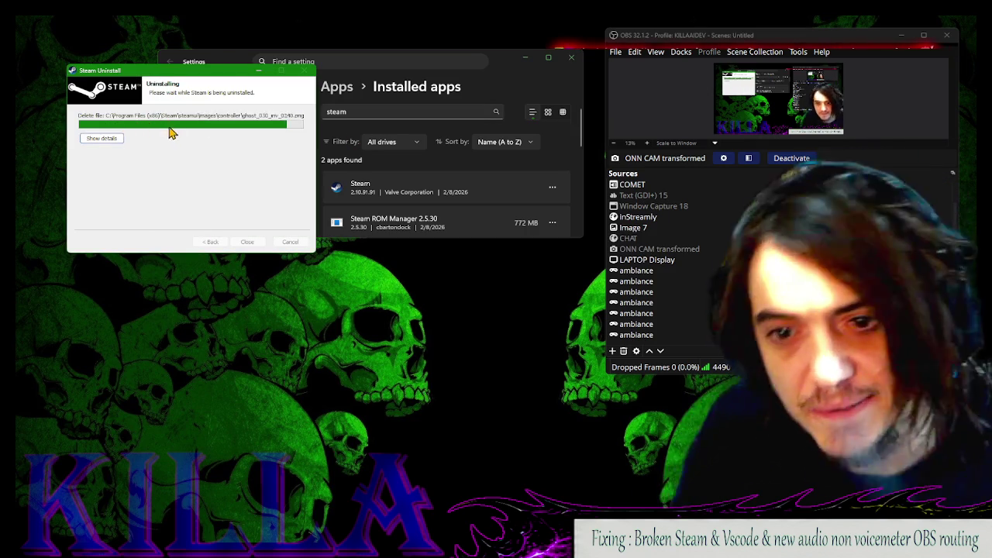
click(161, 55)
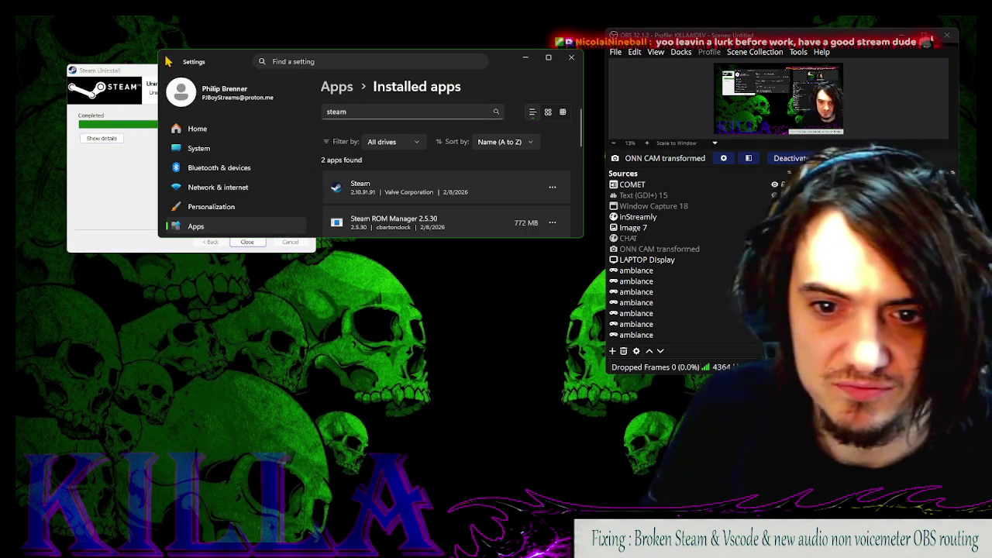
drag(160, 56, 324, 52)
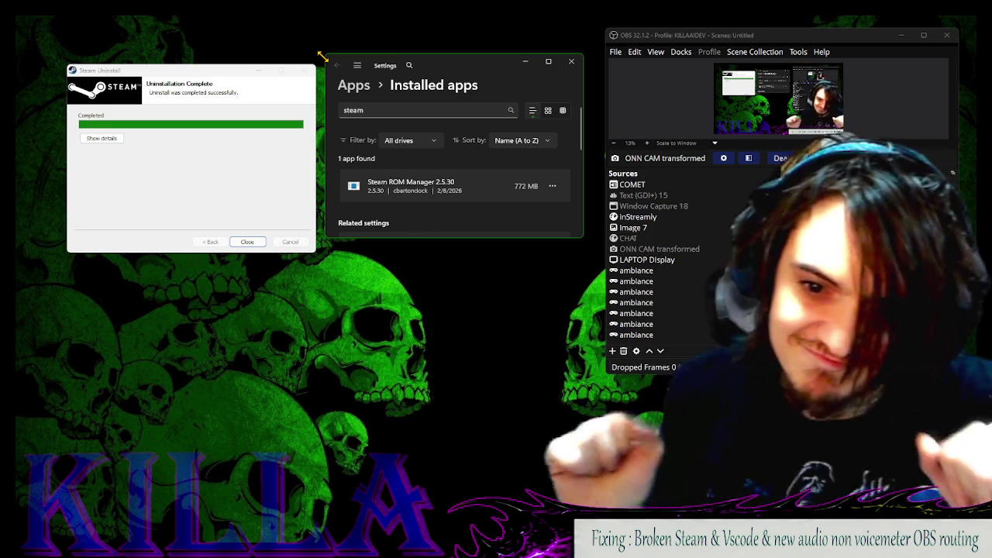
click(245, 145)
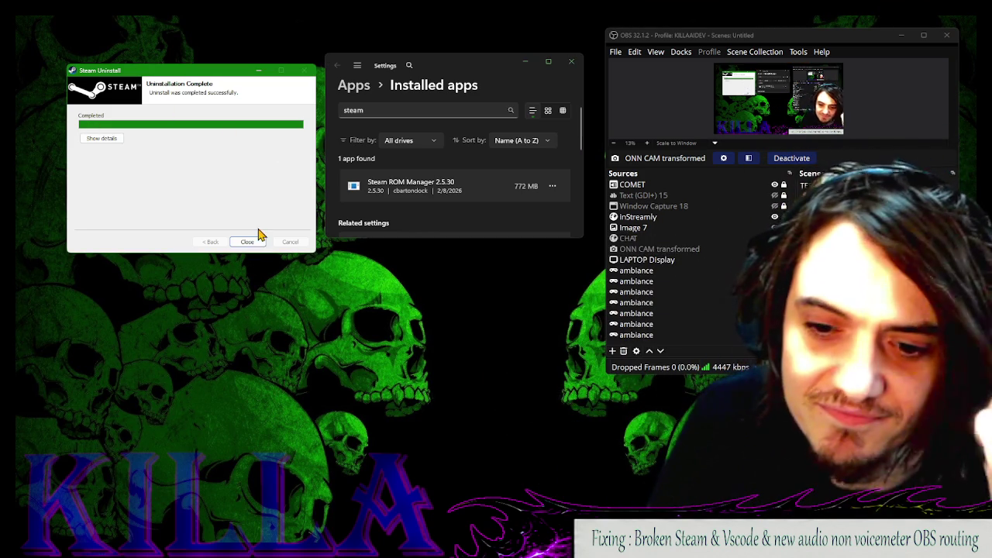
Close the Steam uninstaller and Google 'steam' in a new Comet tab
click(247, 242)
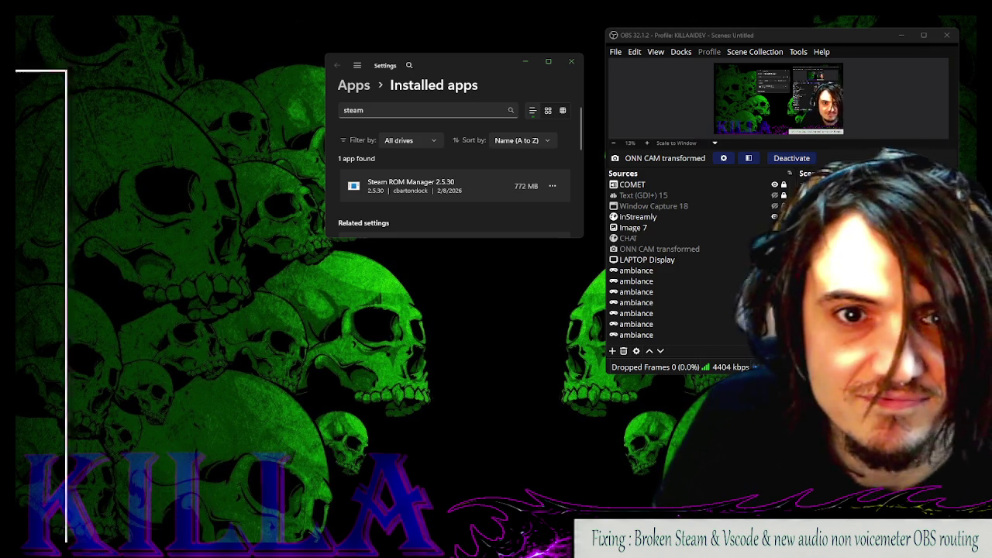
key(alt+Tab)
key(ctrl+t)
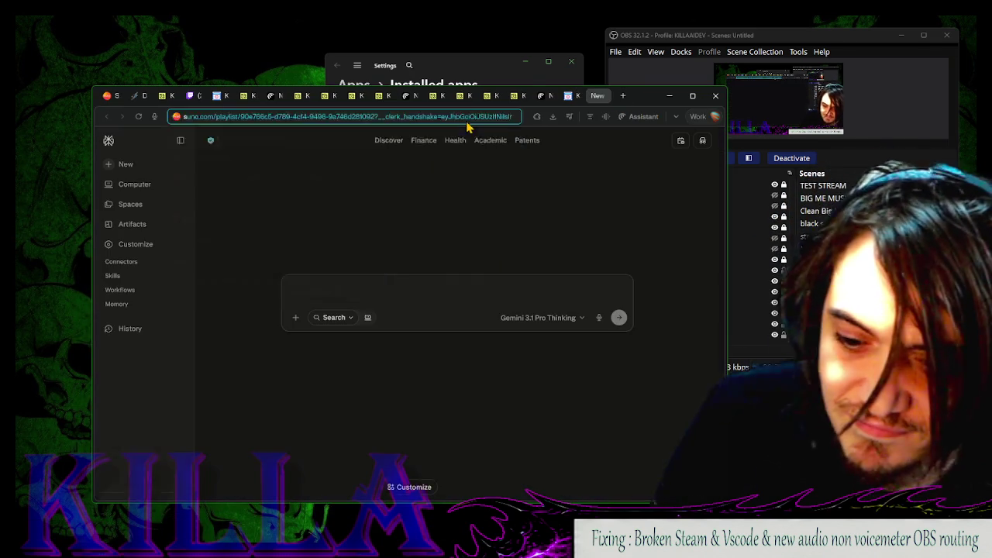
text(stream)
key(Return)
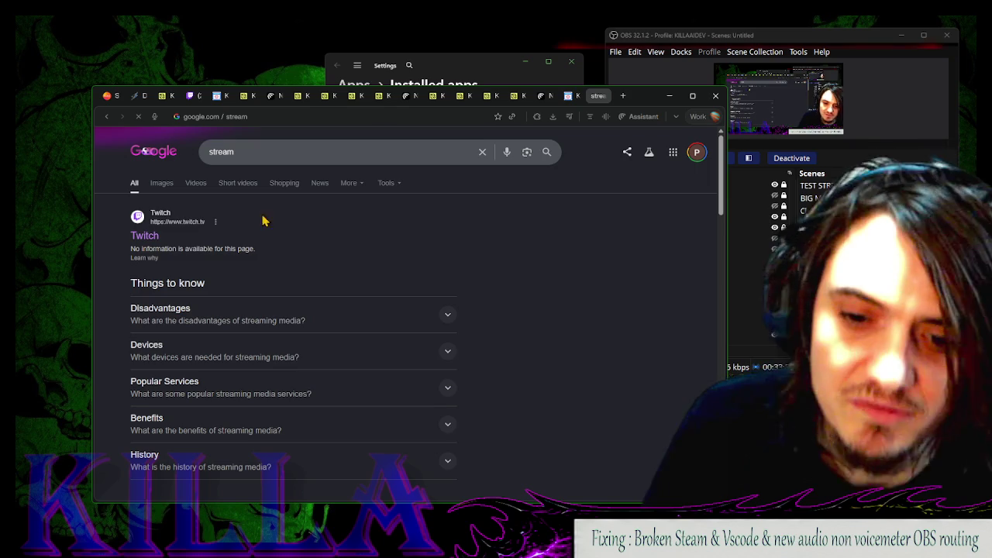
click(284, 152)
key(BackSpace)
key(BackSpace)
key(BackSpace)
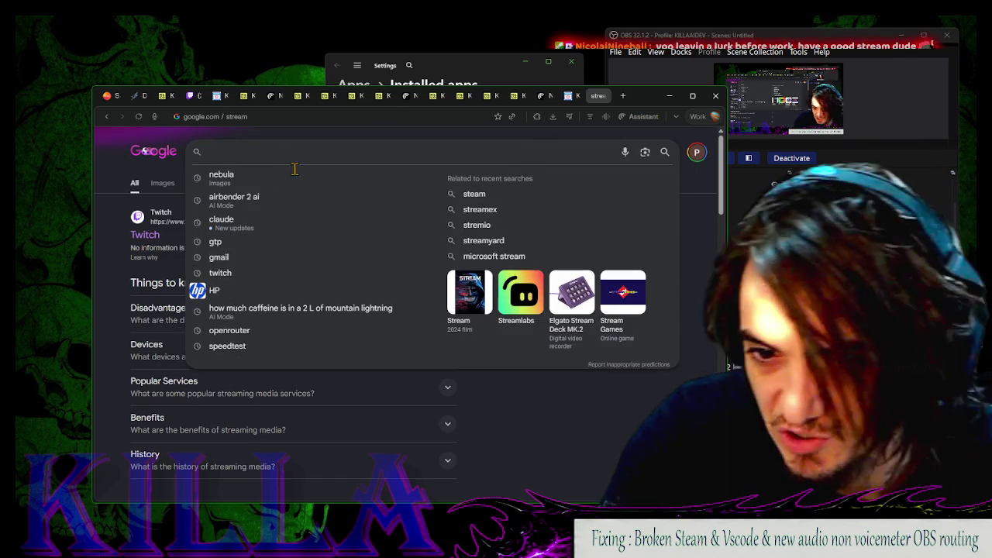
text(steam)
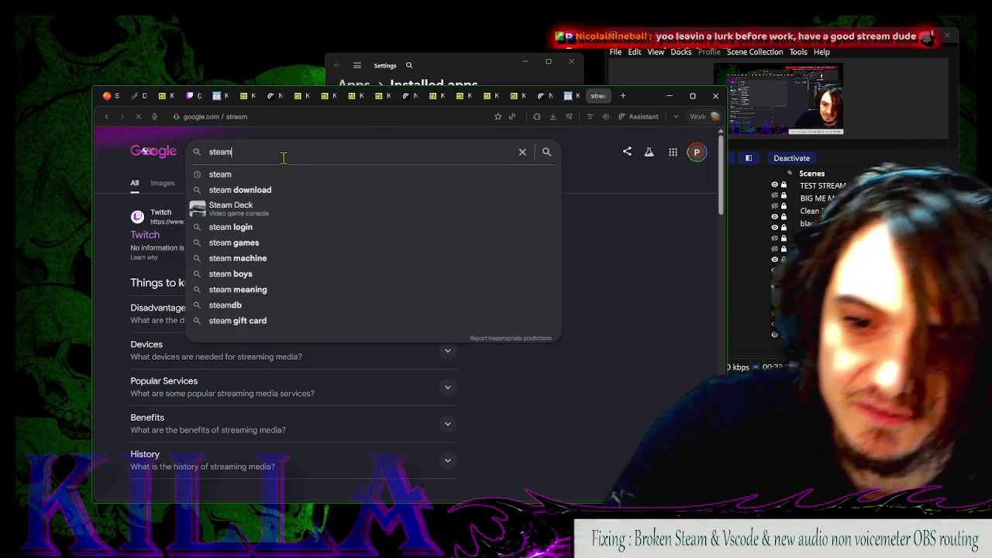
key(Return)
Download SteamSetup.exe from the Steam store's About page and pass the setup welcome page
click(206, 271)
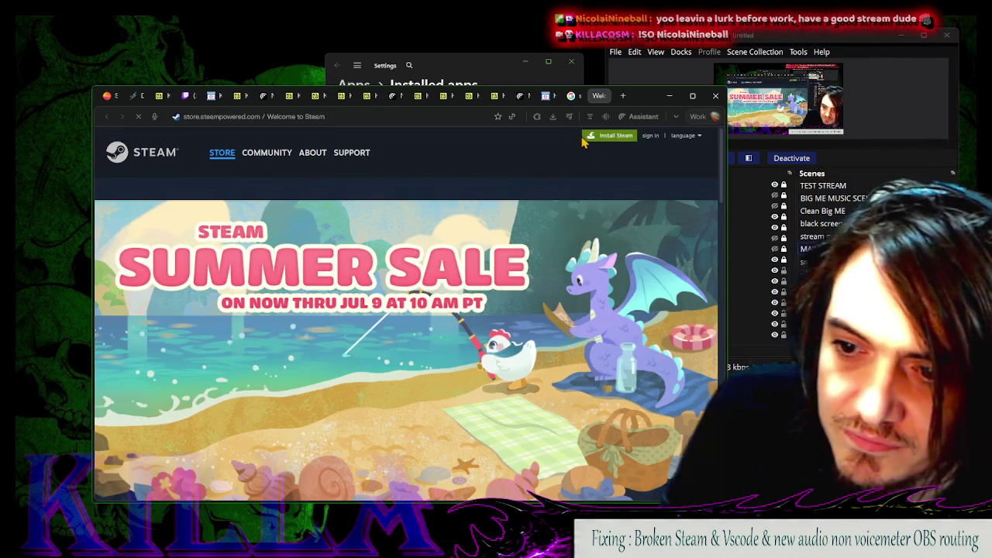
click(312, 152)
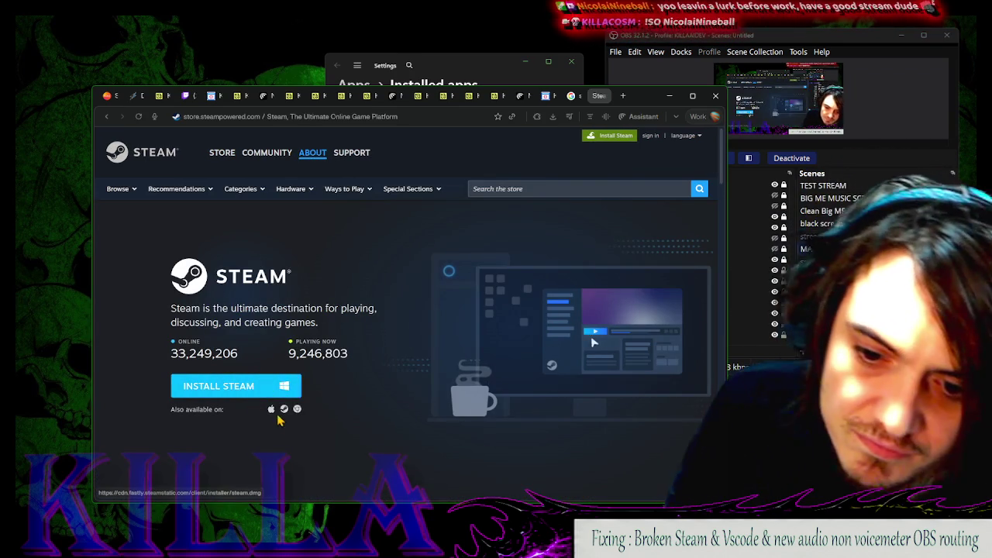
click(299, 381)
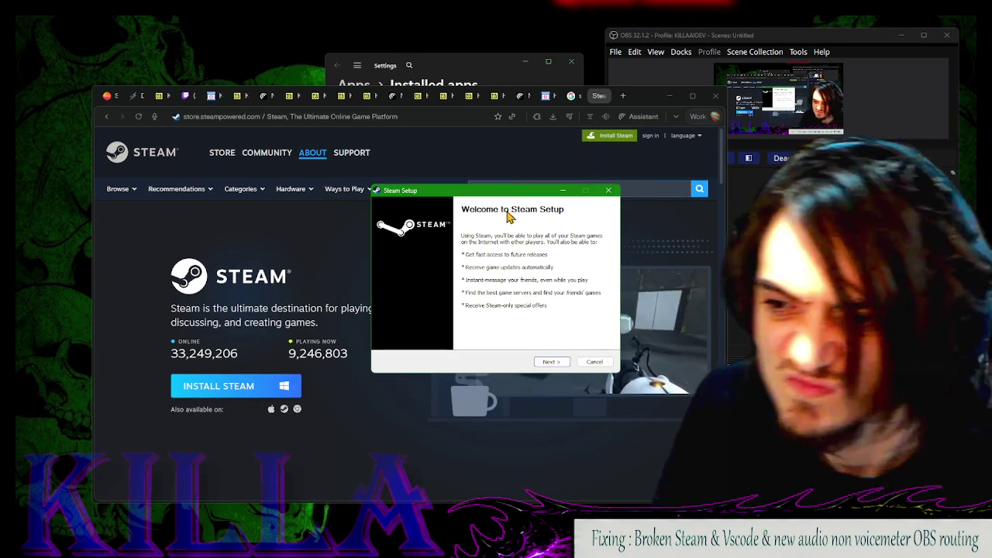
click(550, 362)
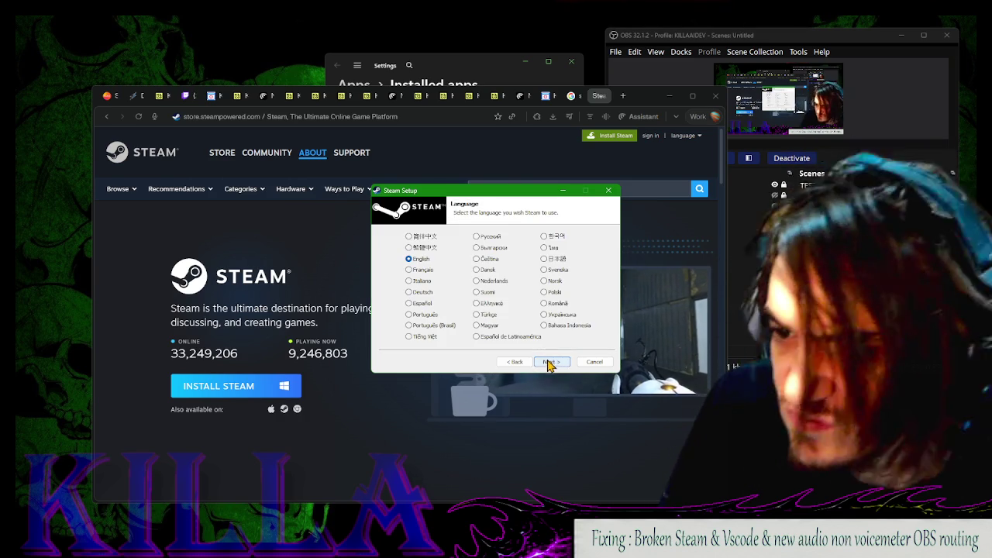
Install Steam in English to the default folder and launch it
click(550, 362)
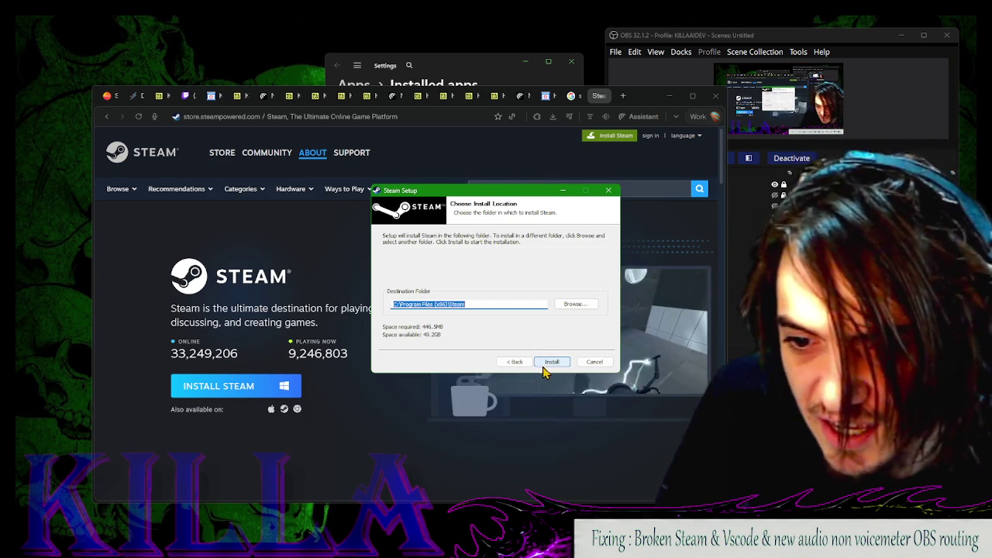
click(550, 362)
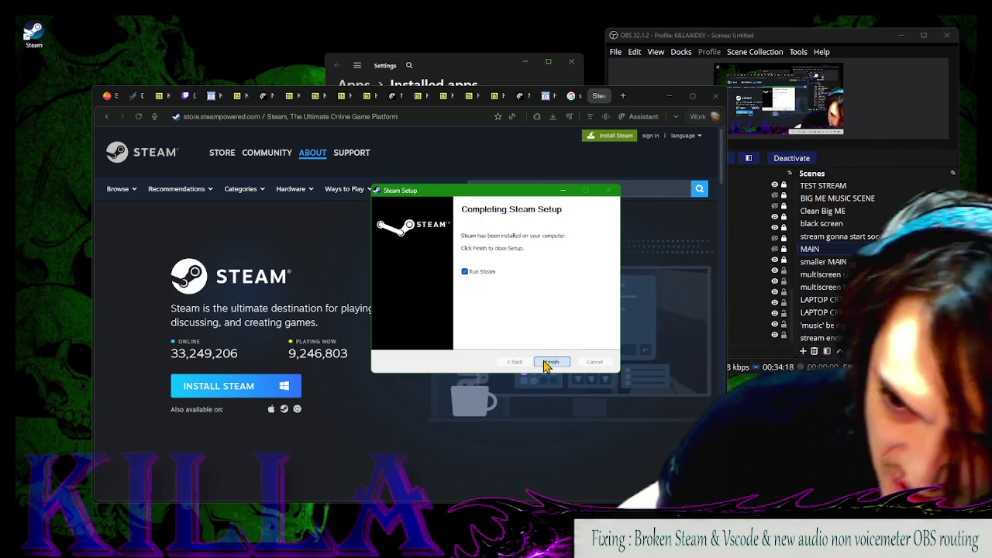
click(550, 361)
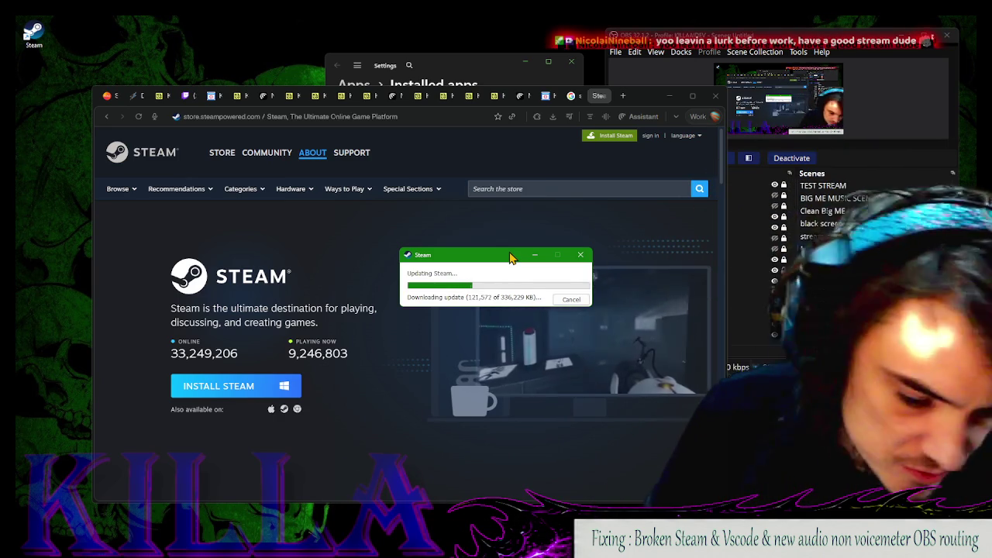
Check the browser's recent downloads, then drag the Steam store window down to reveal the updater
click(507, 233)
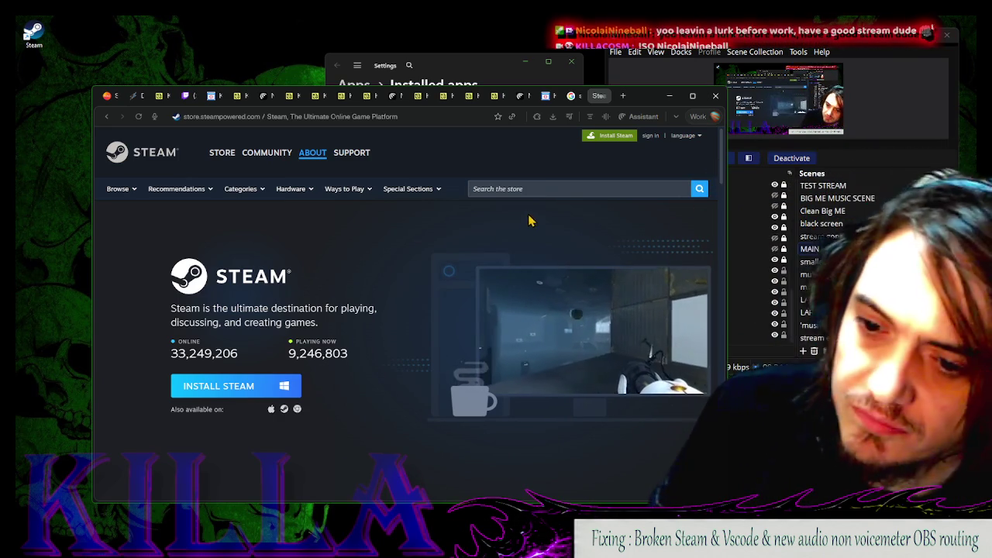
click(537, 116)
click(552, 116)
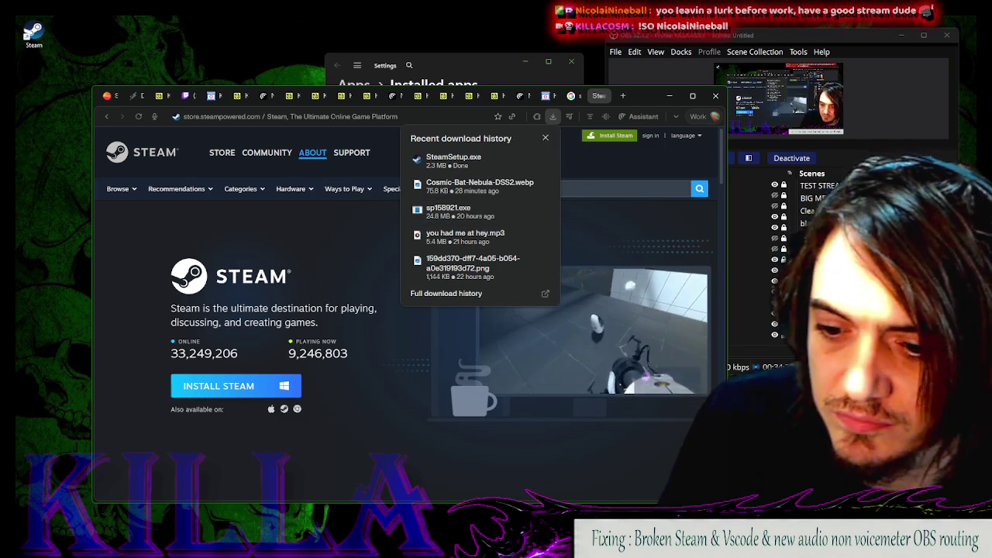
click(454, 159)
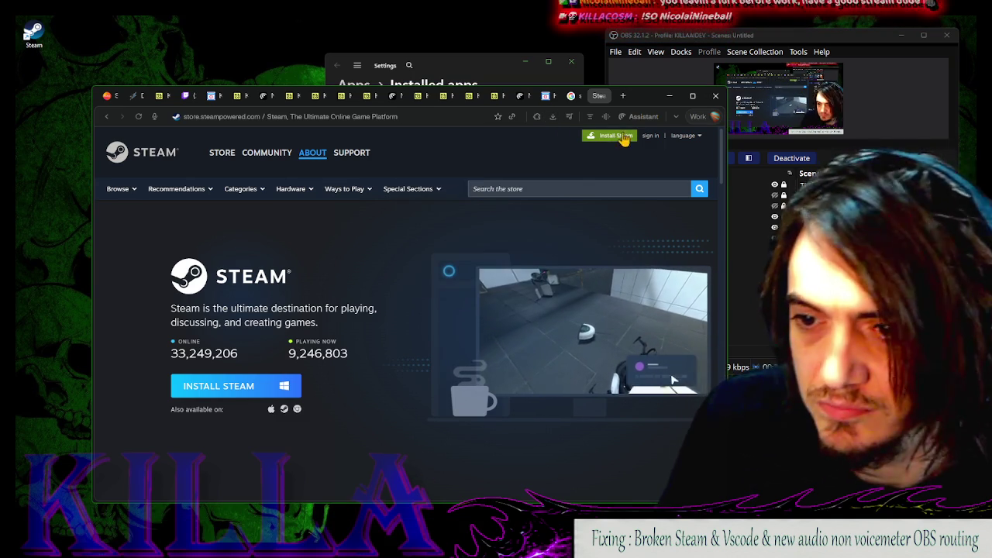
drag(642, 92, 642, 349)
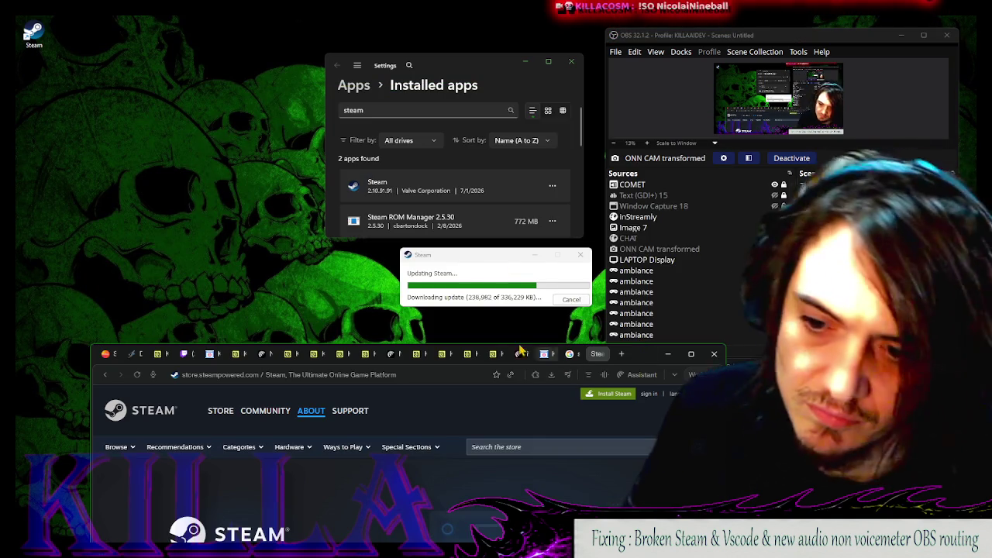
click(431, 277)
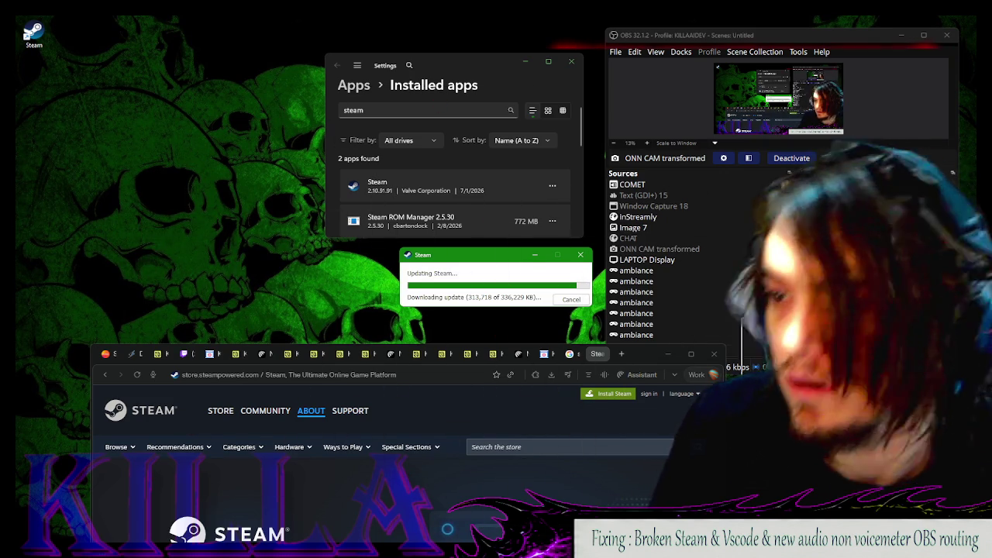
drag(464, 256, 285, 180)
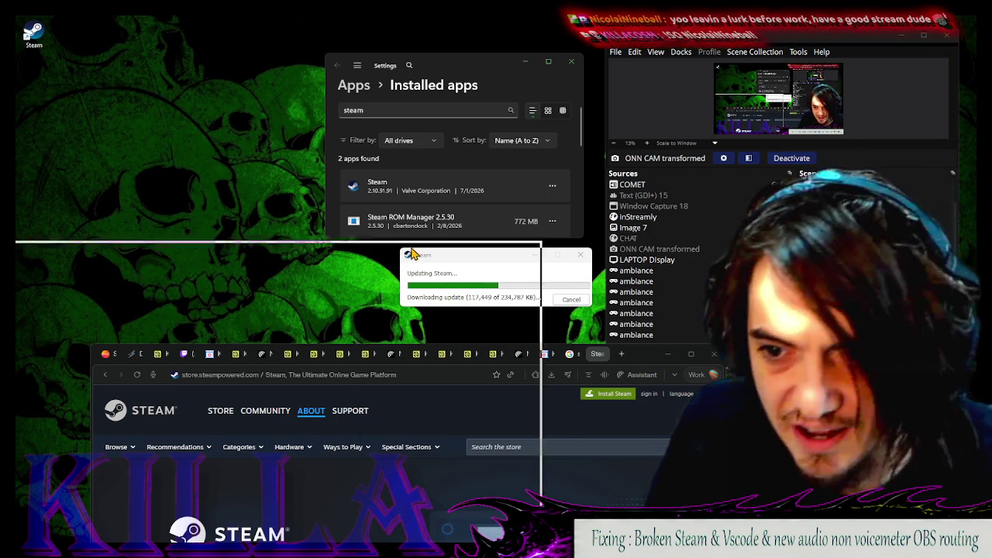
key(ctrl+n)
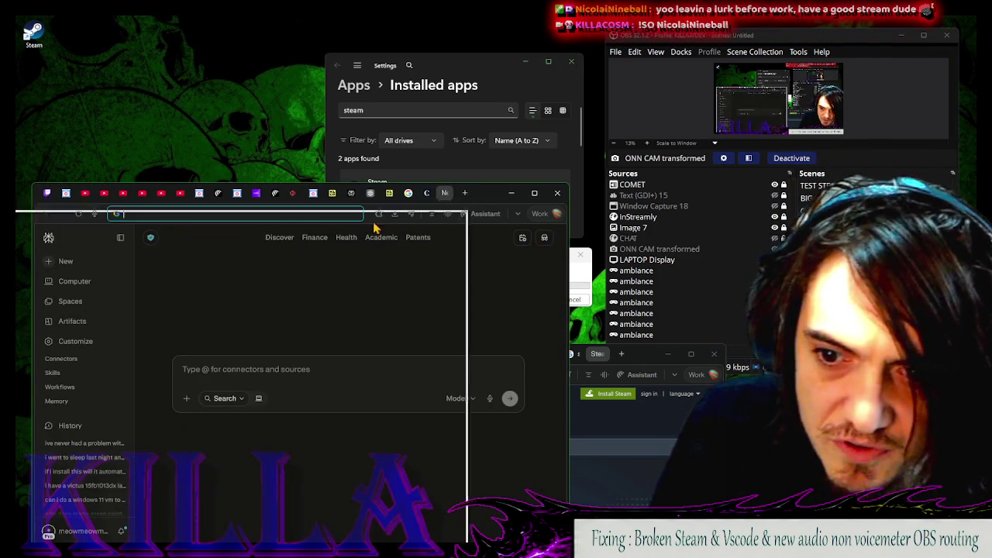
Load youtube.com in a new browser window, check the signed-in account, and minimize it
key(ctrl+w)
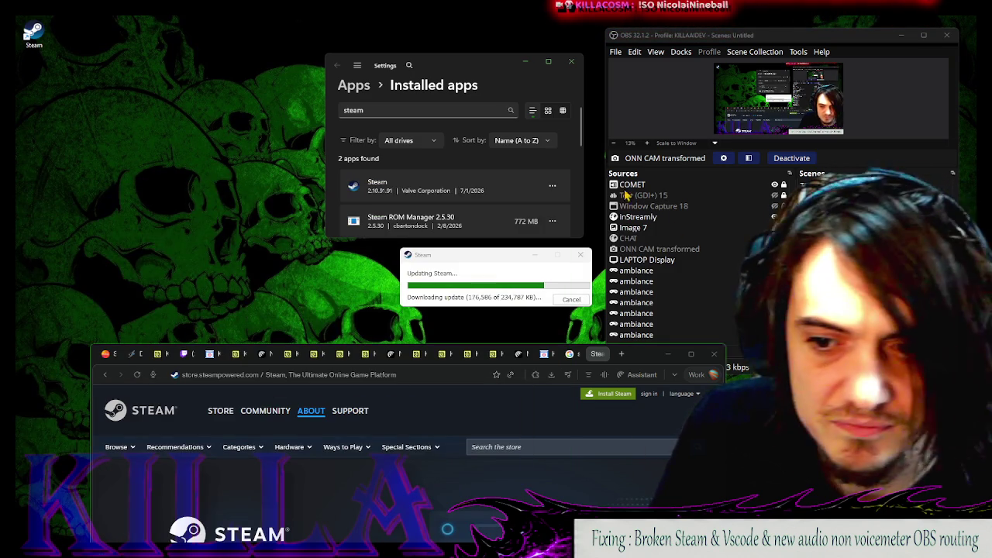
key(ctrl+n)
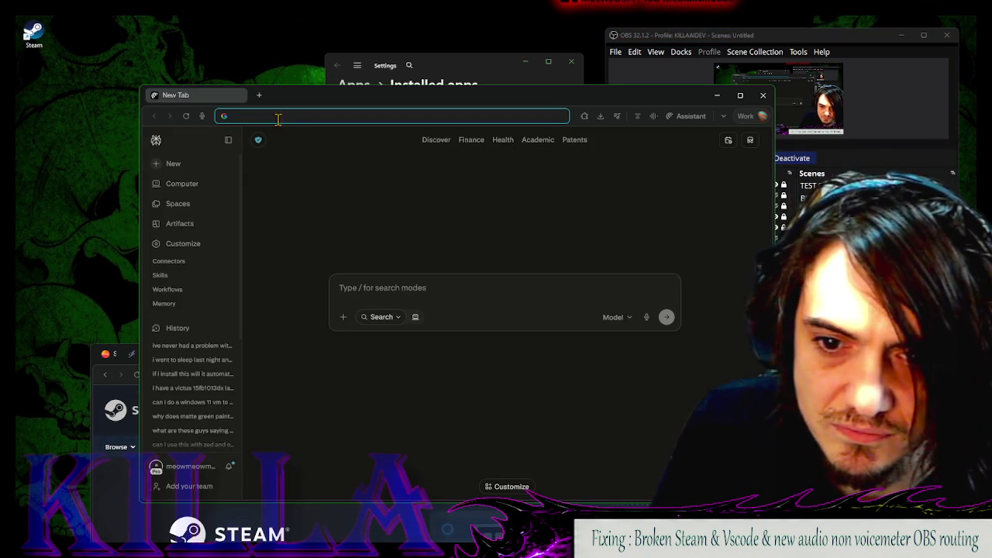
text(youtube.com)
key(Return)
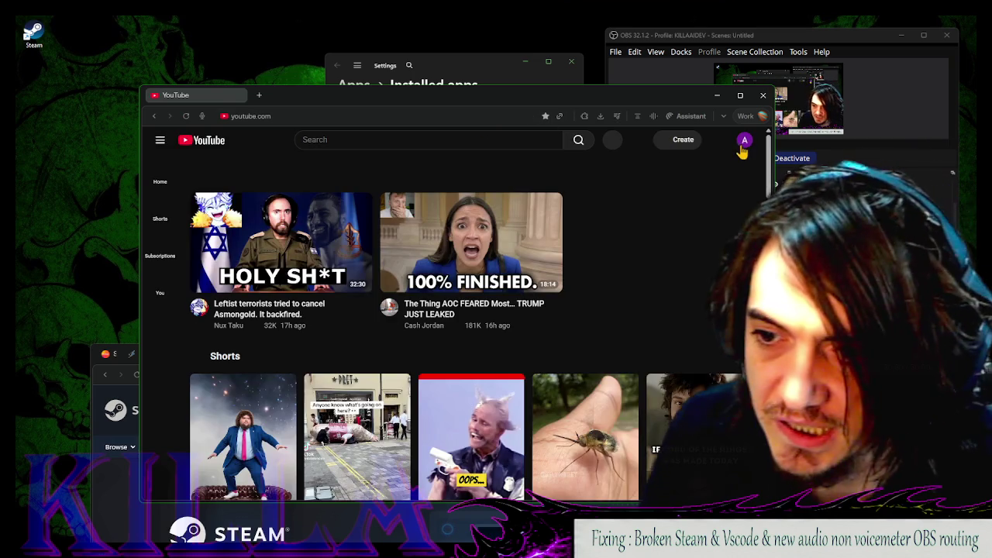
click(744, 140)
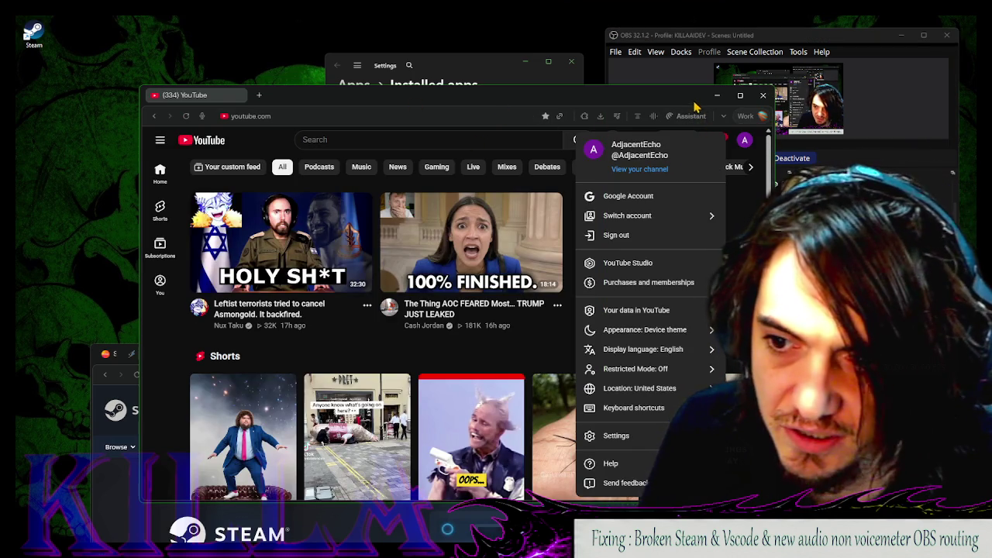
click(746, 141)
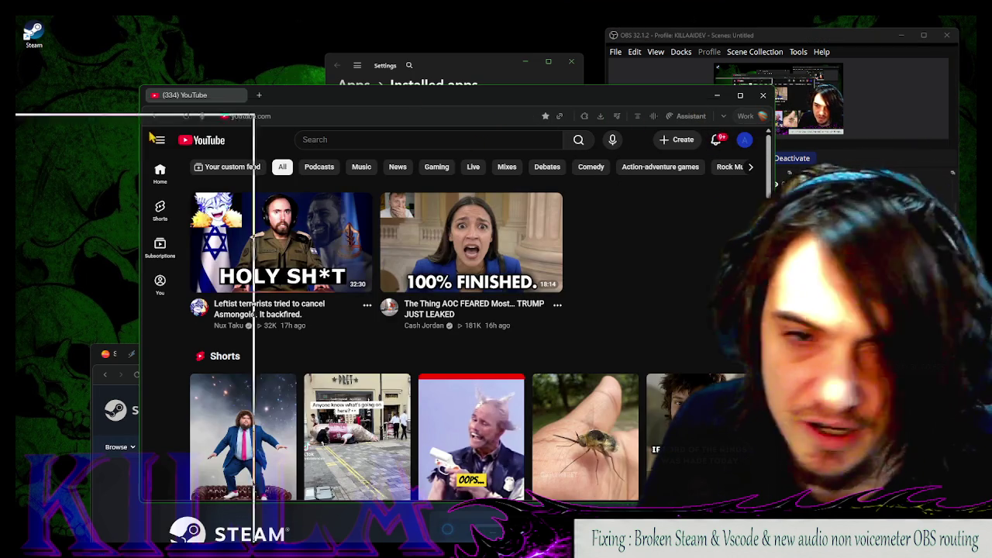
key(super+Down)
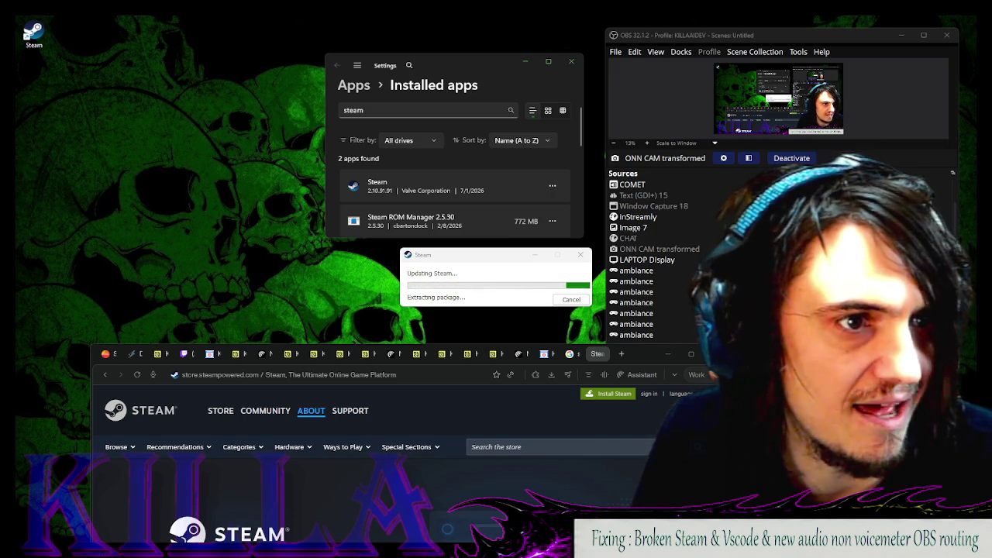
Play 'Beast Mode: On. This is the final form.' in Suno's My Workspace
key(alt+Tab)
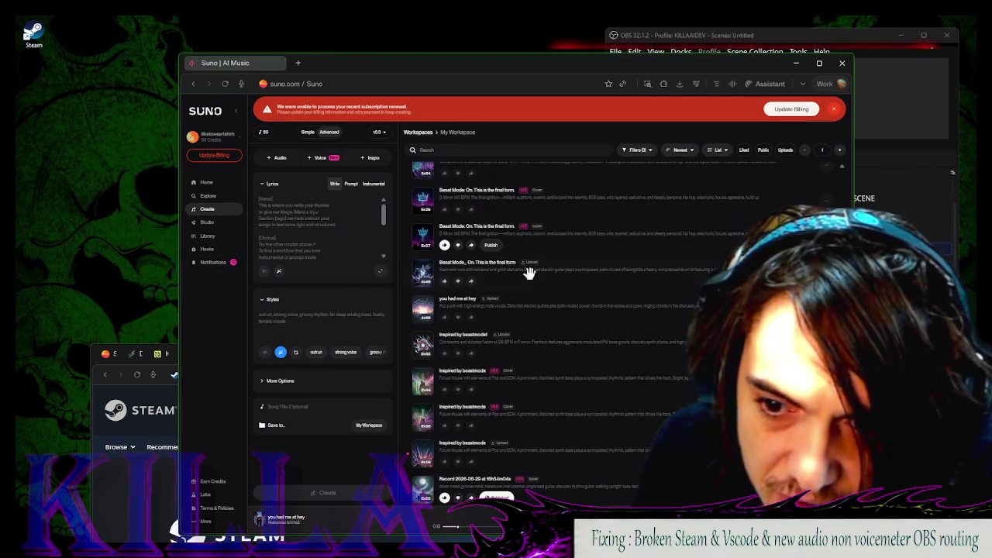
click(504, 241)
scroll(527, 232, down, 1)
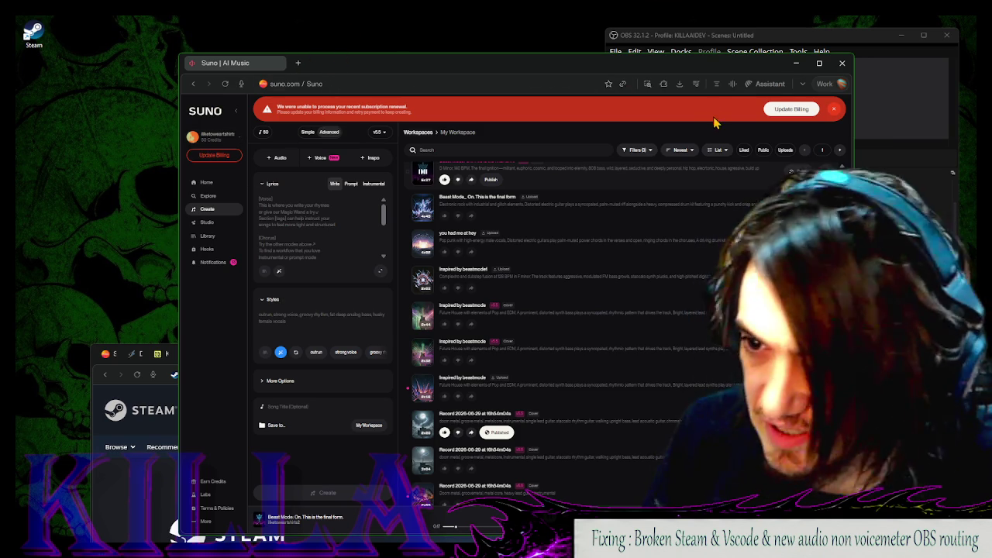
Move the Suno window, minimize the Steam store window, and open a new Opera GX Speed Dial window
click(736, 51)
click(470, 69)
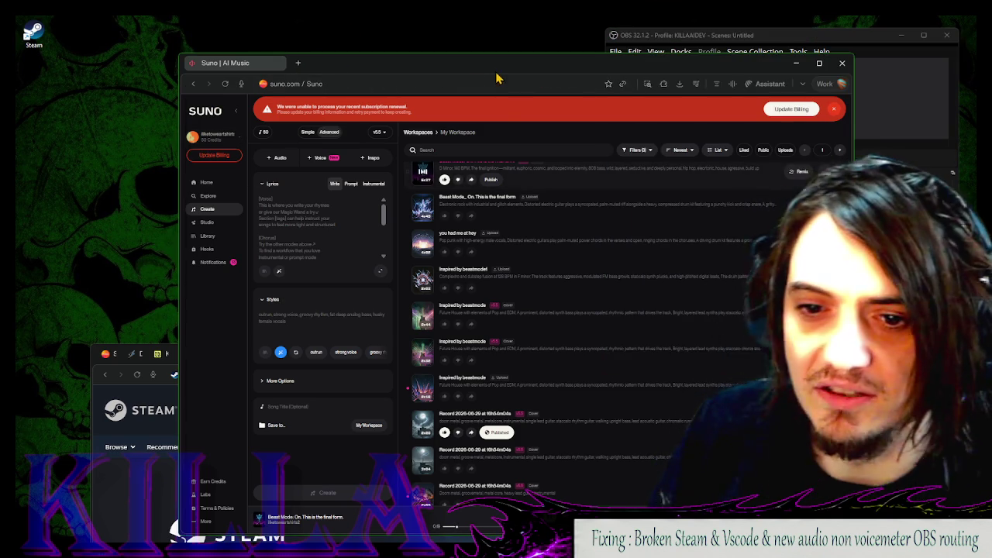
mouse_move(496, 78)
mouse_down()
mouse_move(446, 91)
mouse_move(555, 65)
mouse_up()
click(233, 375)
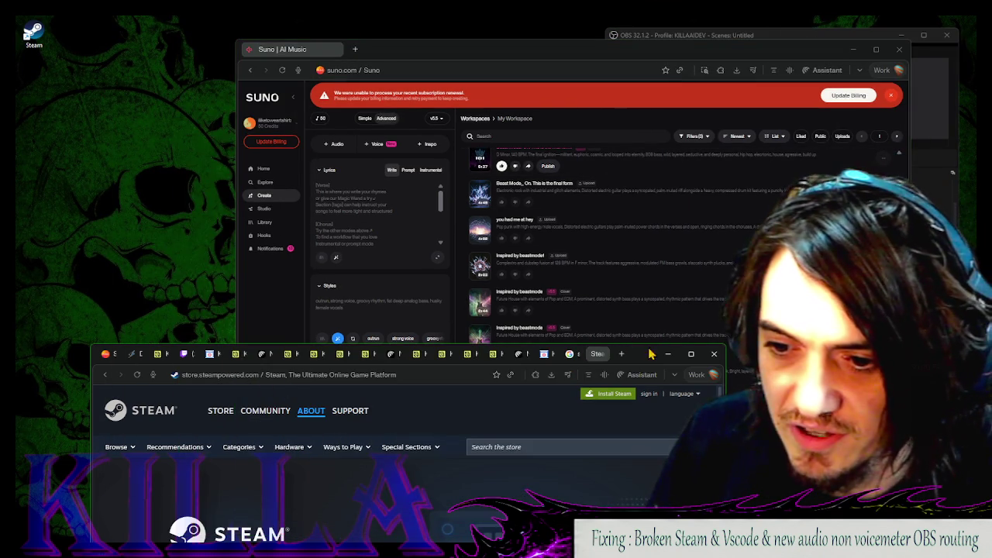
mouse_move(651, 353)
mouse_down()
mouse_move(682, 70)
mouse_move(700, 63)
mouse_up()
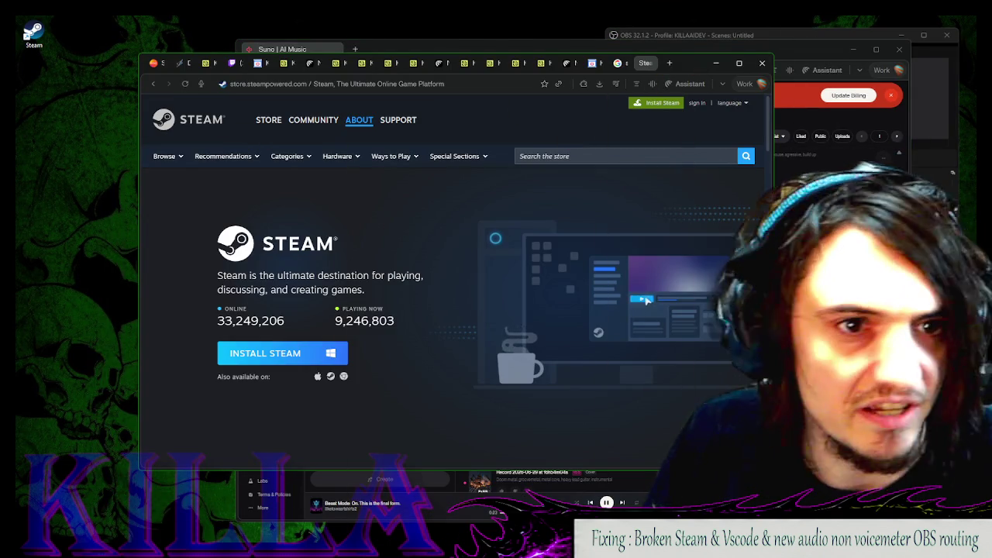
click(716, 62)
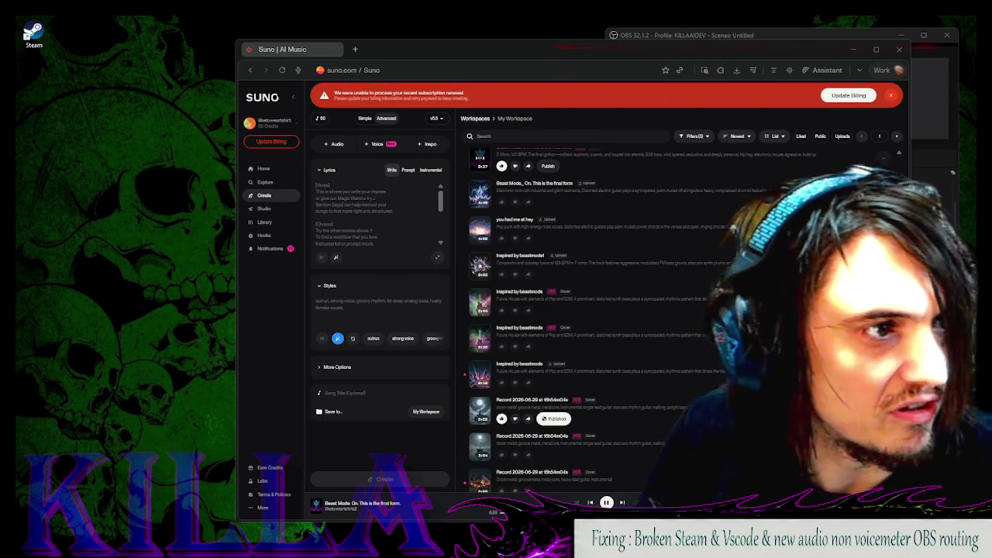
mouse_move(28, 541)
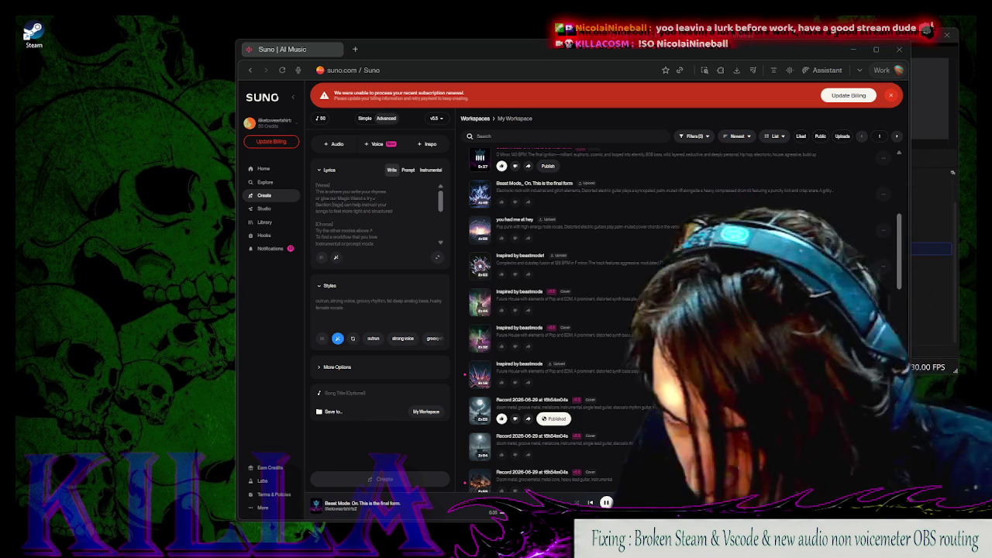
mouse_move(523, 244)
mouse_down()
mouse_move(503, 96)
mouse_move(954, 162)
mouse_up()
Load youtube.com in the new Opera GX window and bring it to the front
drag(698, 94, 564, 82)
click(589, 96)
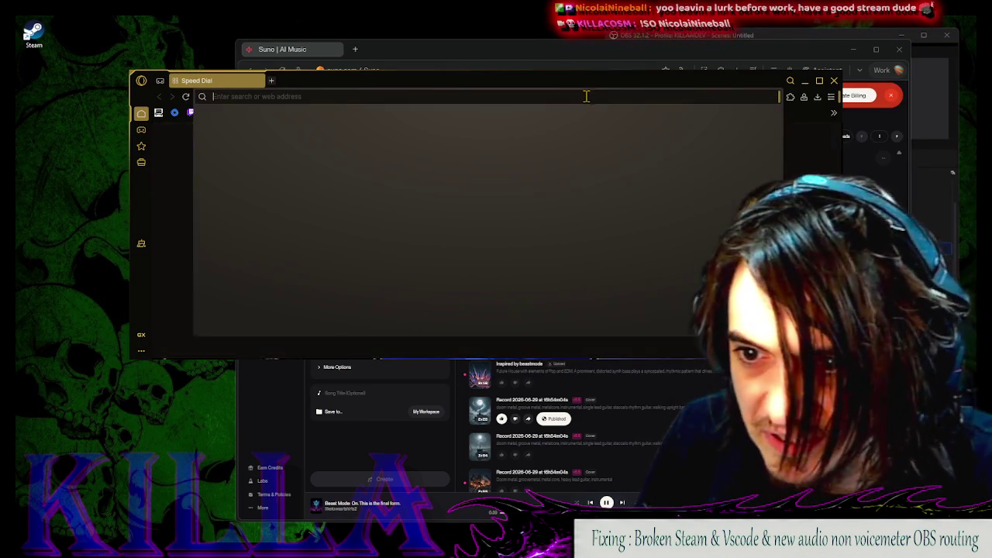
text(youtube.com)
key(Return)
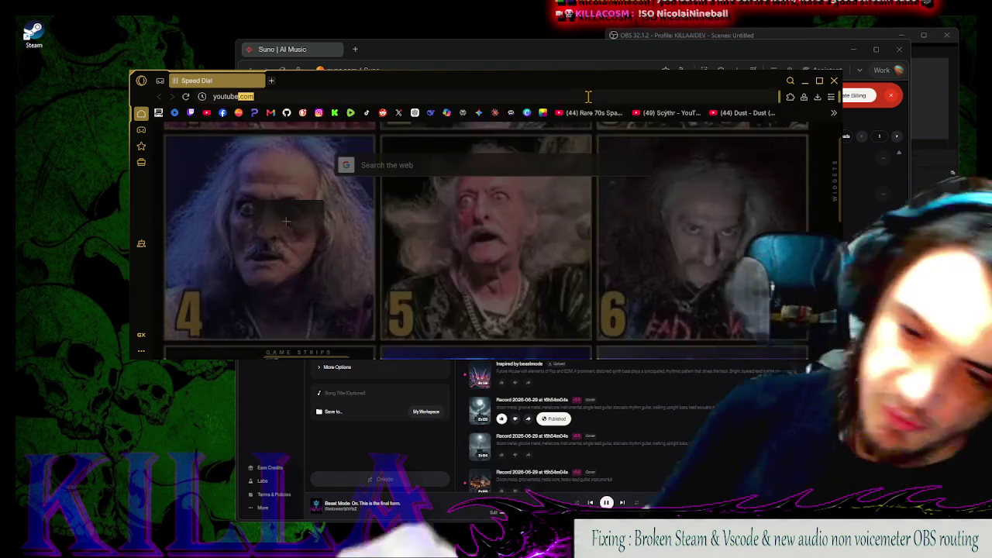
click(553, 54)
key(alt+Tab)
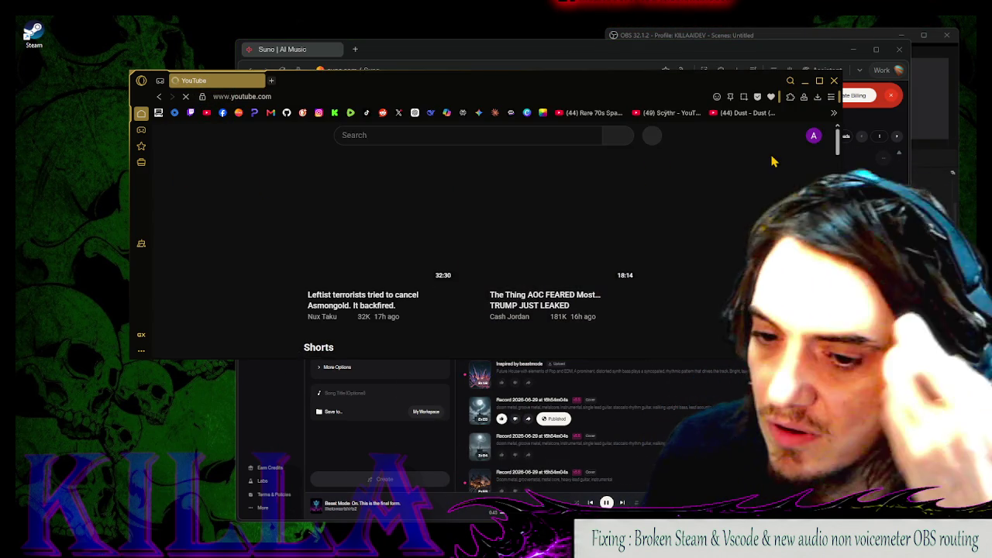
Sign out of YouTube and sign in with the second Google account using its saved password
click(813, 136)
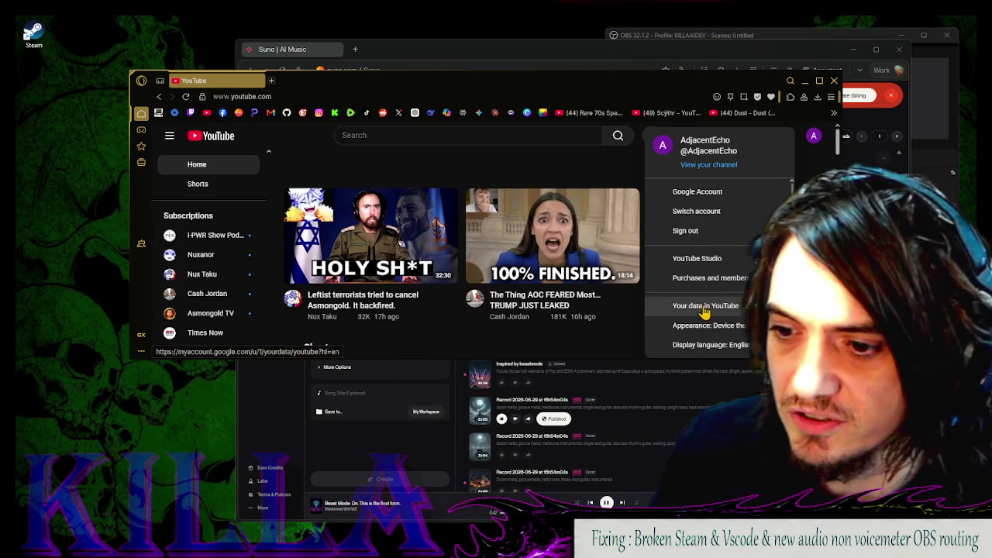
click(685, 230)
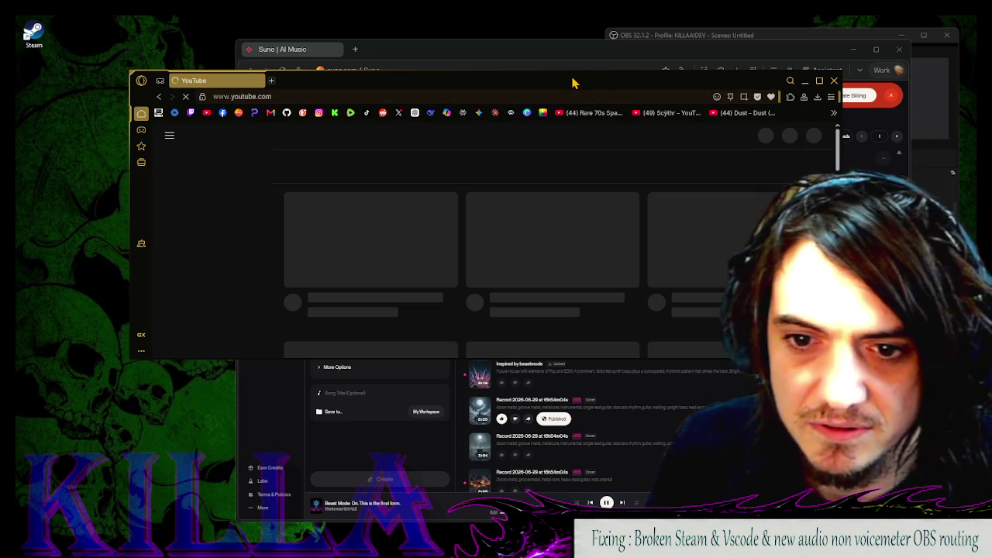
drag(576, 82, 557, 83)
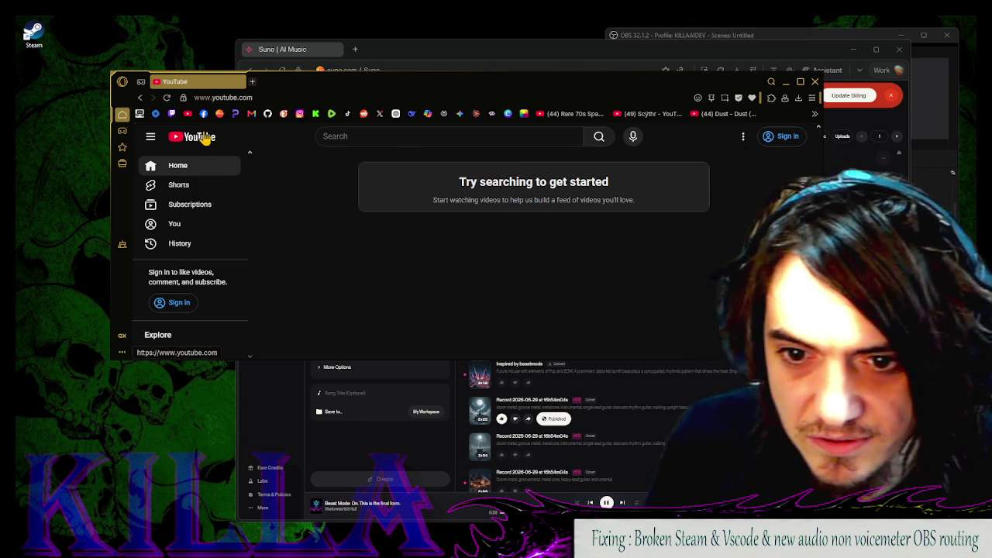
click(784, 137)
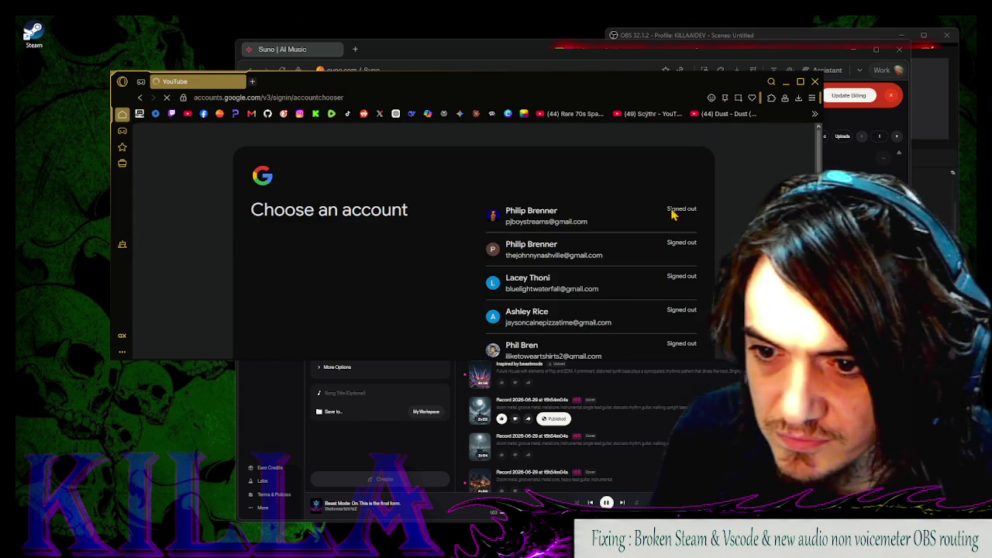
click(543, 246)
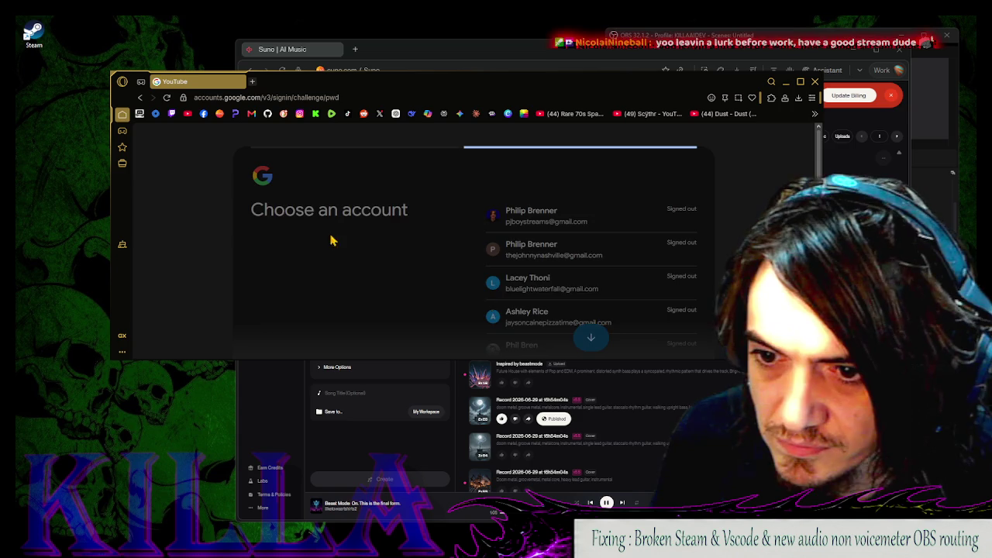
click(646, 233)
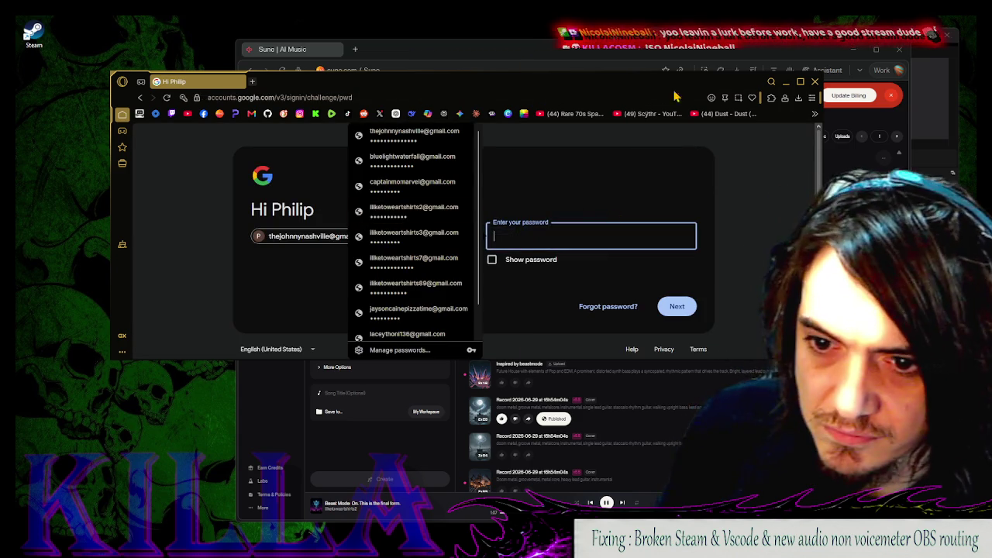
key(Down)
key(Return)
click(677, 306)
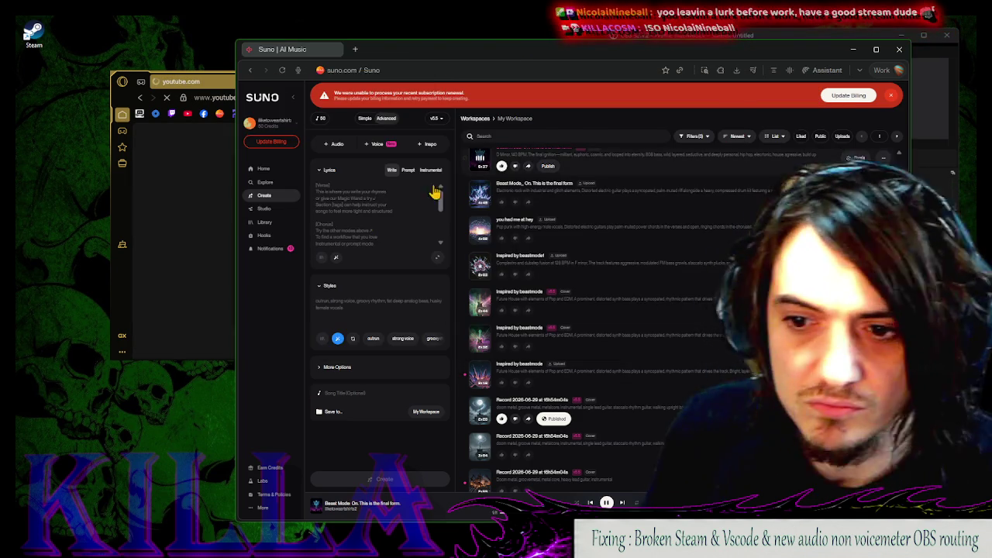
Bring the YouTube window forward and sign out of the current account again
click(200, 206)
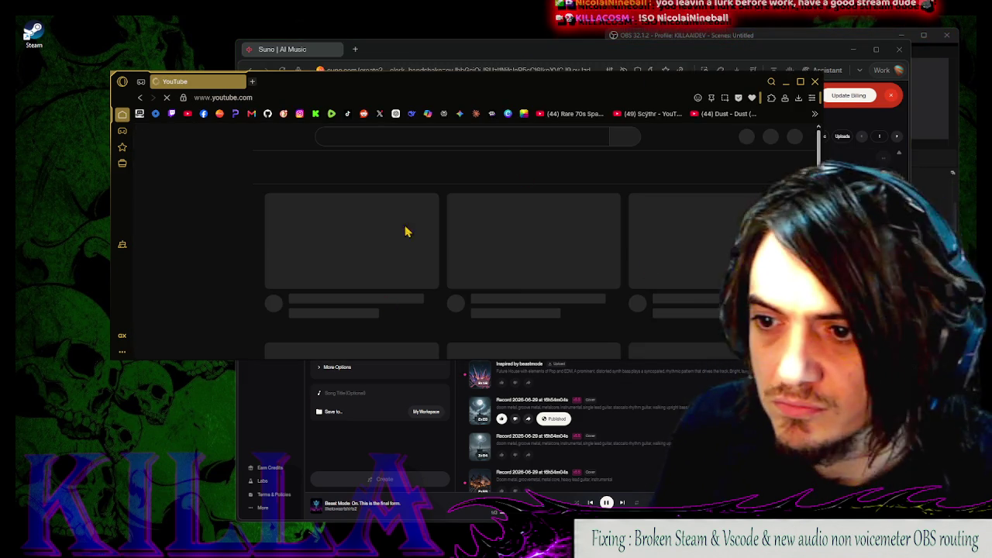
click(442, 387)
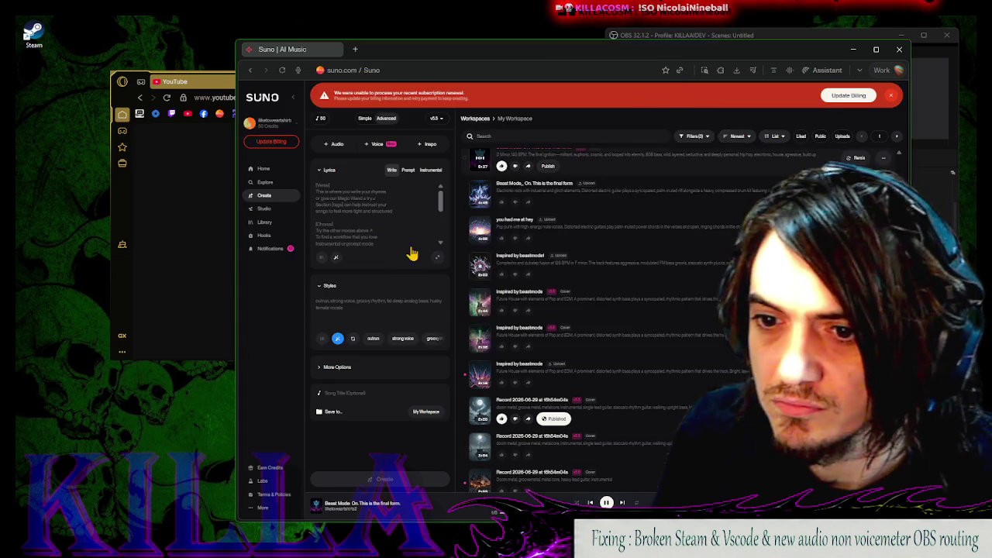
click(193, 166)
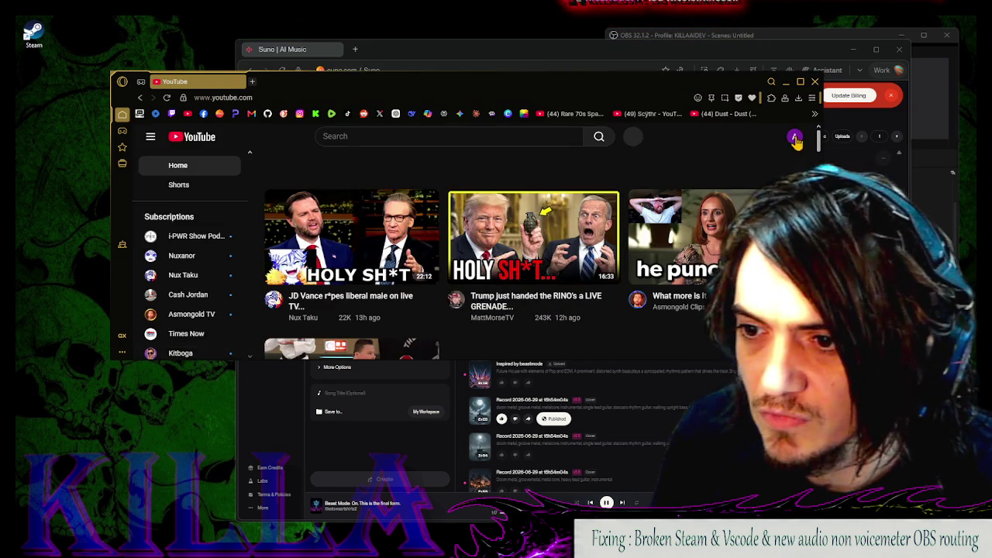
click(795, 139)
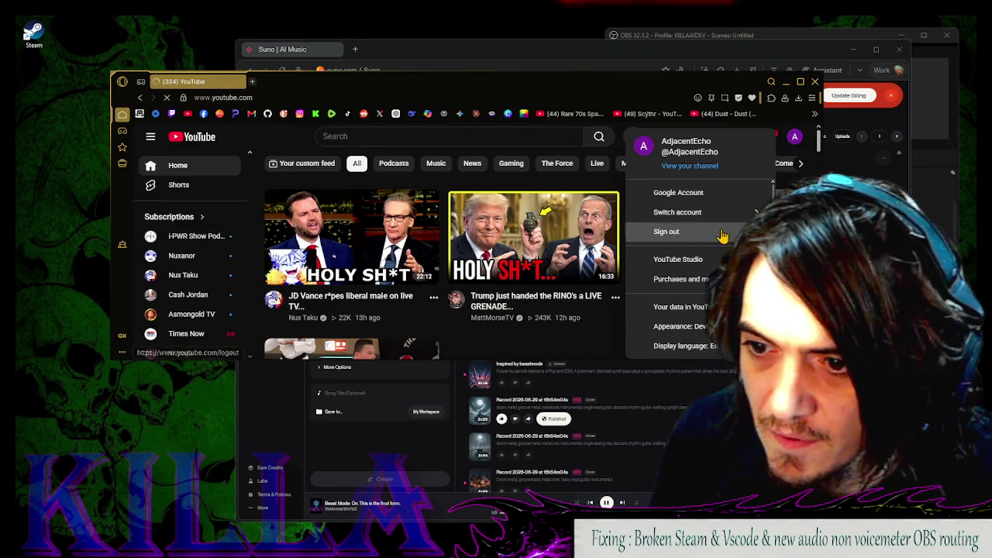
click(722, 232)
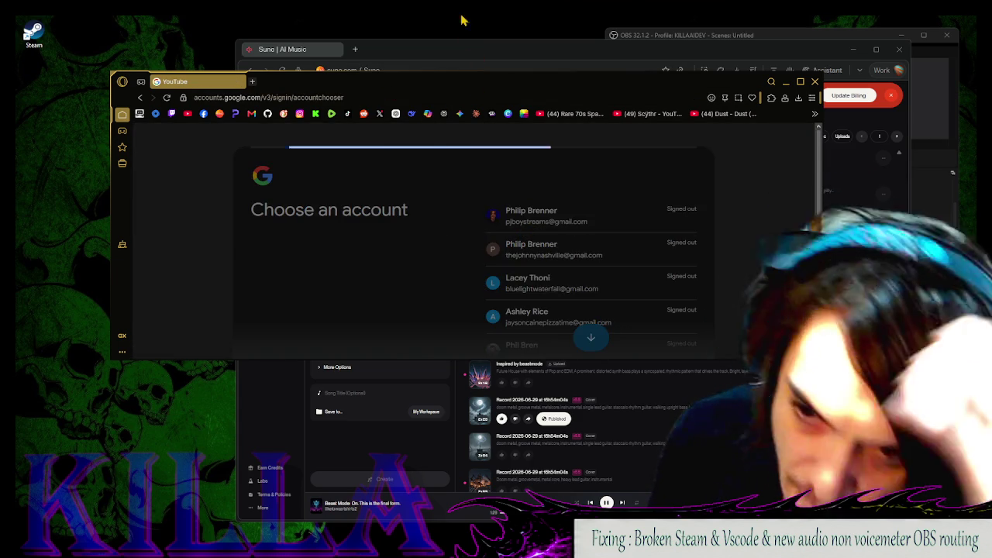
Choose the Google account and sign in, retyping the password after the saved one fails
click(630, 227)
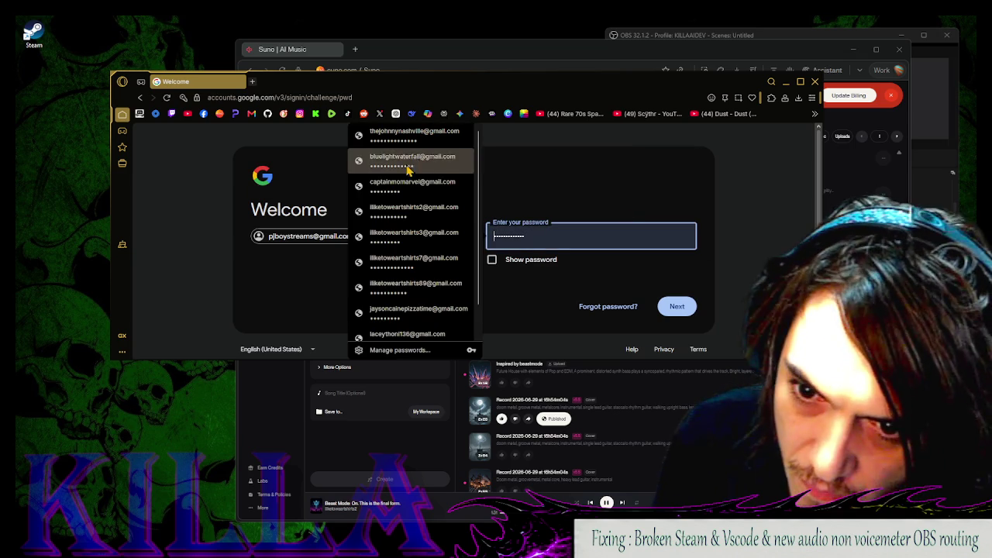
scroll(415, 294, down, 1)
click(413, 316)
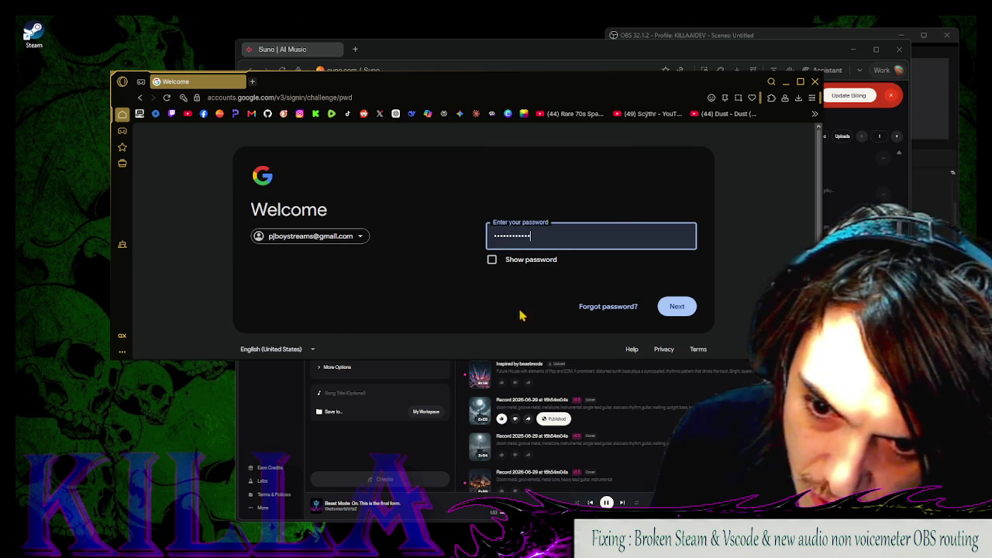
click(678, 307)
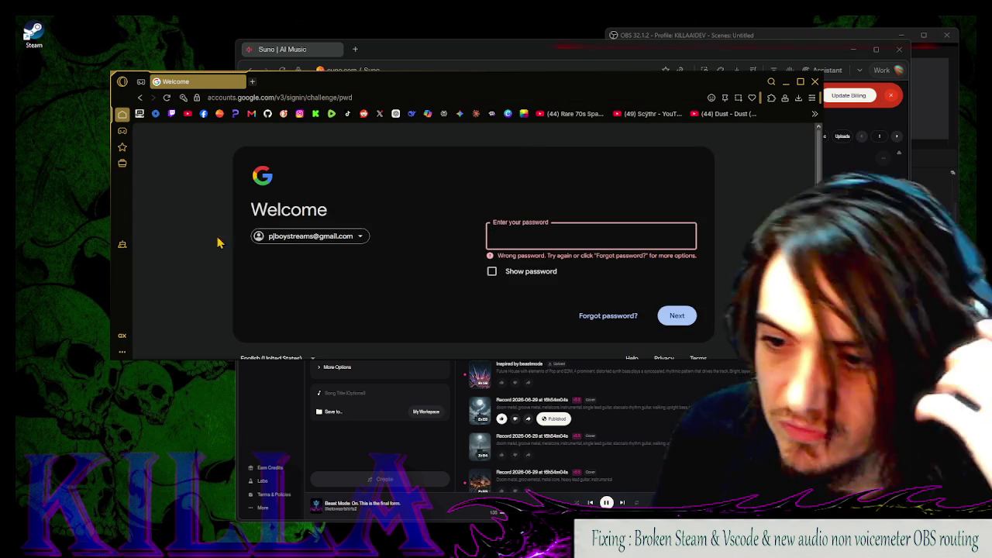
click(542, 227)
text(••)
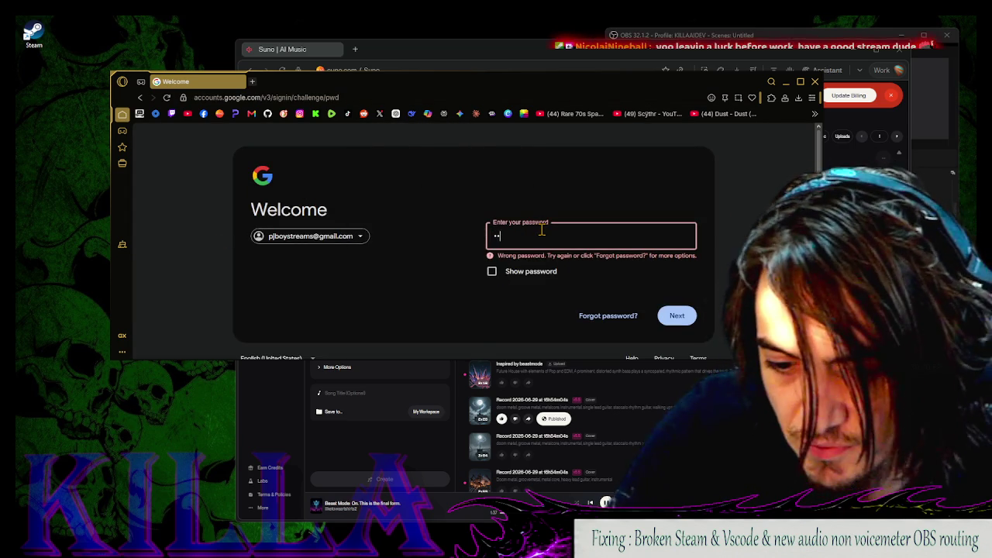
text(•••••)
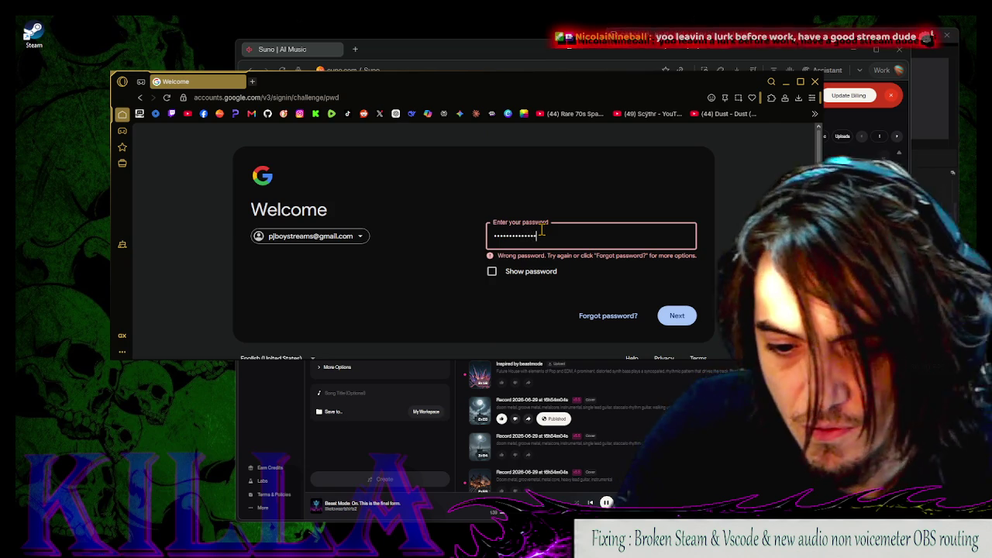
key(Return)
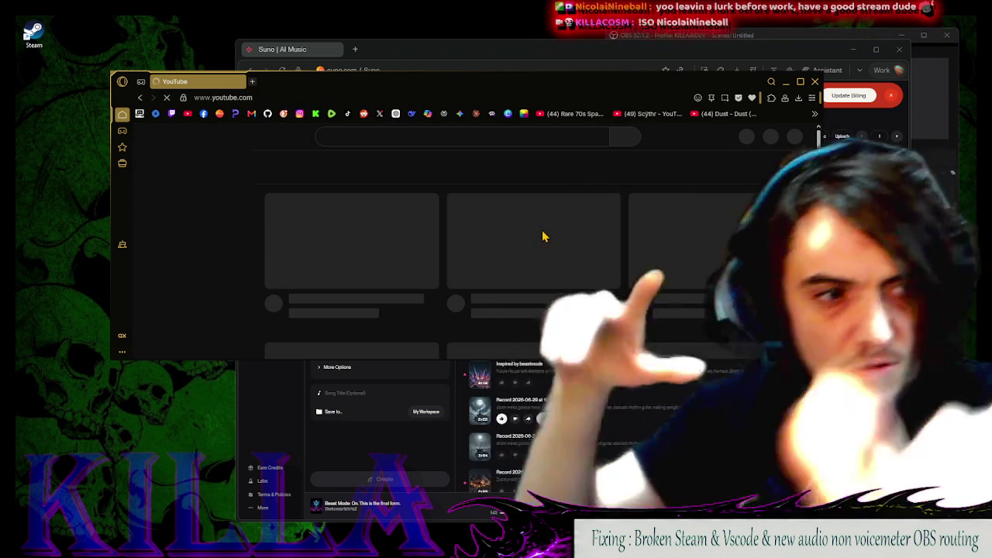
Update the browser's saved sign-in password and open the KILLACOSM account menu
key(alt+Tab)
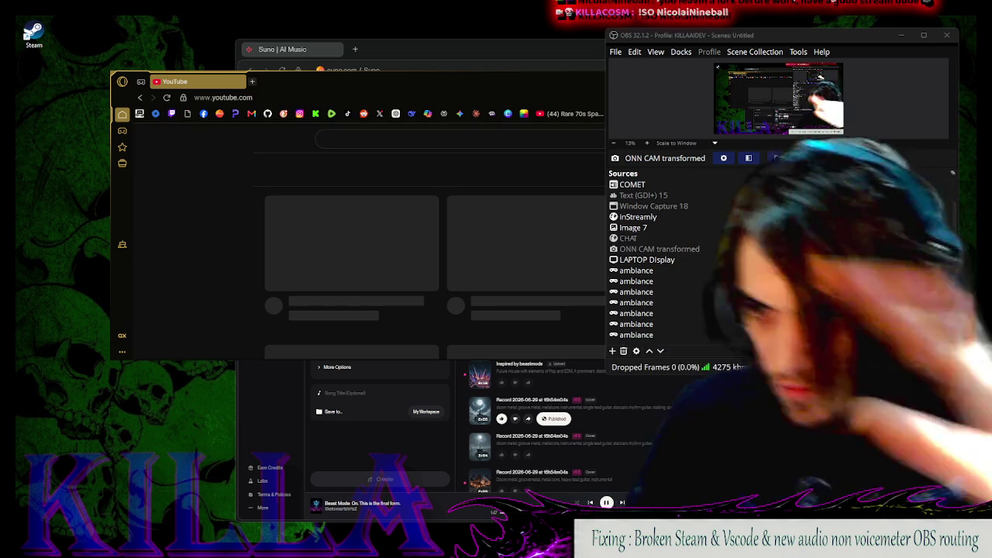
click(512, 172)
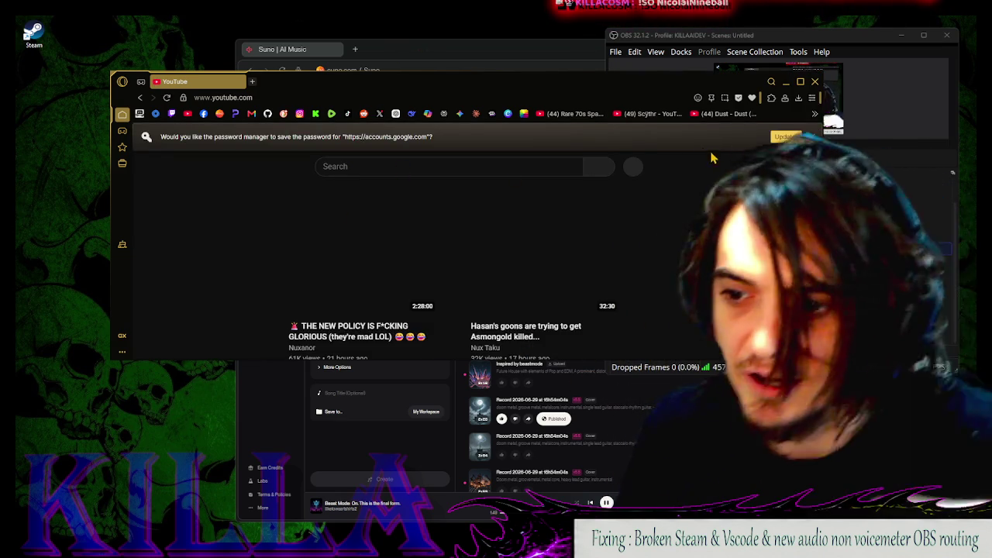
click(784, 136)
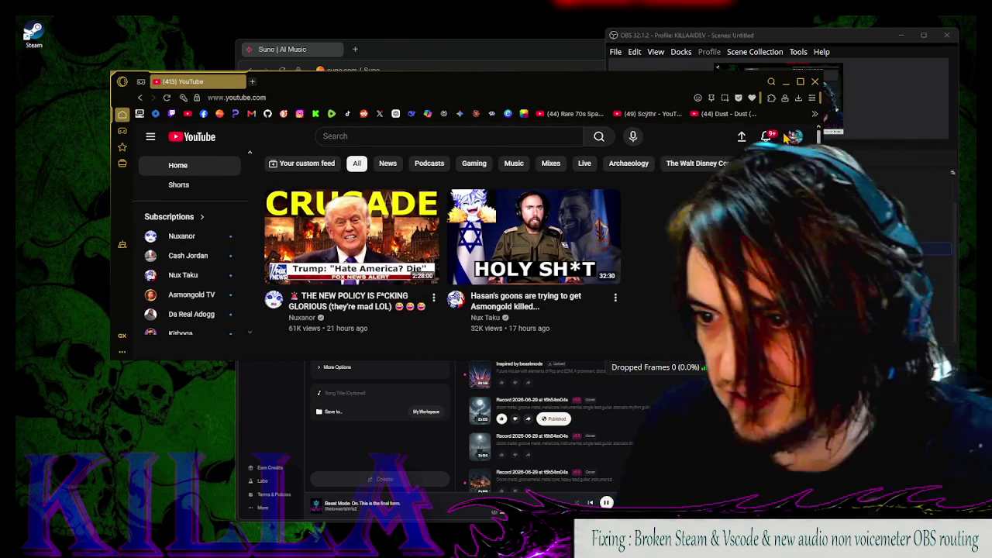
click(795, 136)
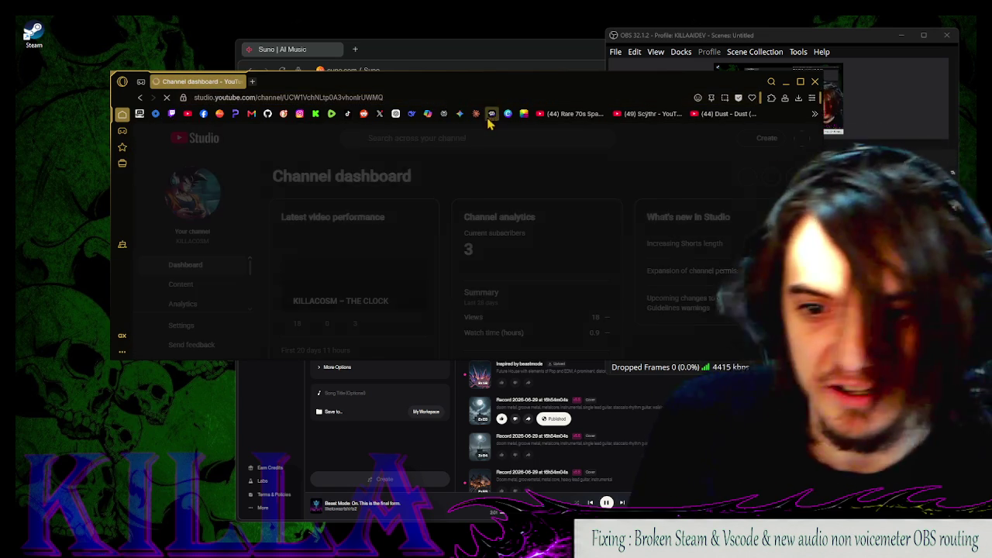
Review the browser's Downloads page, close it, and open File Explorer with Win+E
scroll(440, 204, down, 3)
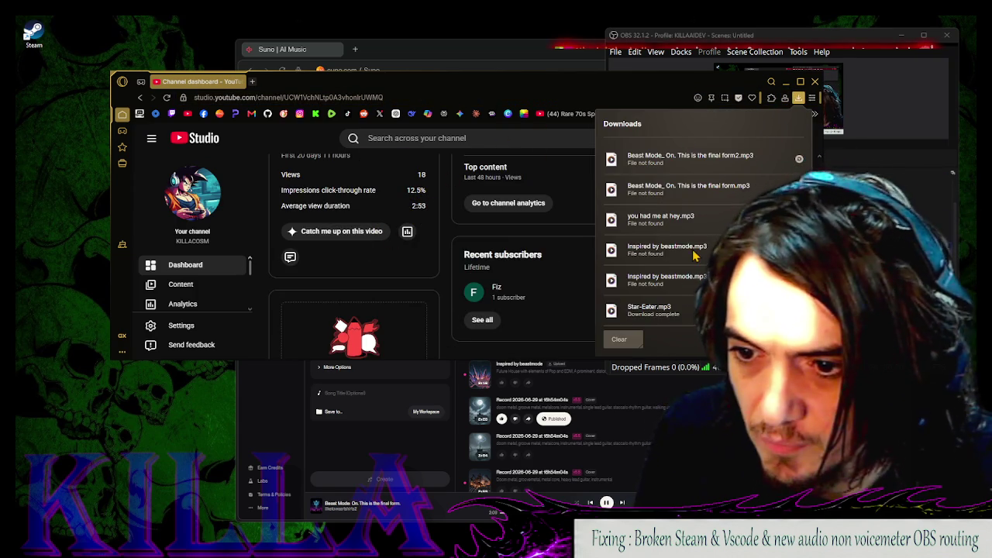
key(ctrl+j)
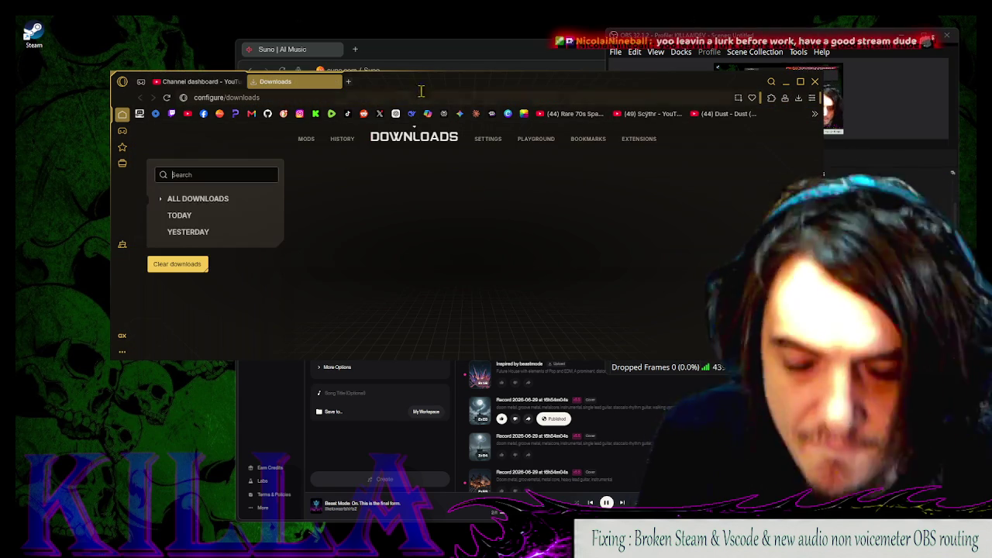
scroll(454, 204, down, 10)
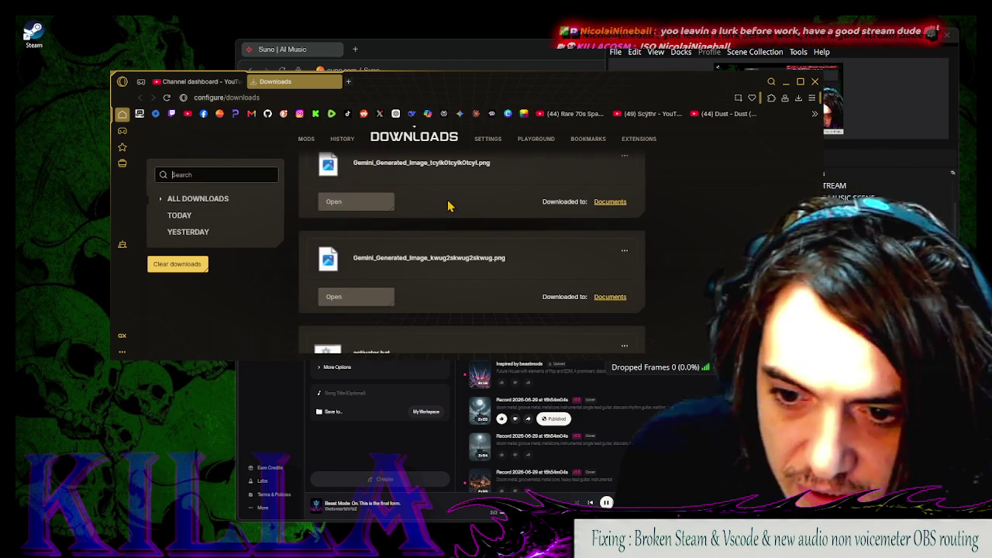
key(ctrl+w)
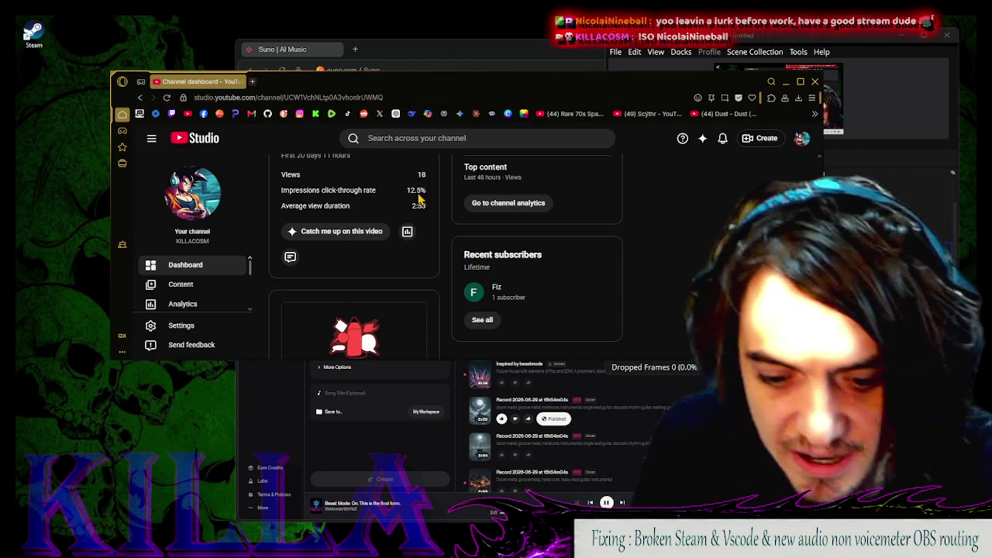
key(super+e)
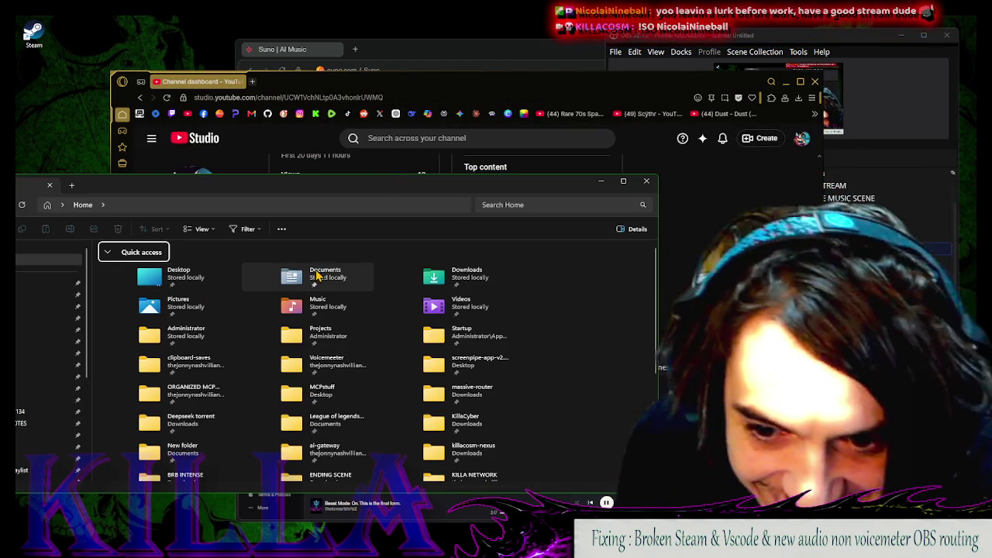
Open Downloads, search it for the aitum installer, and launch aitum-multistream-windows-installer.exe
click(475, 272)
double_click(478, 269)
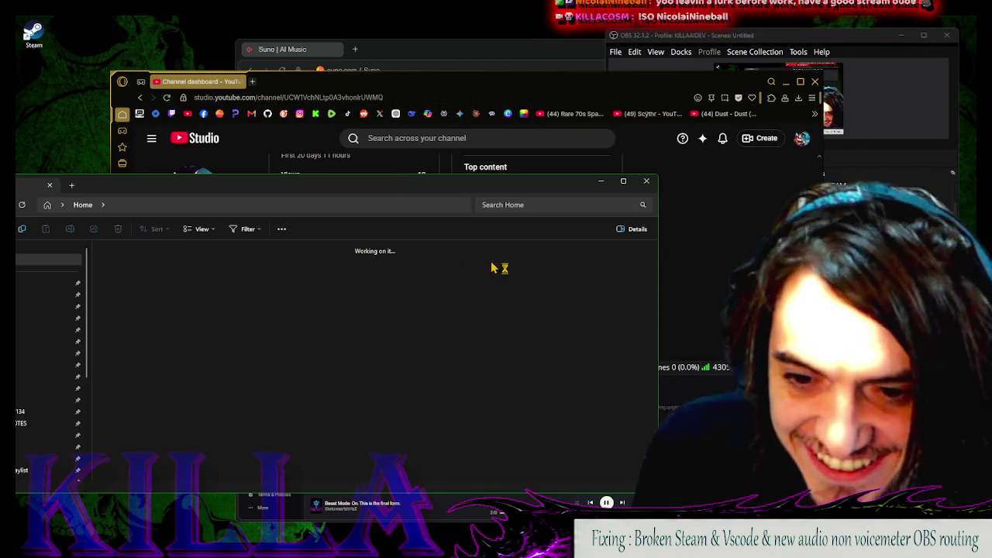
drag(595, 87, 604, 85)
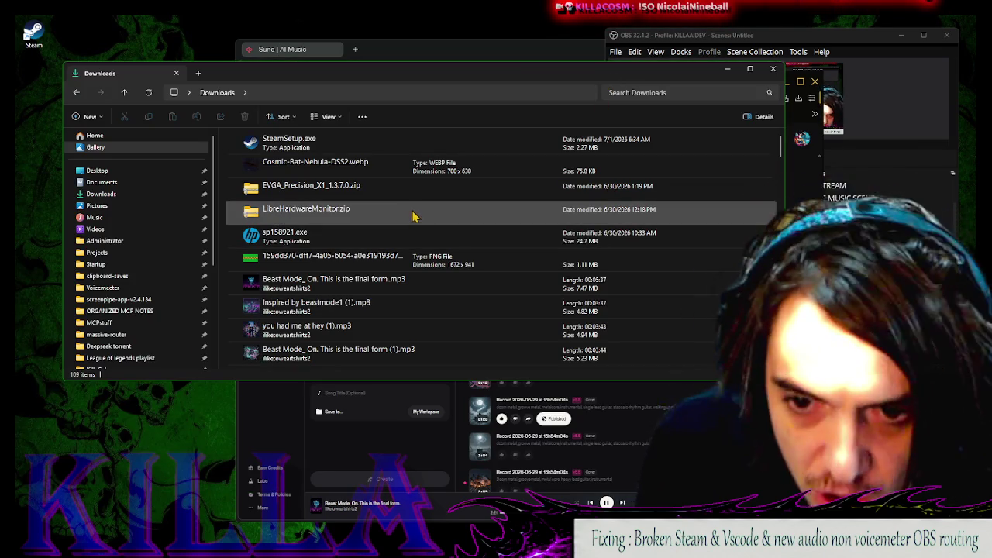
scroll(414, 225, down, 15)
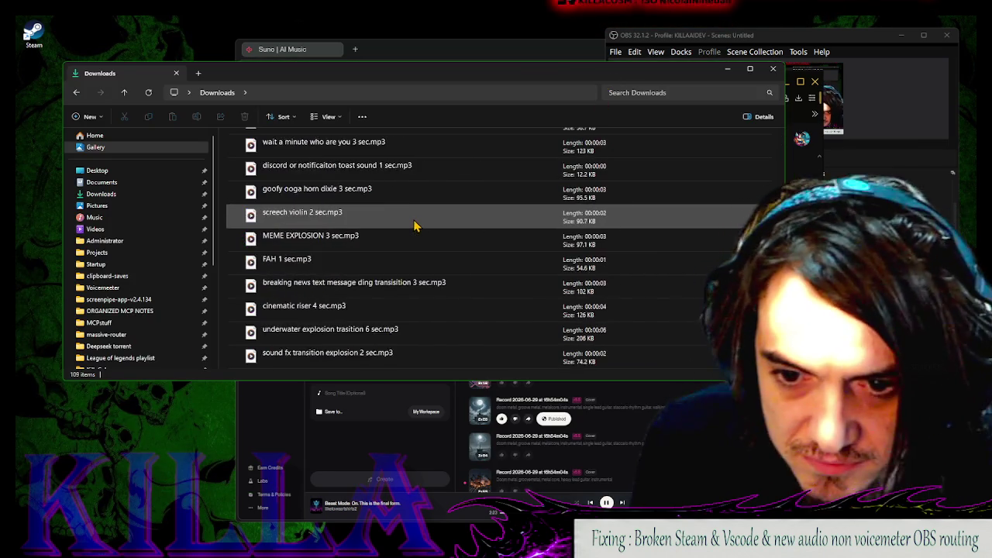
click(676, 89)
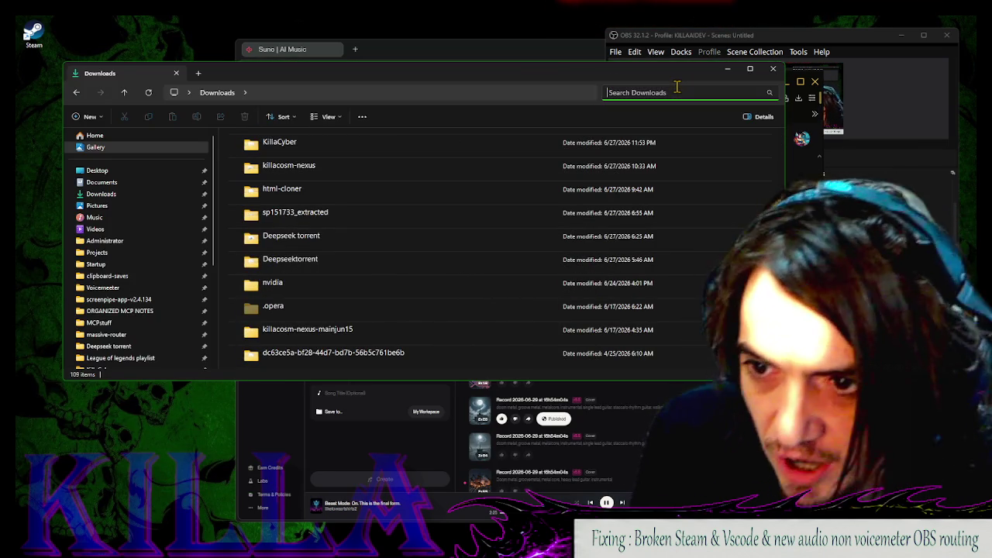
text(aitum)
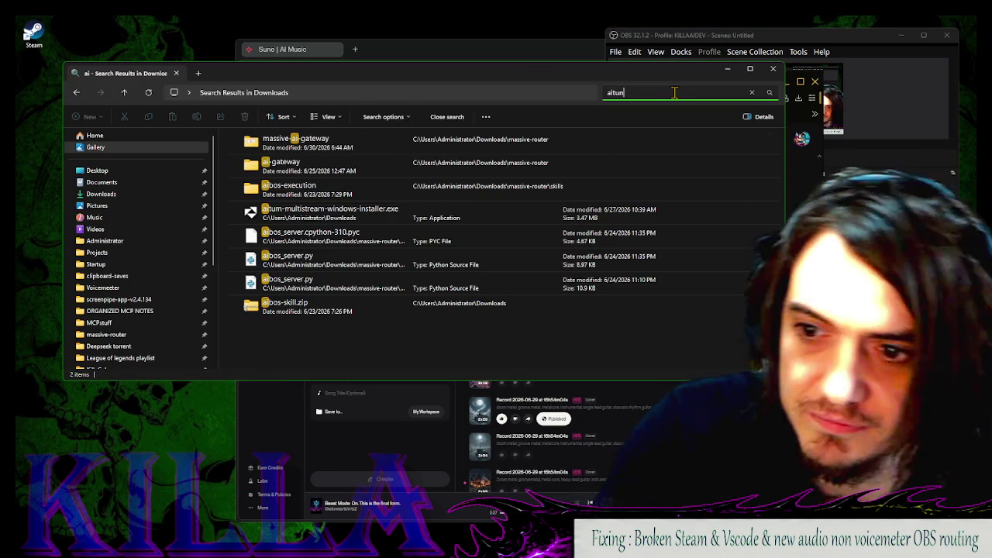
text(m)
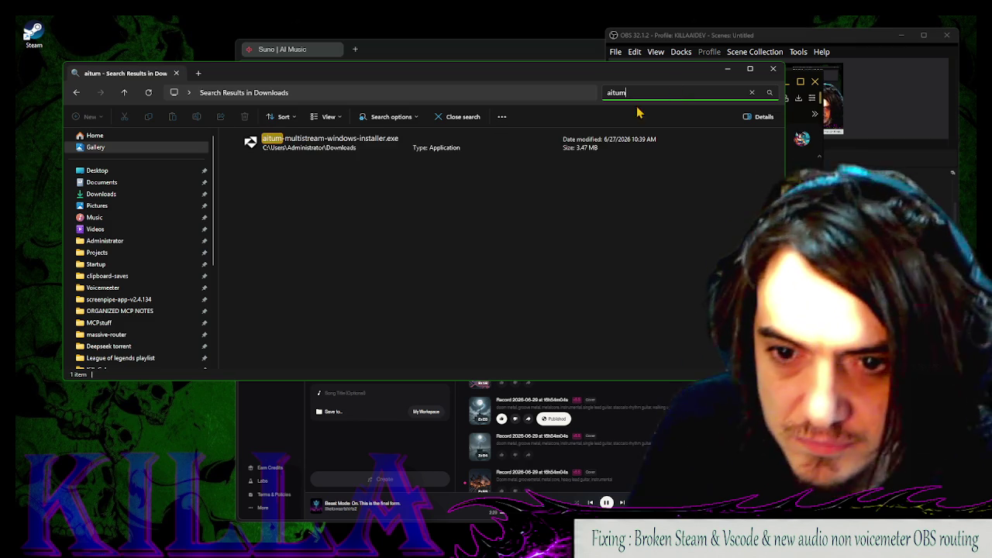
double_click(370, 141)
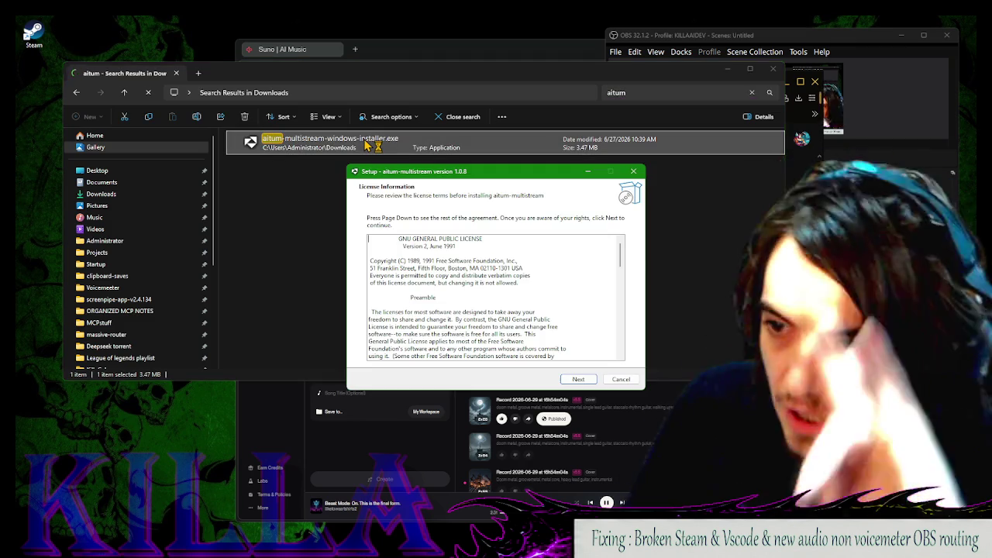
Accept the Aitum Multistream licence and begin installing while OBS is running
click(579, 380)
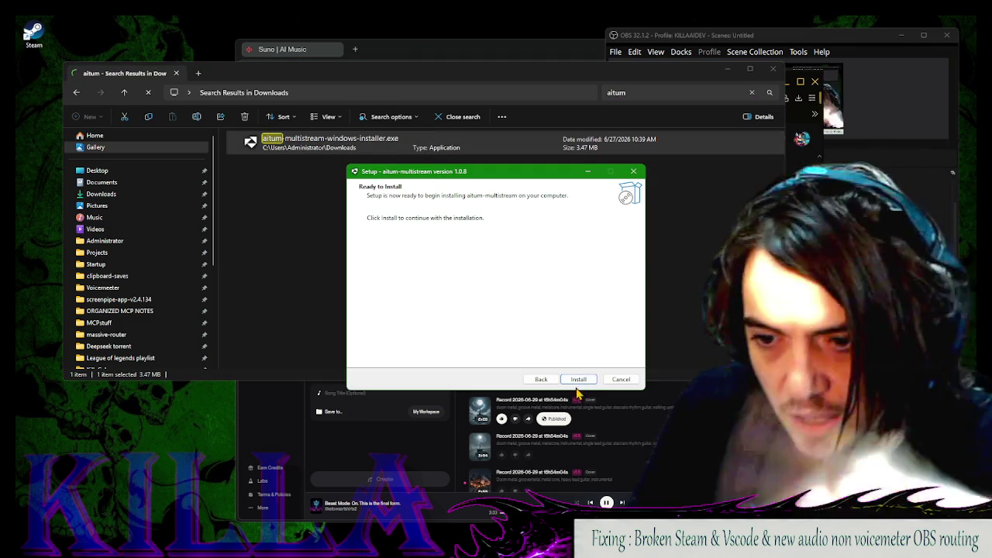
click(581, 381)
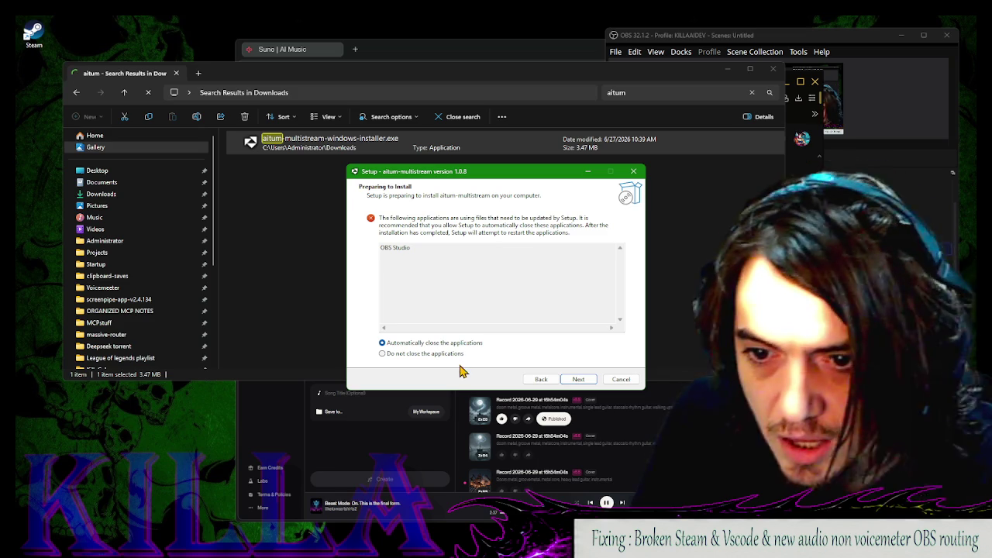
click(687, 31)
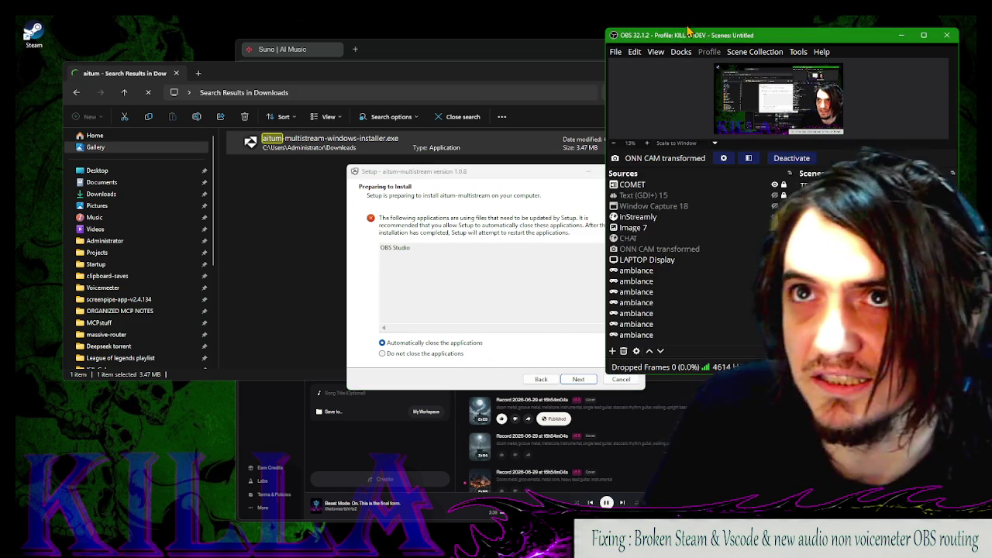
mouse_move(566, 80)
mouse_down()
mouse_move(561, 281)
mouse_move(551, 284)
mouse_up()
Cancel the Aitum Multistream setup, confirm exiting, and return to the browser
click(605, 201)
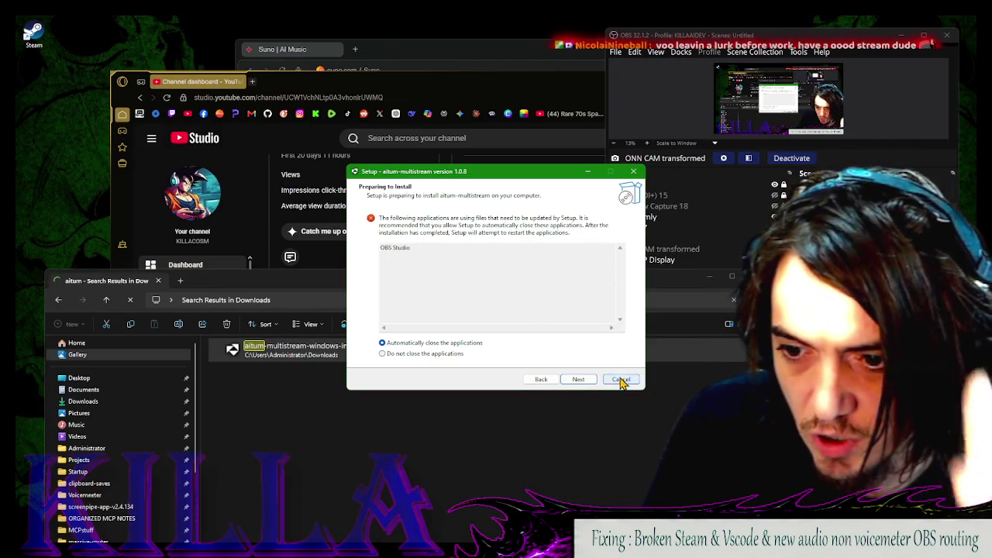
click(622, 380)
click(538, 334)
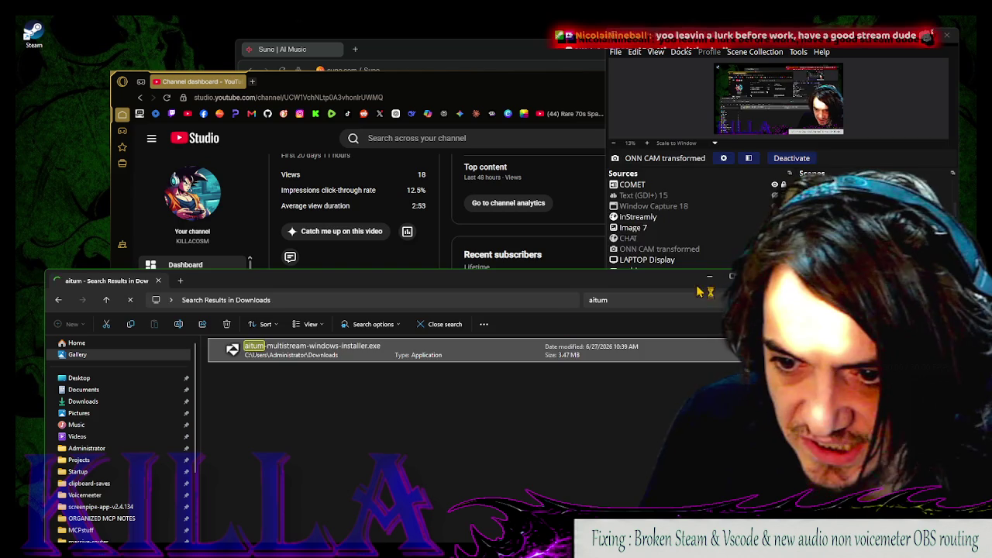
click(554, 258)
Open Rumble in a new tab, closing a stray Kick window and extra Grok tab
click(252, 81)
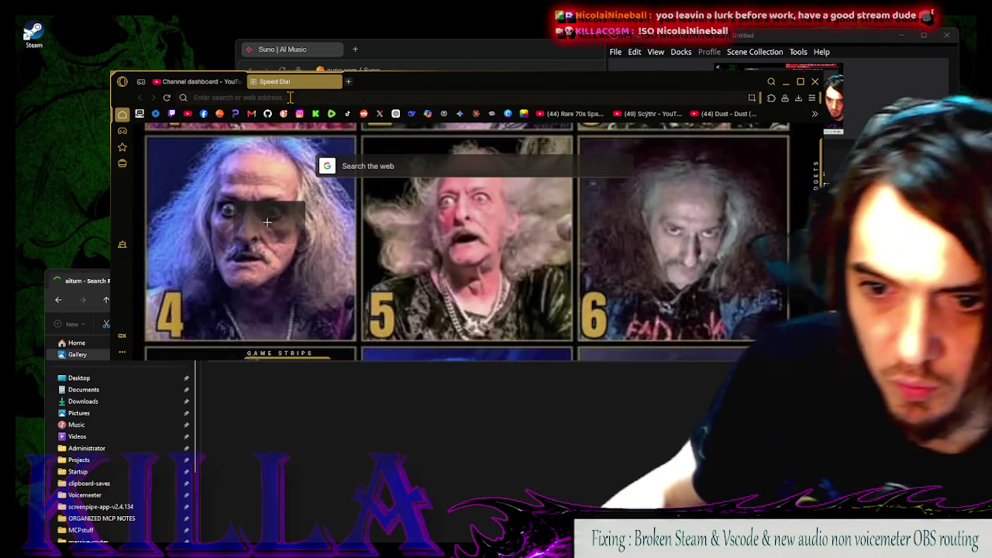
click(290, 97)
click(273, 124)
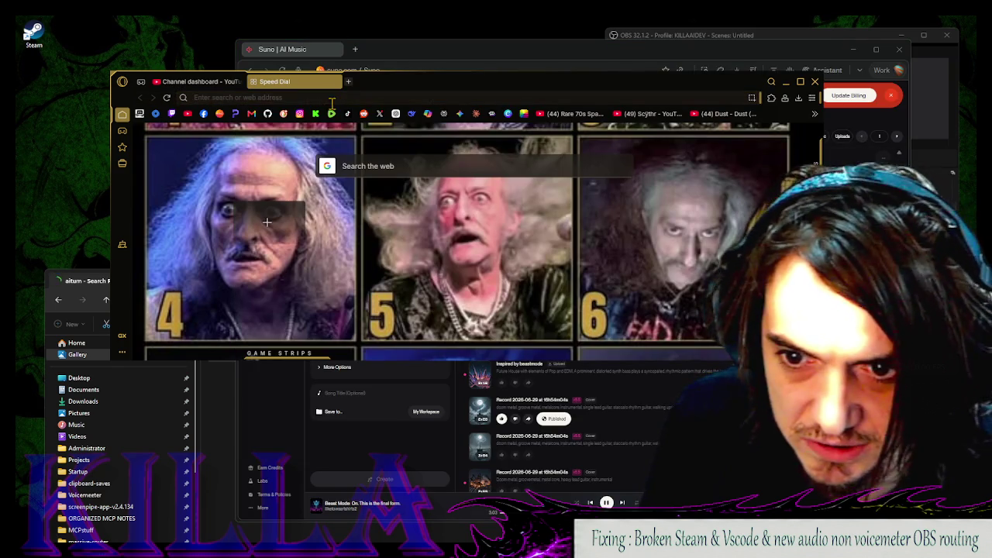
click(316, 114)
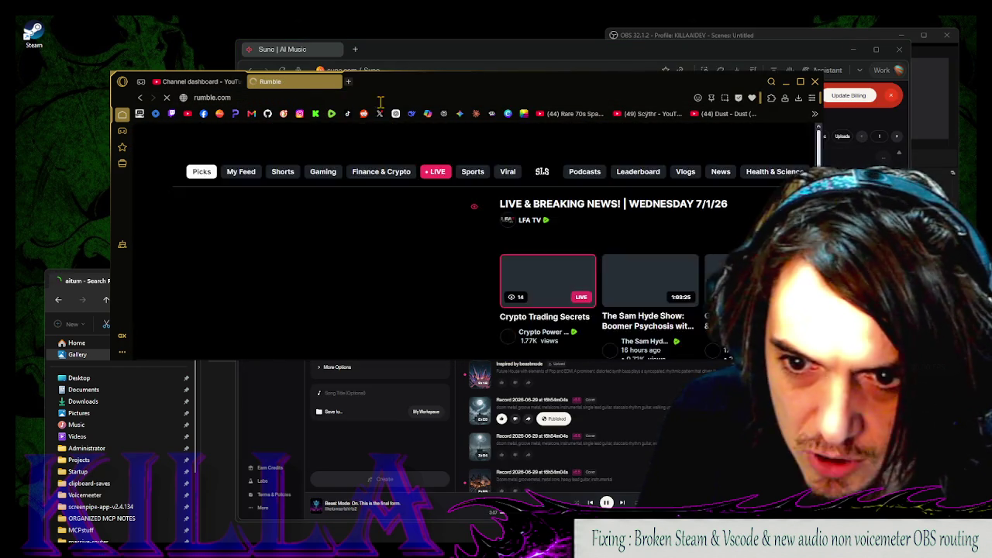
click(348, 114)
click(380, 114)
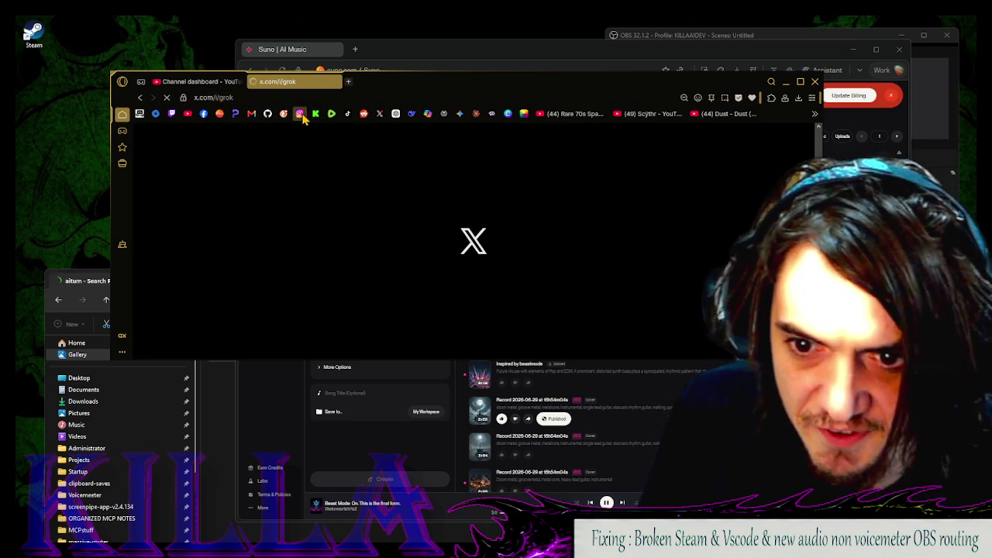
click(305, 114)
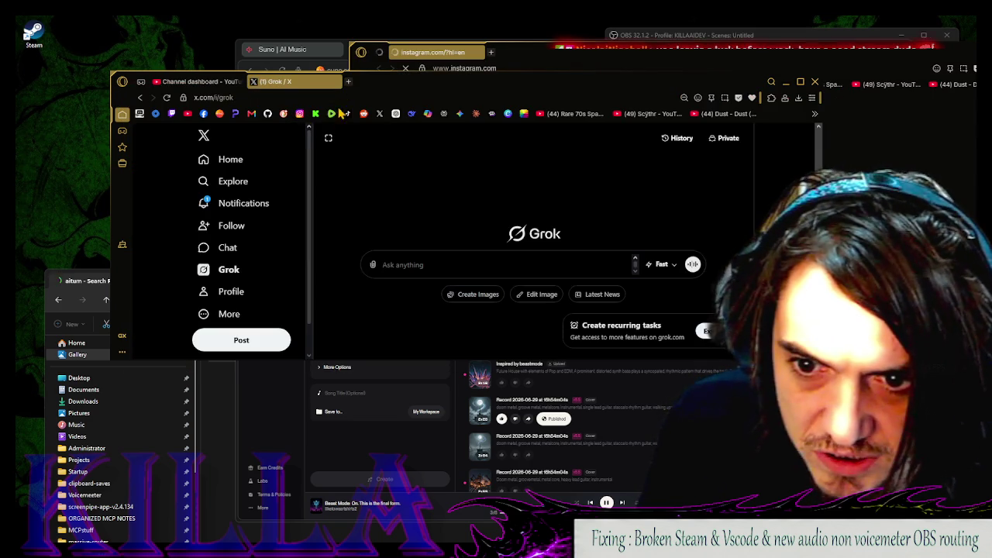
click(317, 114)
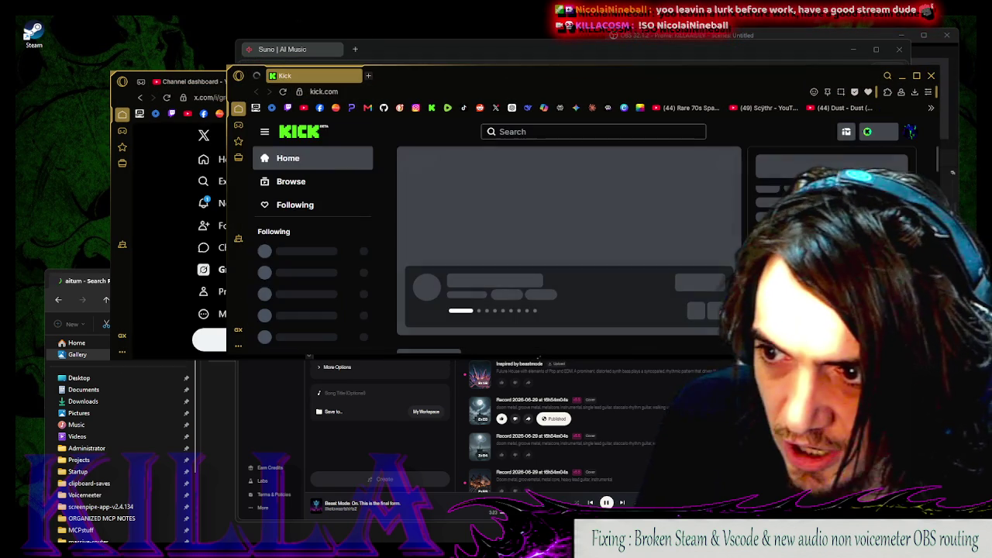
click(932, 76)
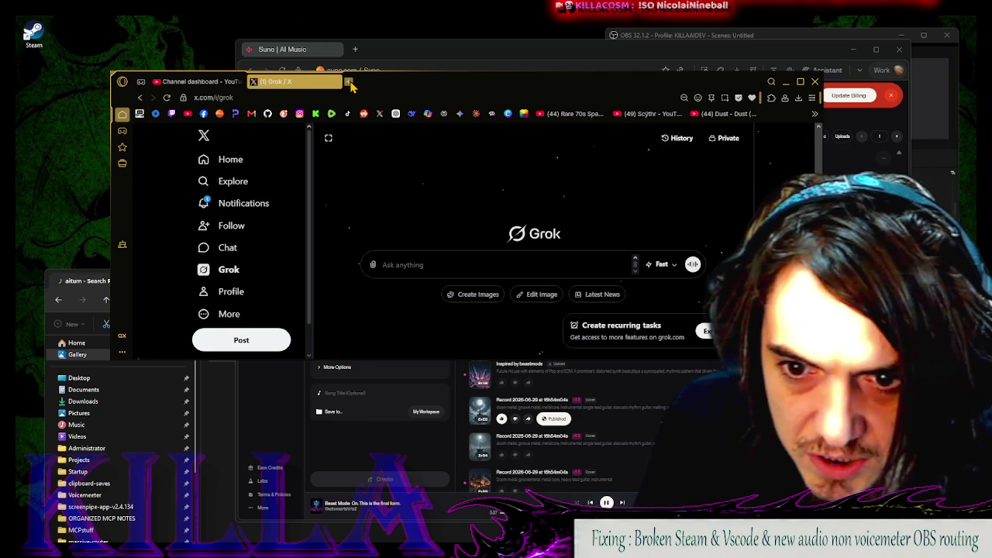
click(349, 81)
click(294, 58)
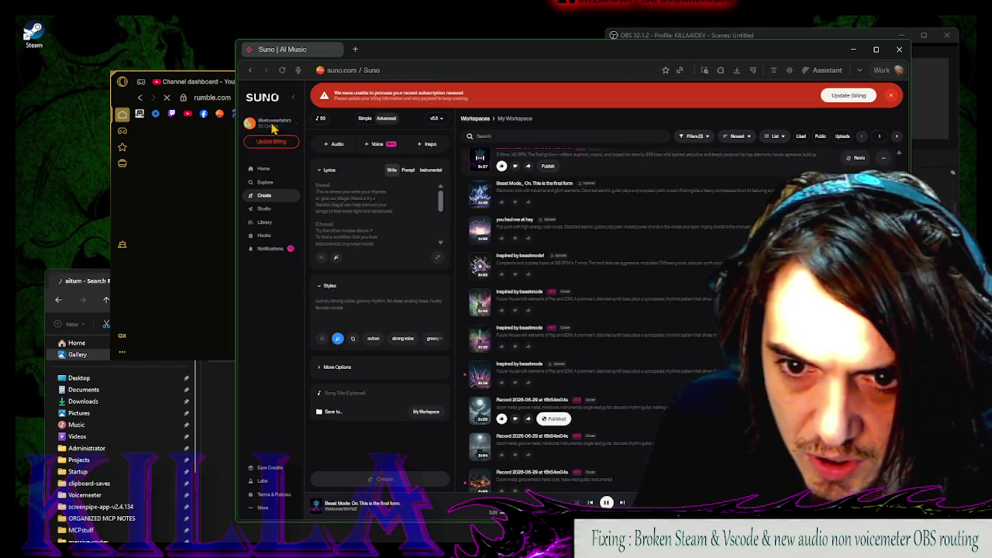
Add Kick, TikTok and Reddit tabs alongside Rumble
key(alt+Tab)
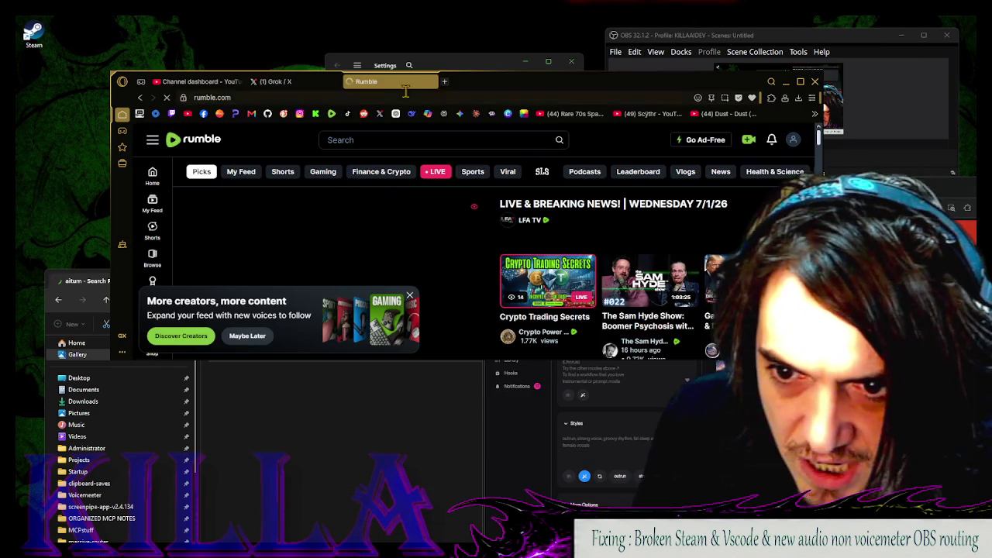
click(445, 82)
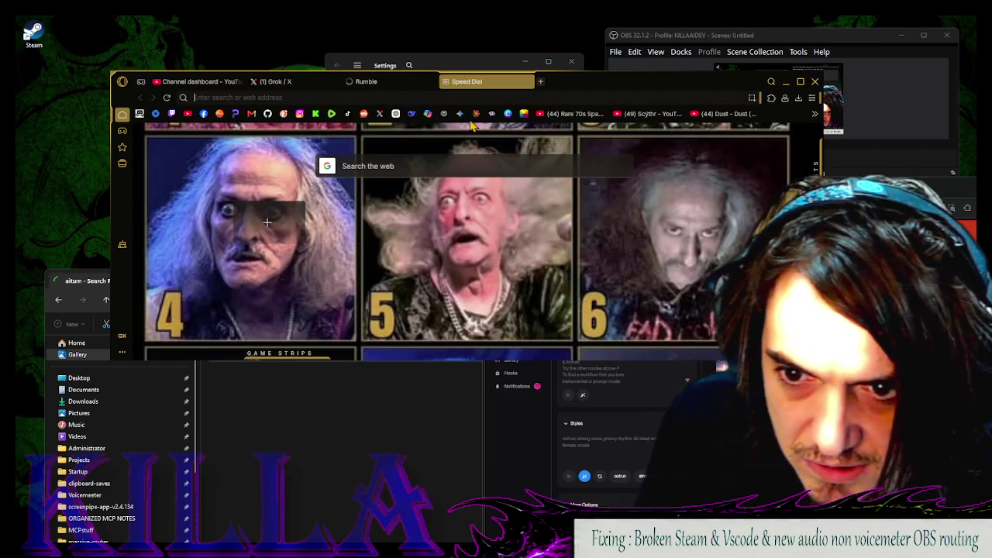
click(315, 114)
click(556, 81)
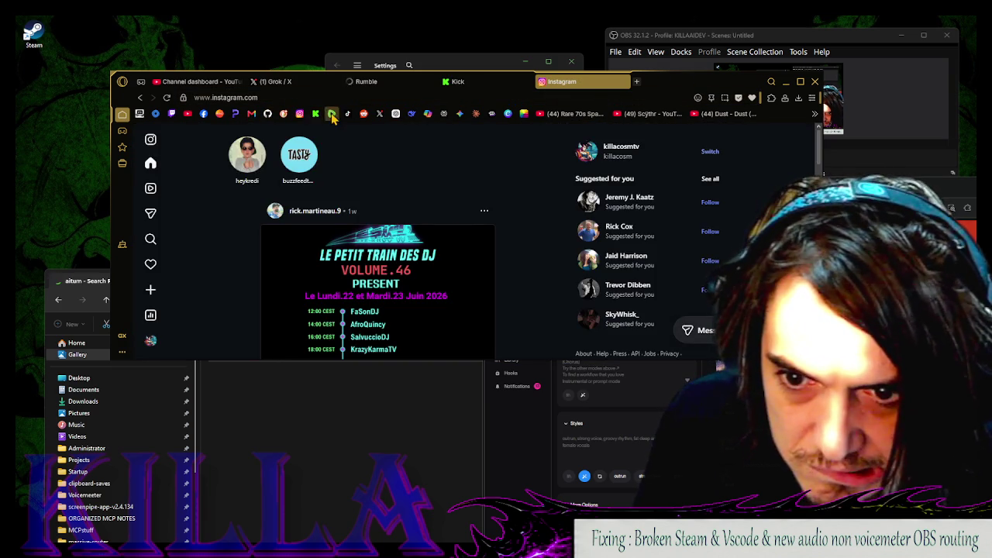
key(ctrl+t)
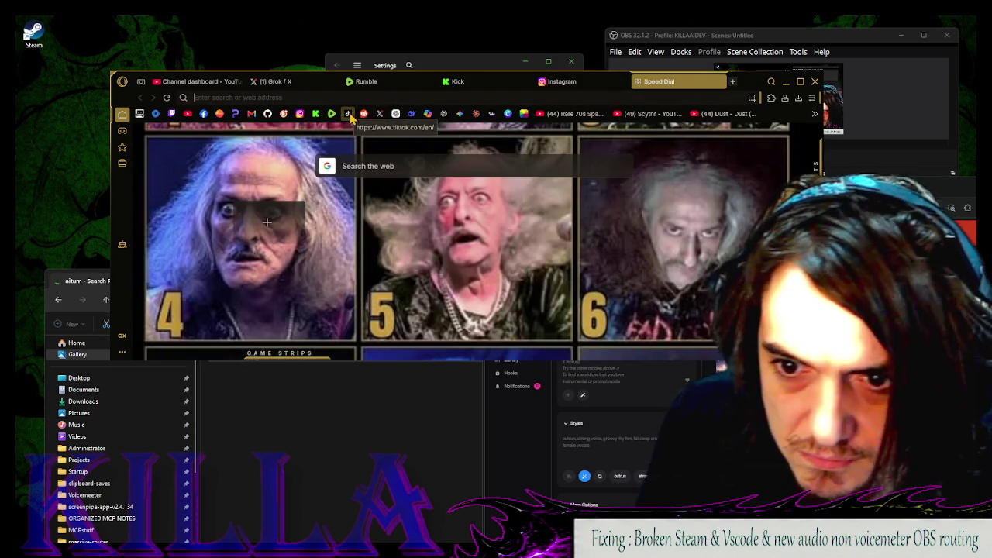
click(348, 114)
key(ctrl+t)
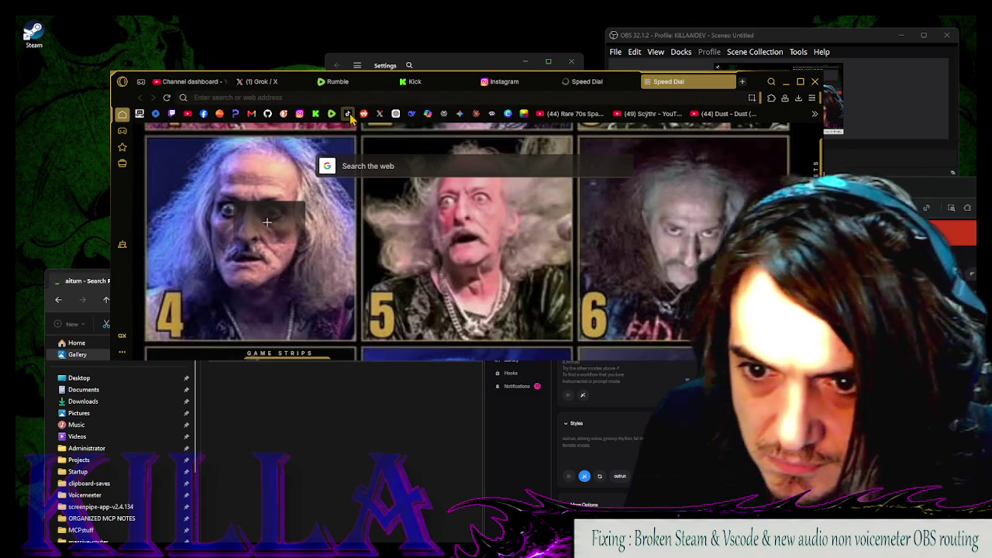
click(377, 116)
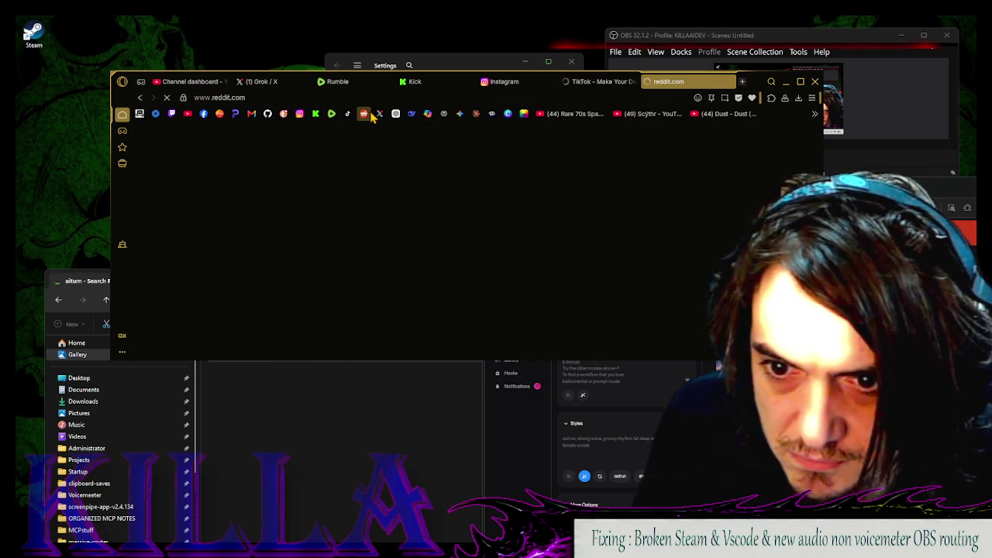
On the Grok page on X, open the account options menu
click(261, 82)
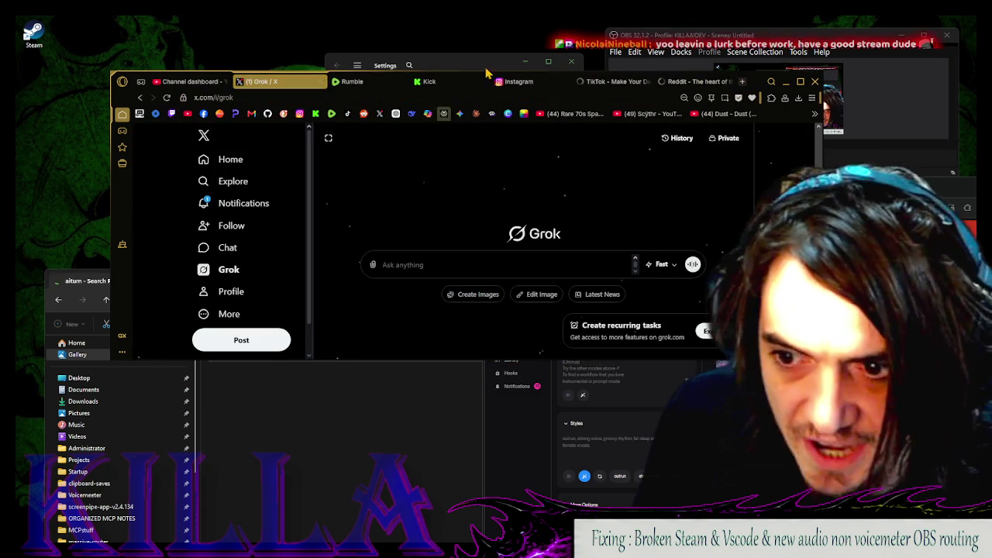
scroll(275, 266, down, 1)
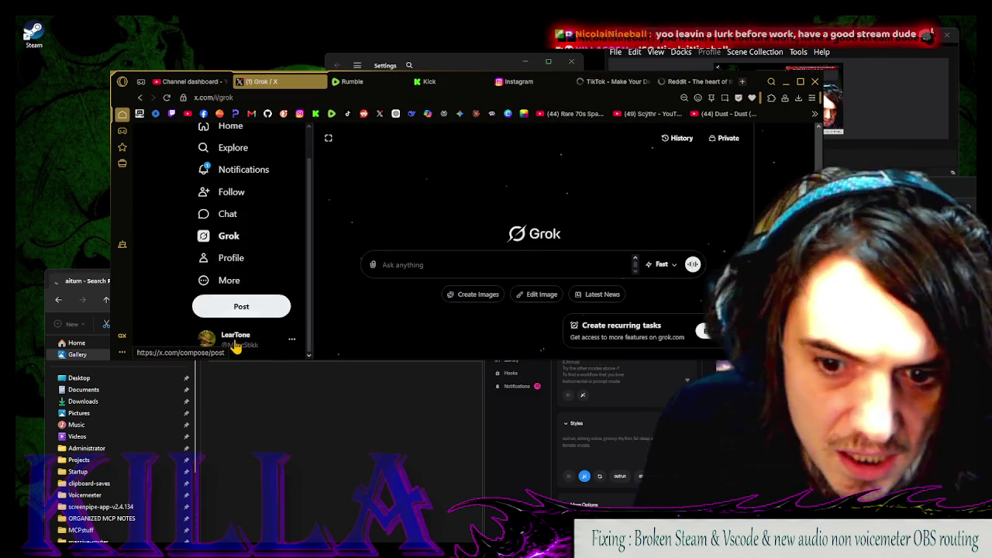
click(235, 345)
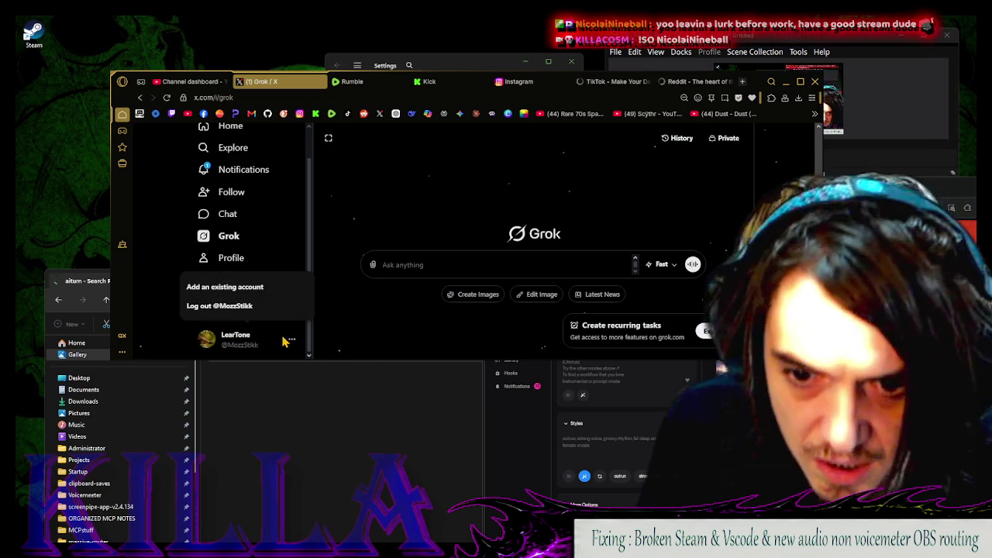
click(235, 327)
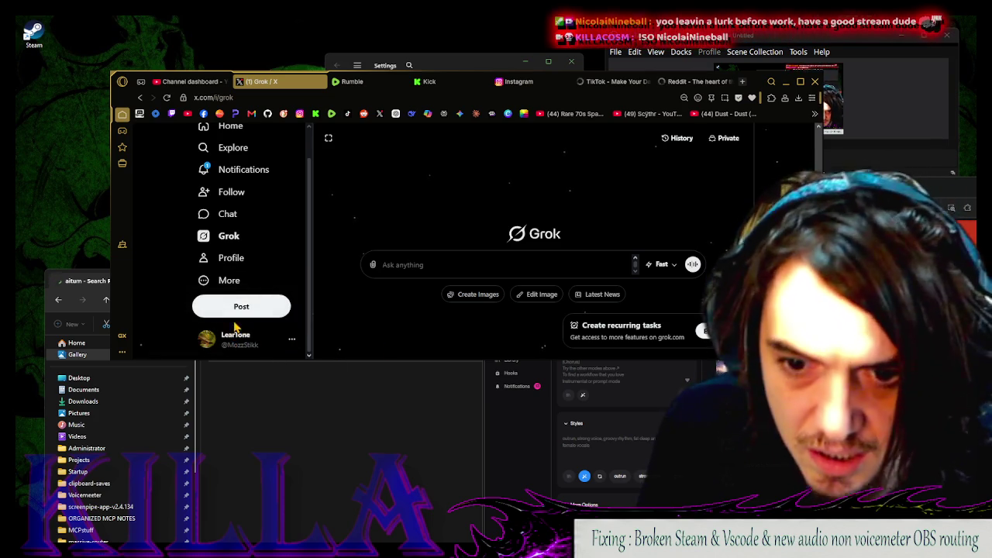
click(294, 346)
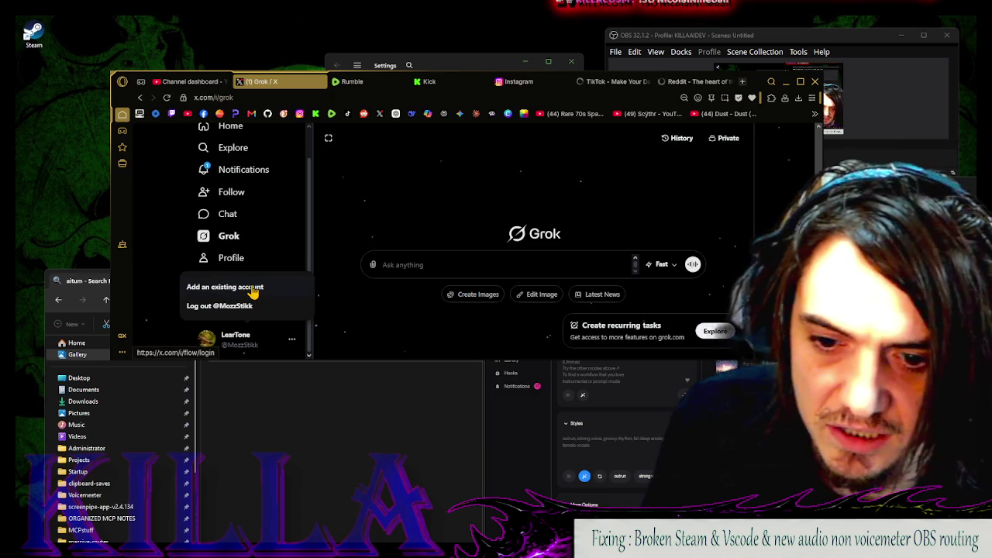
Add an existing X account through Continue with Google, picking the Google account, and view its feed
click(254, 289)
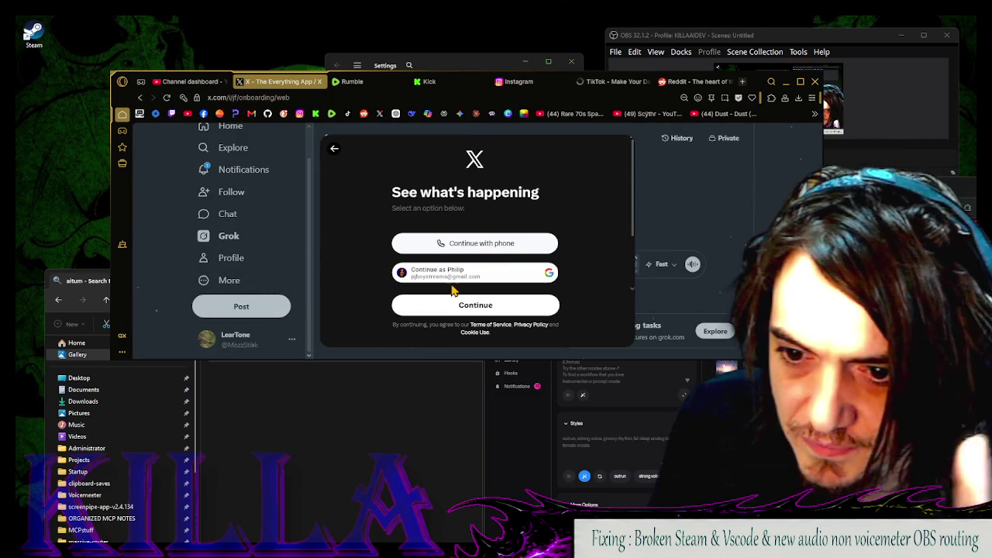
click(460, 275)
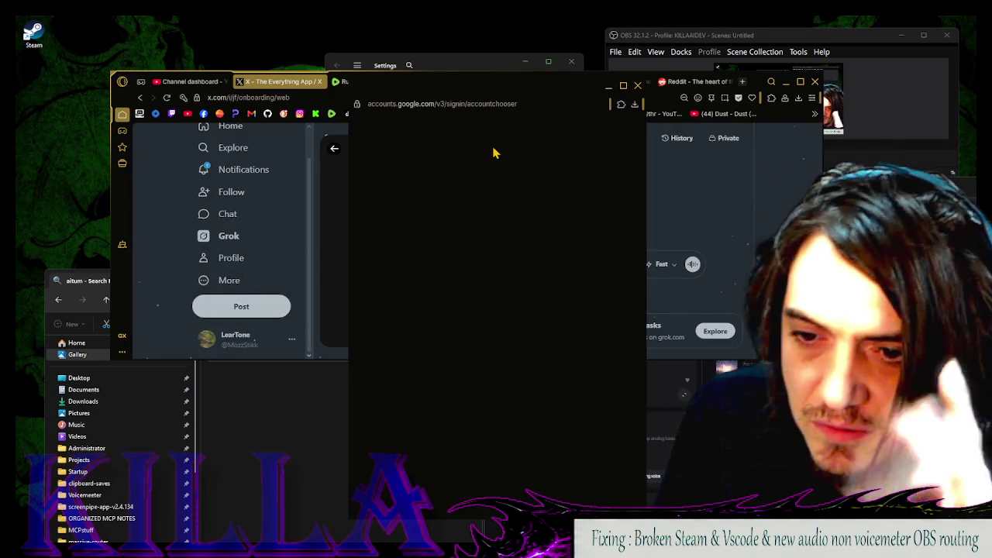
click(447, 240)
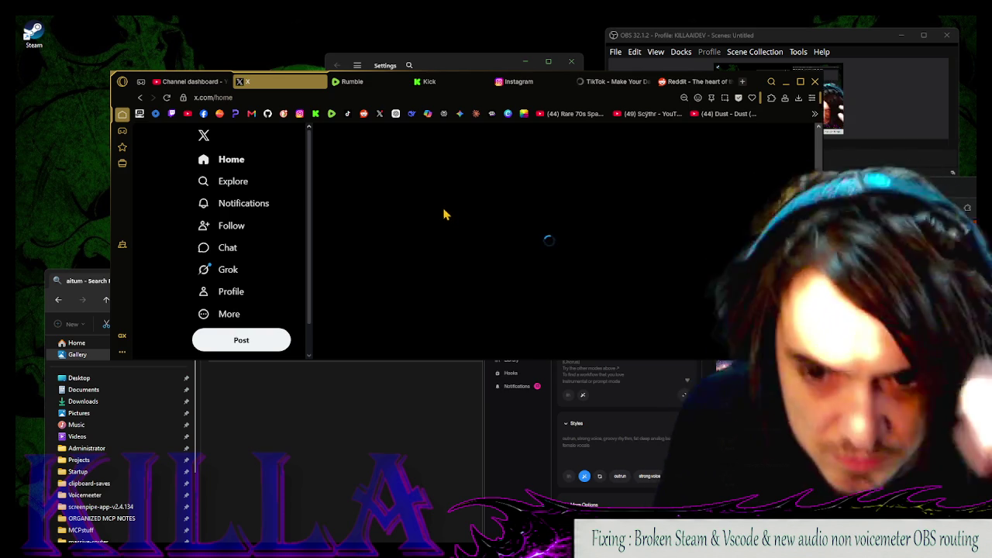
scroll(259, 259, down, 1)
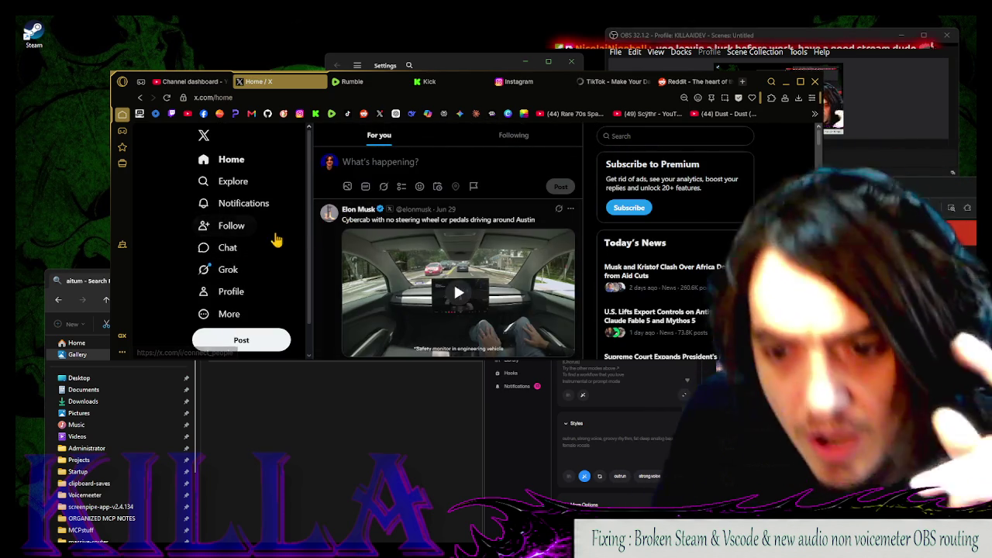
scroll(273, 334, down, 3)
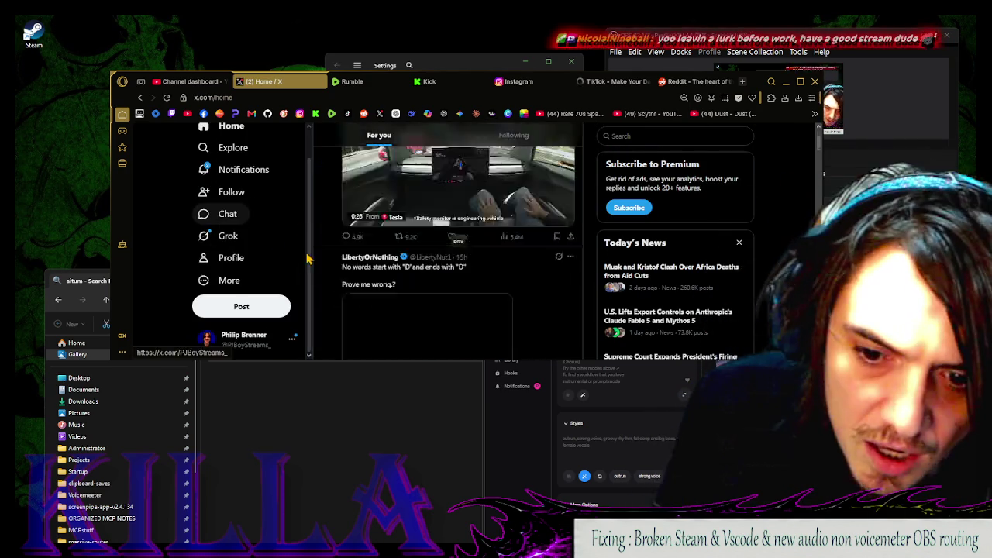
View X's logged-in accounts list, close it, visit More > Business, then navigate back
click(293, 338)
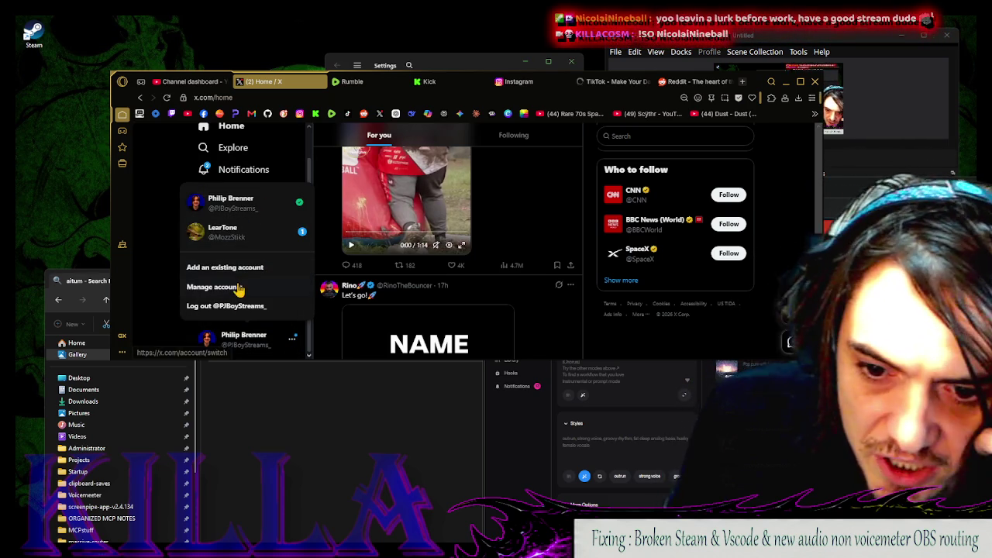
click(246, 287)
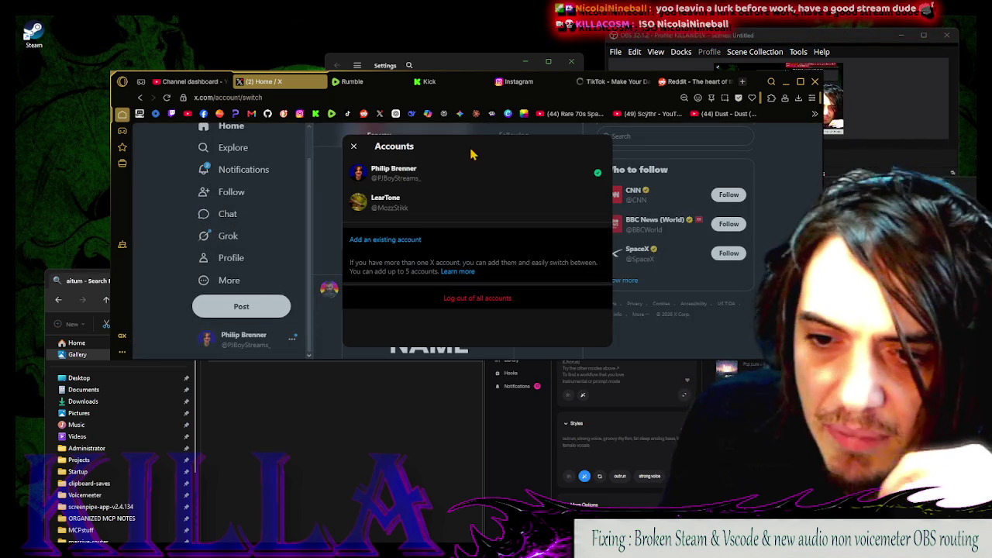
click(354, 147)
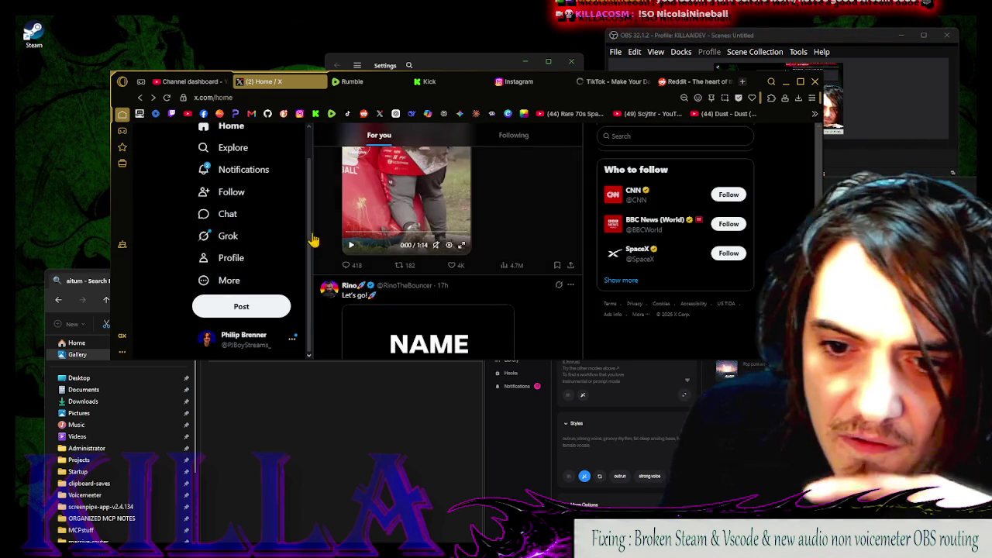
scroll(248, 241, down, 1)
click(243, 279)
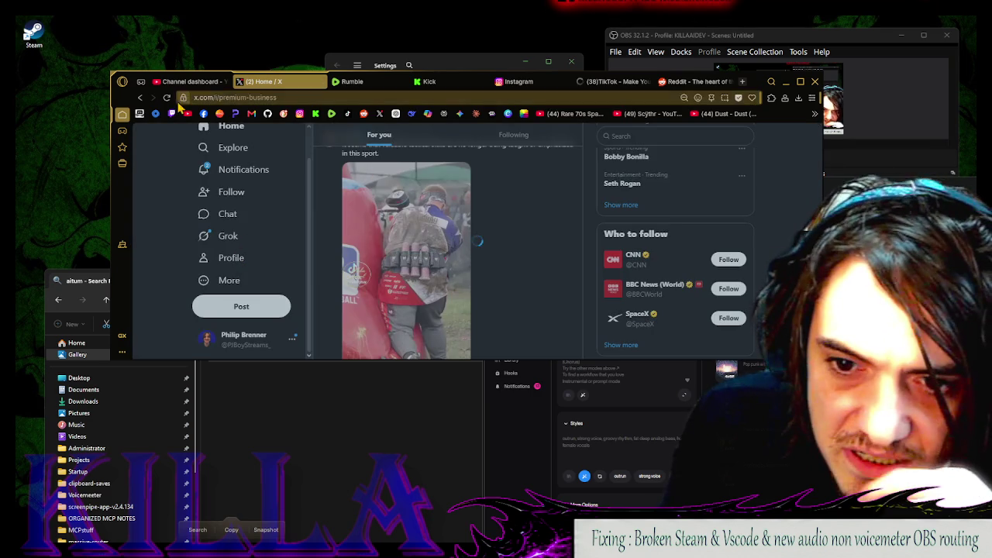
key(ctrl+a)
click(143, 98)
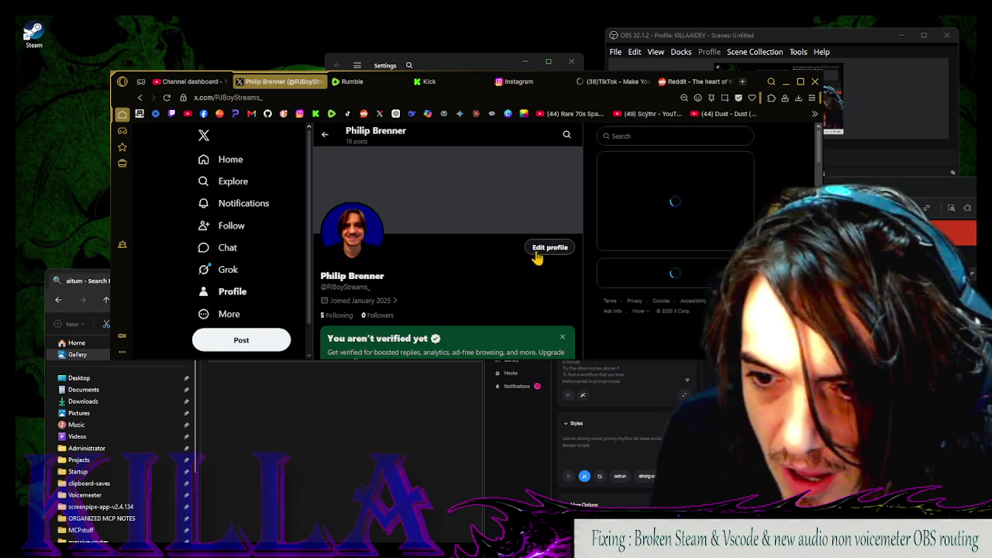
From Edit profile and the Imagine editor, start downloading the profile photo as a PNG
click(537, 257)
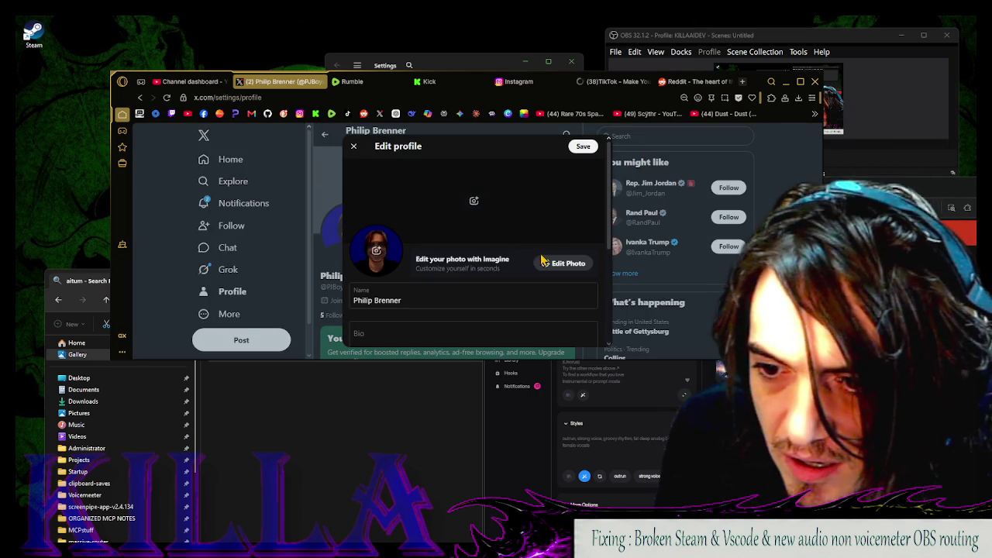
click(565, 263)
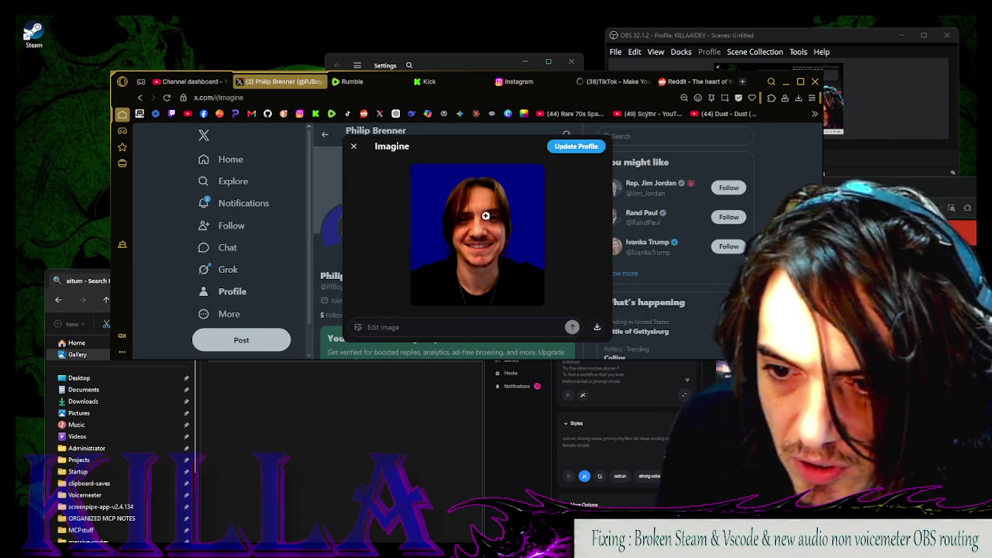
key(Escape)
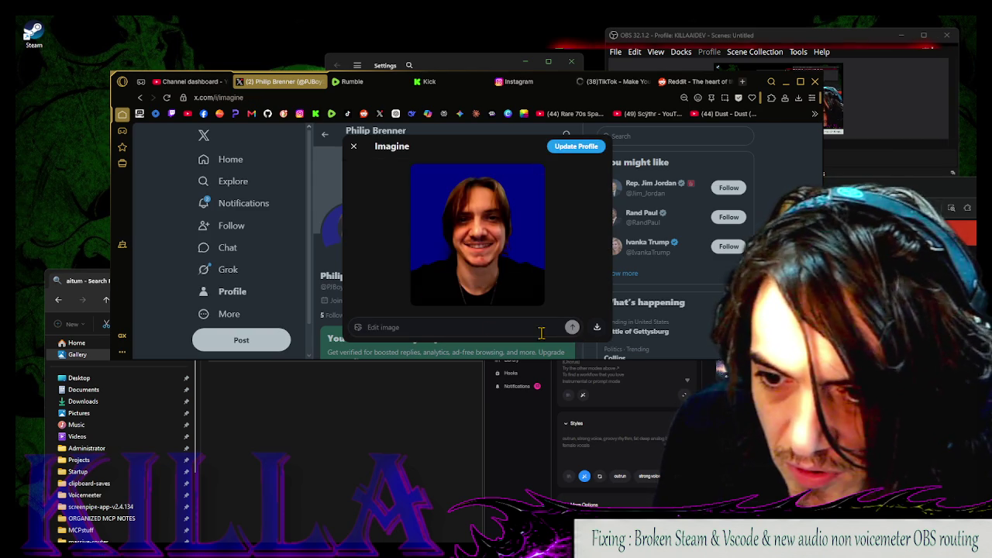
click(597, 326)
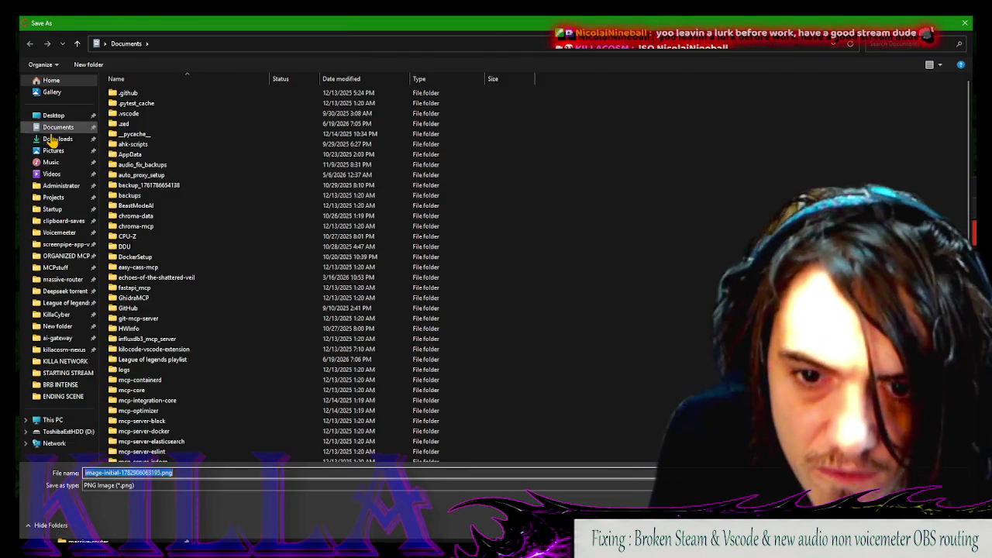
Browse Downloads in Save As, trying existing names like 'serious suggestion brb flash.png'
click(68, 138)
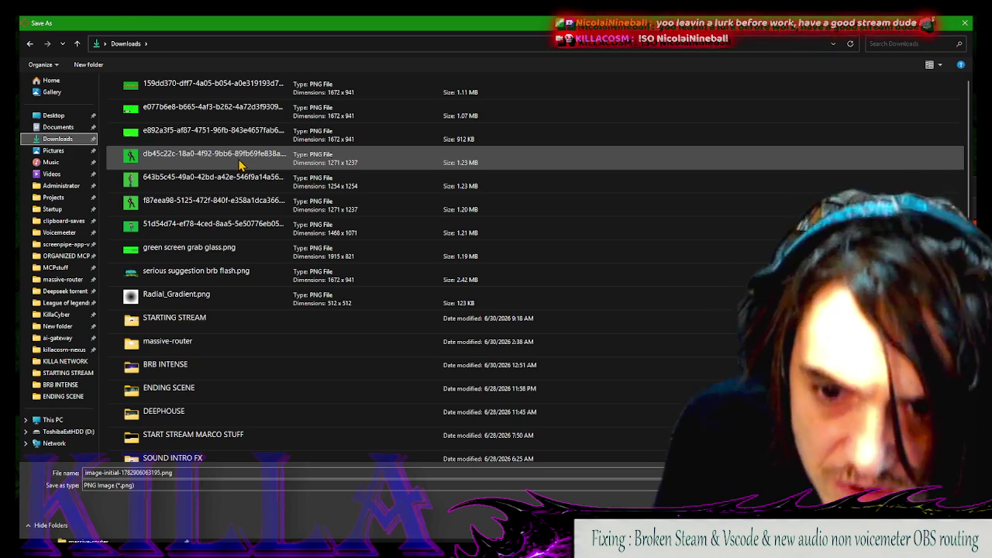
scroll(231, 232, down, 3)
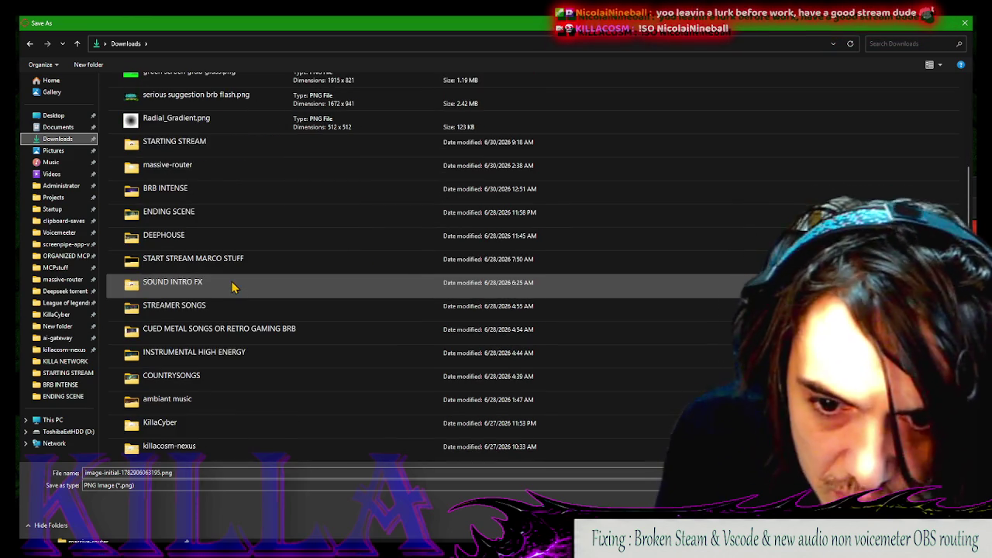
scroll(233, 283, down, 3)
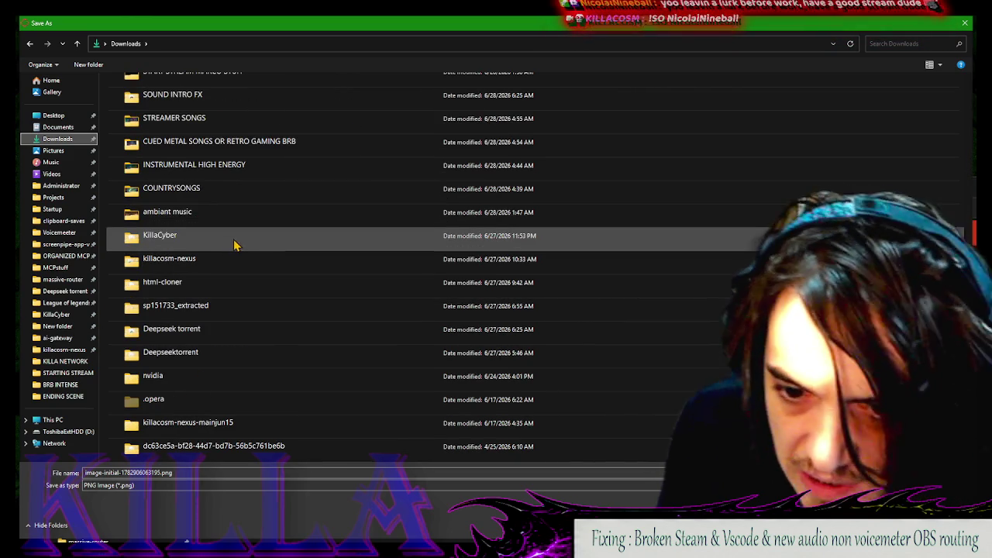
scroll(236, 246, up, 3)
scroll(242, 246, up, 3)
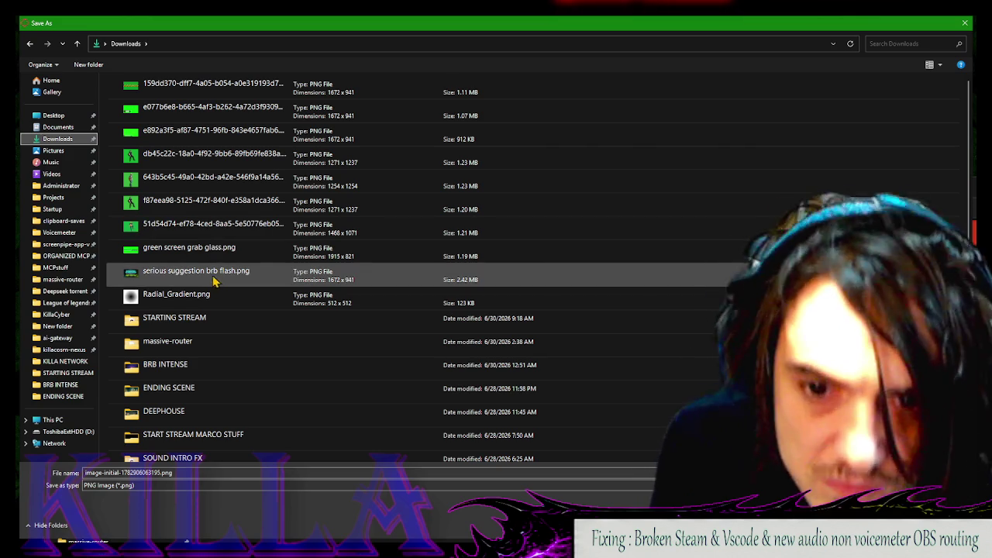
click(233, 99)
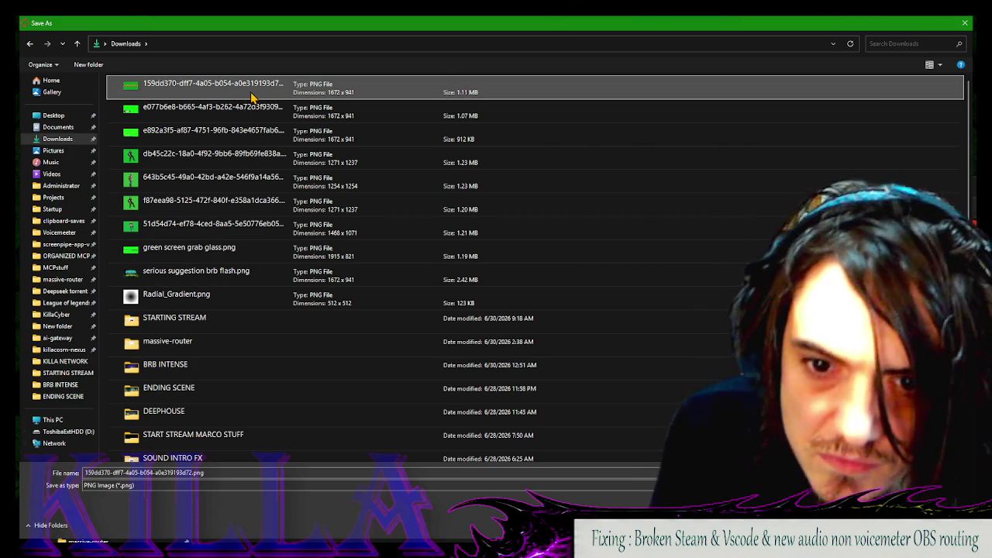
click(240, 271)
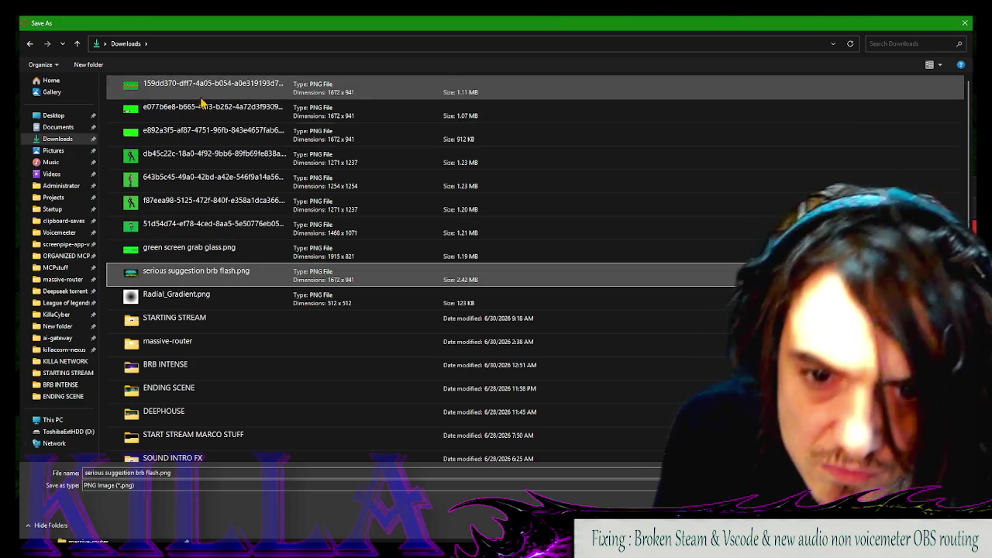
Try saving as Untitled.png in Pictures, decline replacing it, and cancel the save
click(62, 128)
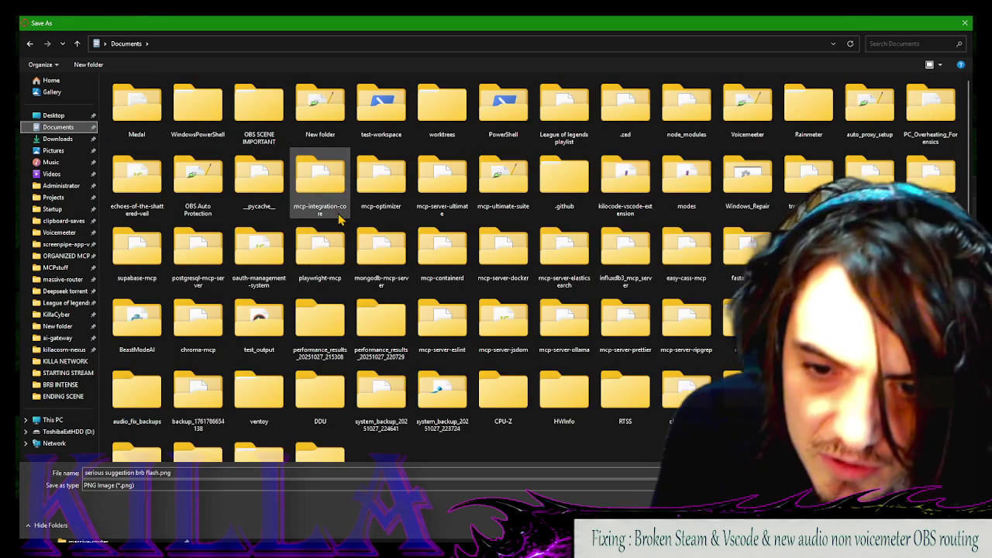
scroll(348, 223, down, 1)
click(53, 150)
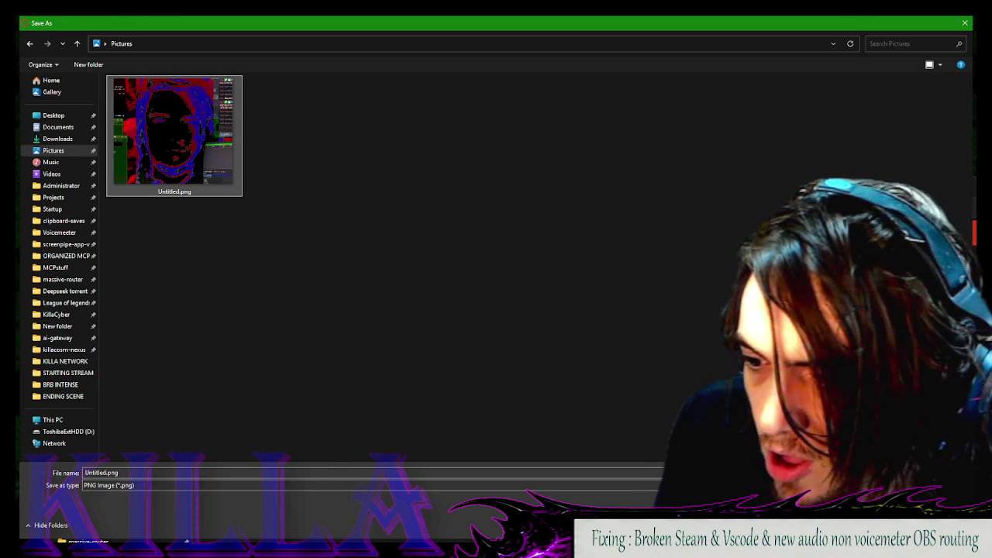
key(Return)
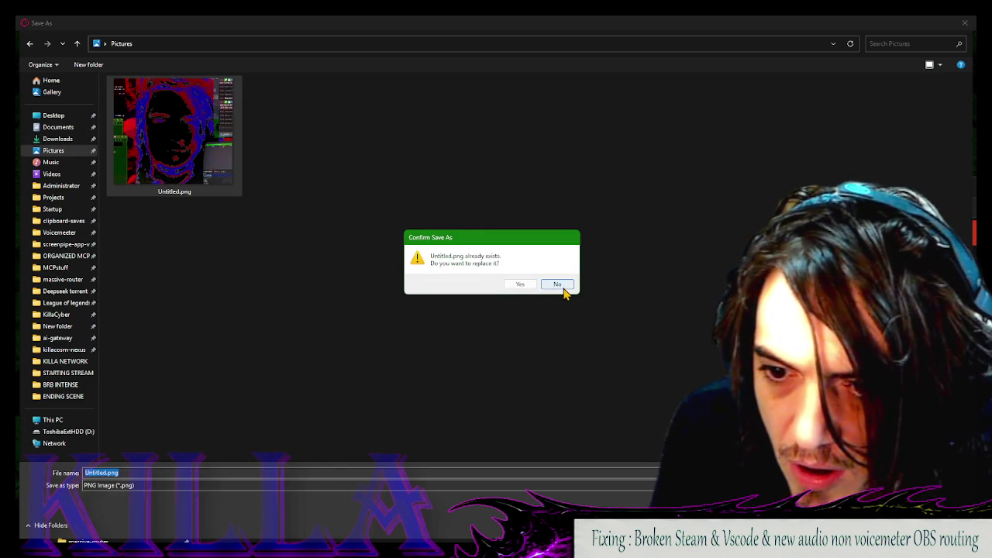
click(558, 284)
key(Escape)
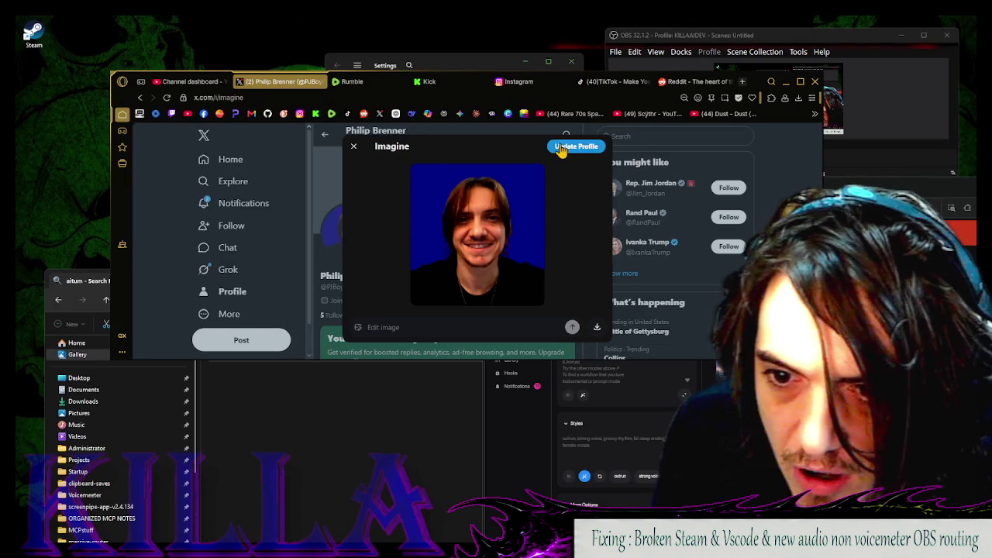
Replace the X profile photo with Untitled.png from Pictures and apply the crop
key(Escape)
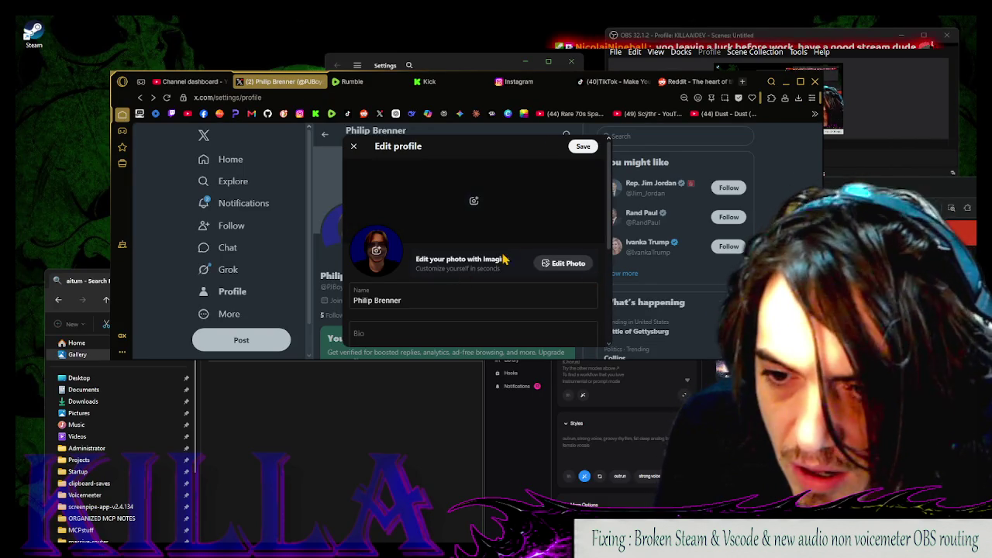
click(375, 250)
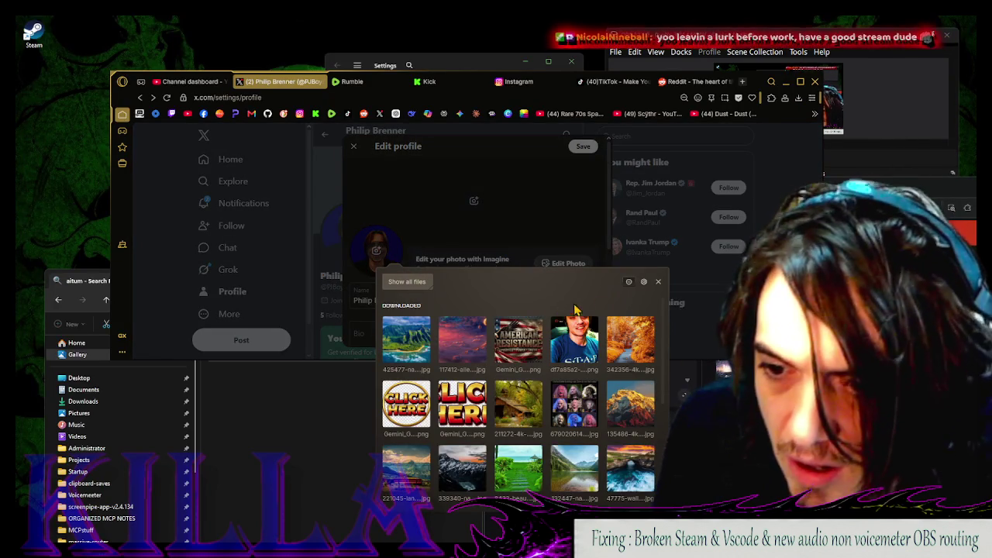
scroll(576, 326, down, 3)
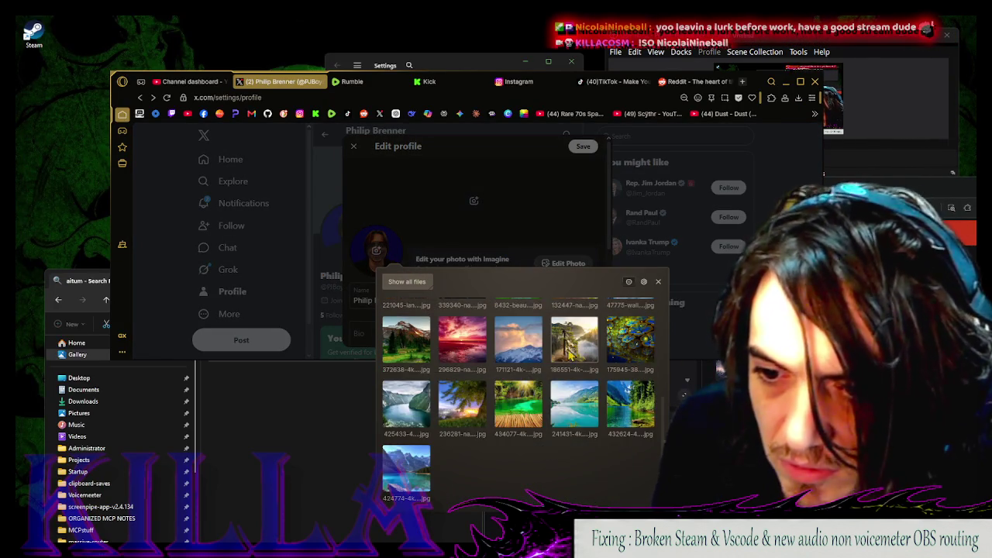
scroll(571, 353, up, 5)
click(407, 281)
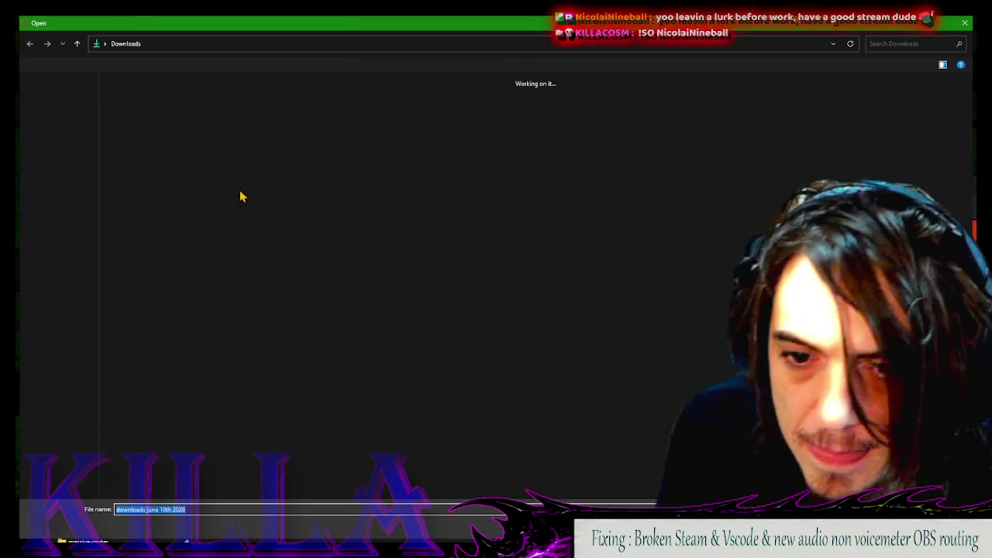
click(68, 128)
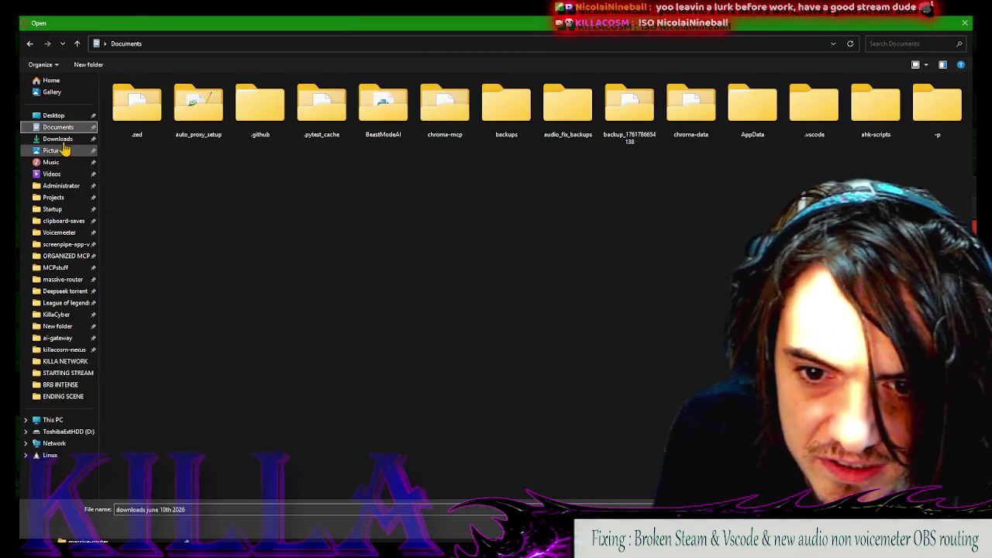
click(61, 139)
click(54, 151)
click(141, 140)
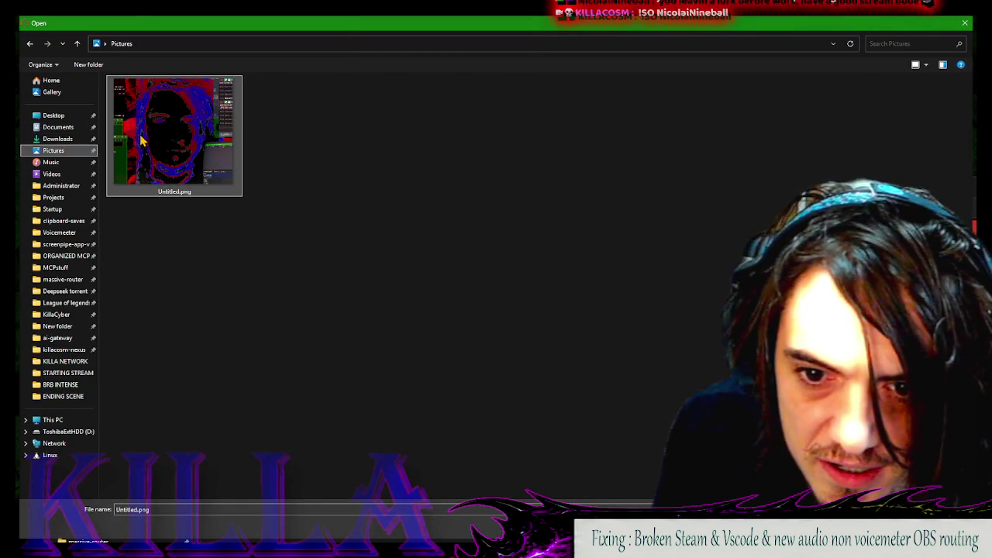
key(Return)
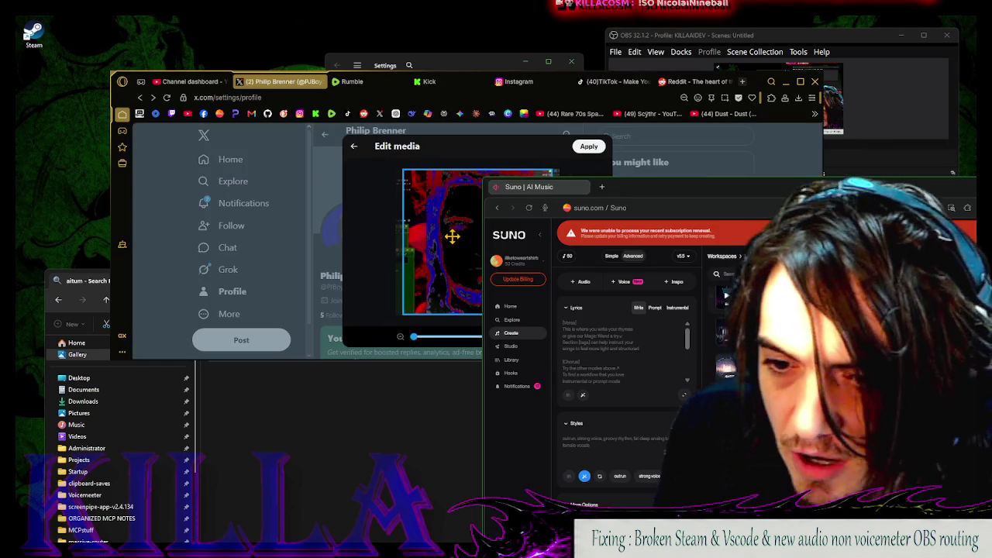
click(588, 149)
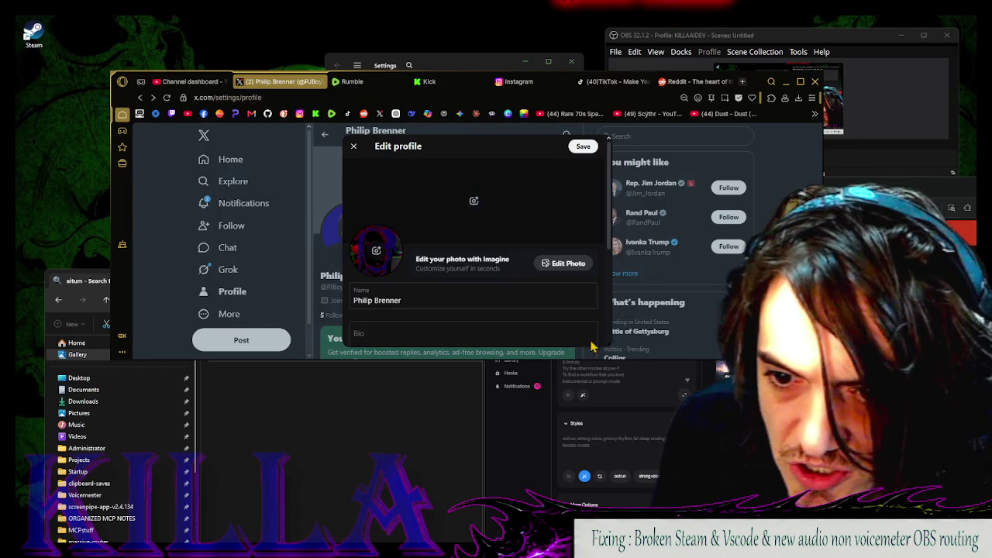
scroll(480, 256, down, 3)
Change the X display name in Edit profile to KILLACOSM
scroll(423, 224, up, 2)
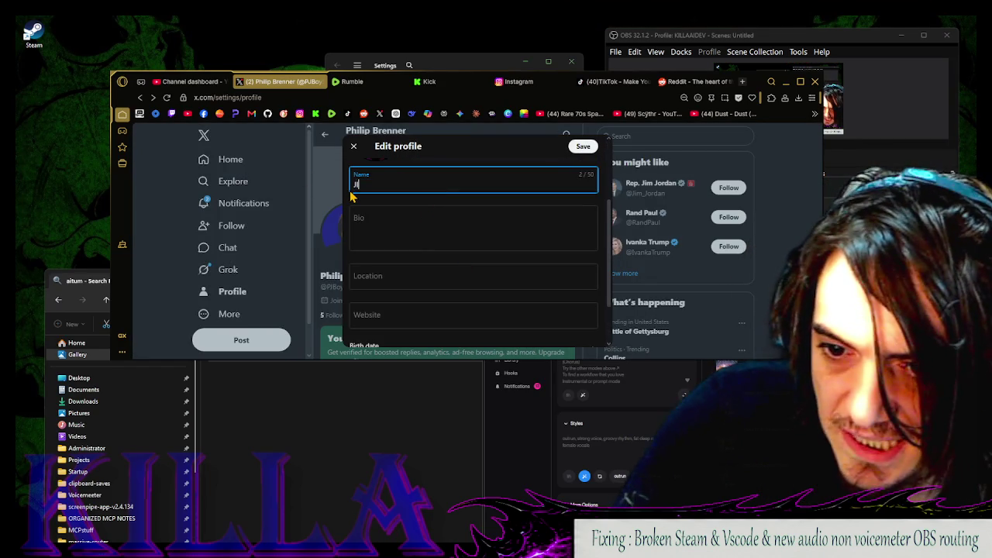
key(BackSpace)
key(BackSpace)
text(Ki)
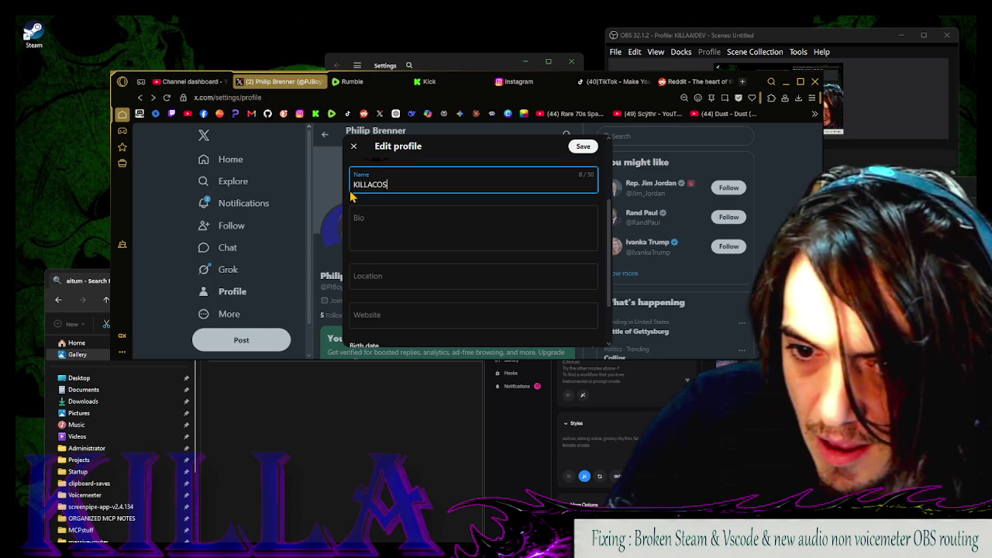
click(475, 222)
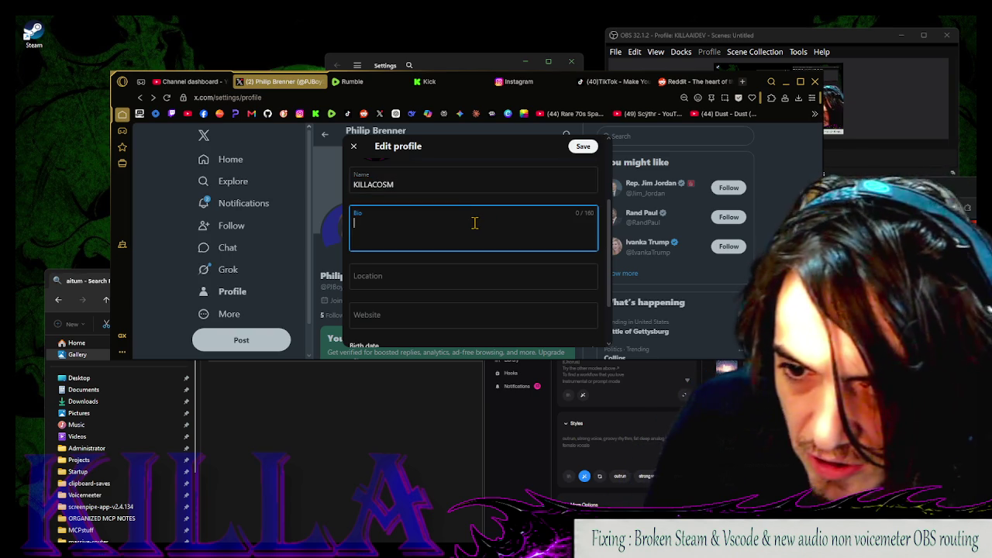
click(81, 532)
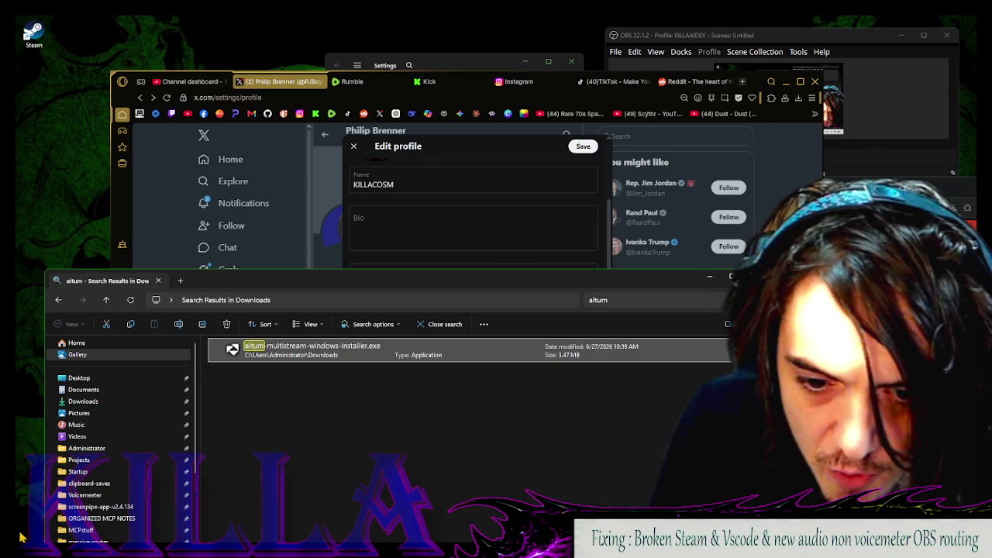
Search the Start menu for 'voice access' to launch Voice access
click(28, 533)
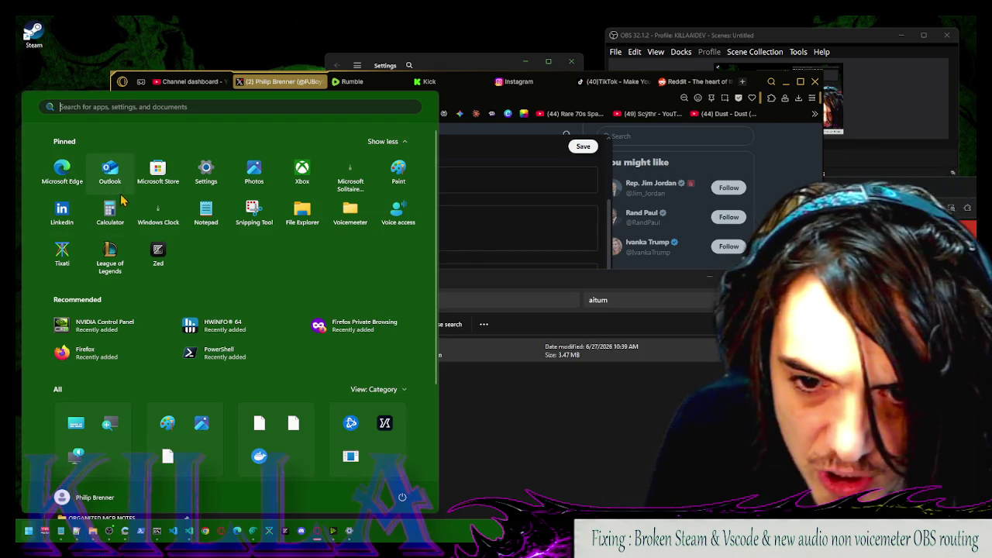
text(voice)
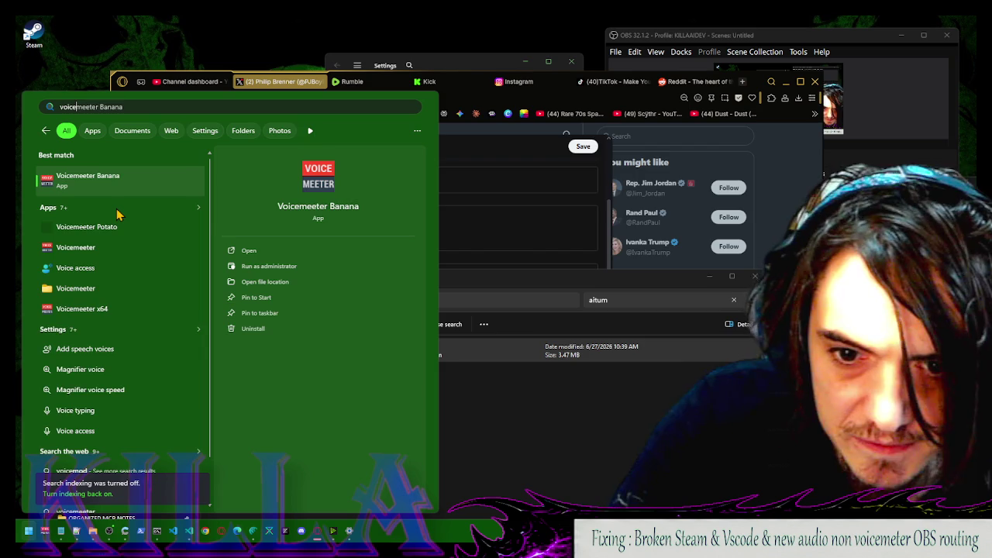
text( access)
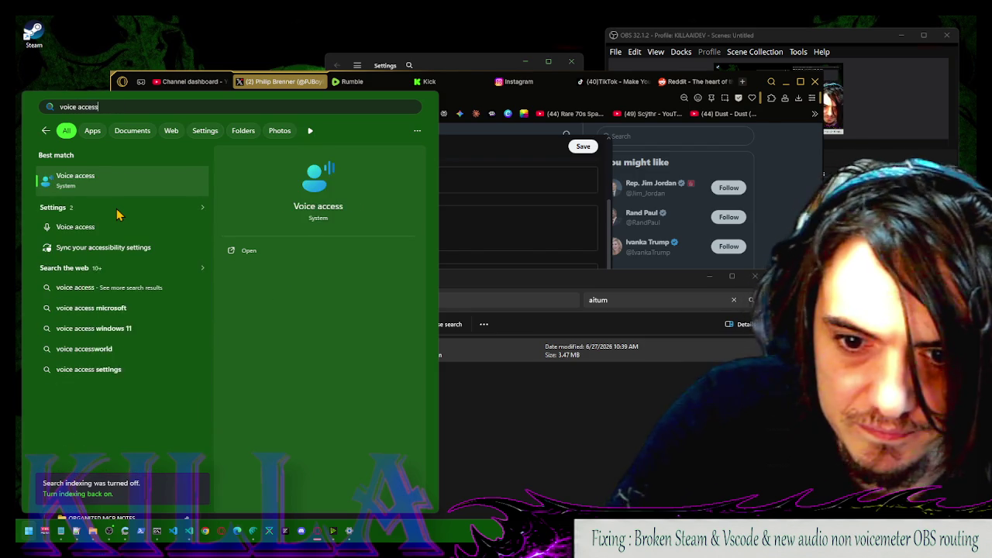
key(Escape)
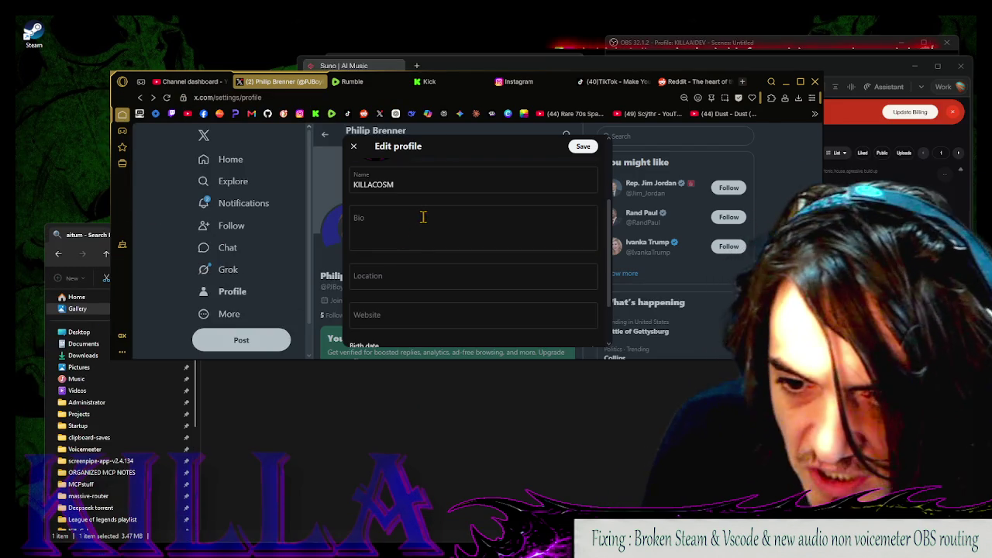
Dictate the bio about a rock star from another Galaxy, ending 'but keep my mind on the now'
click(422, 232)
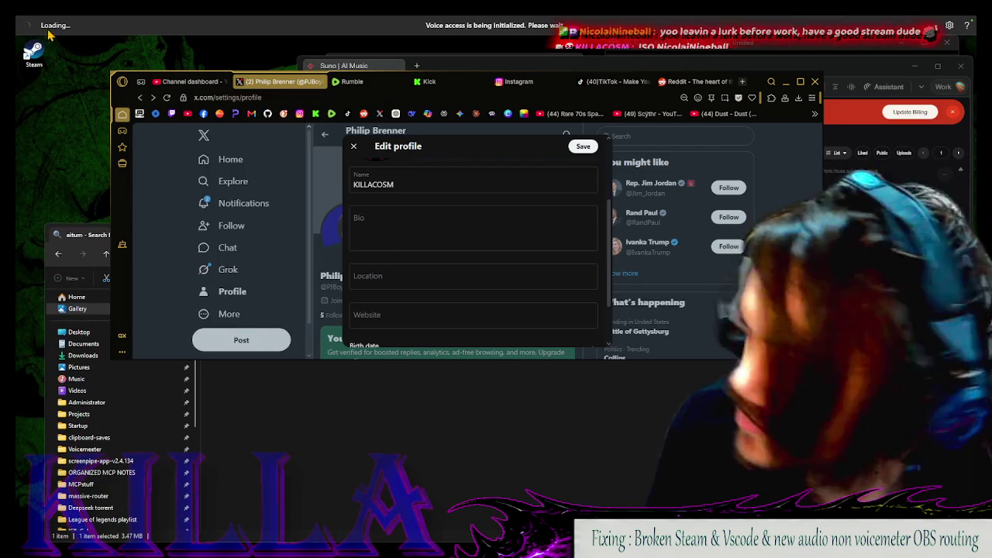
click(401, 223)
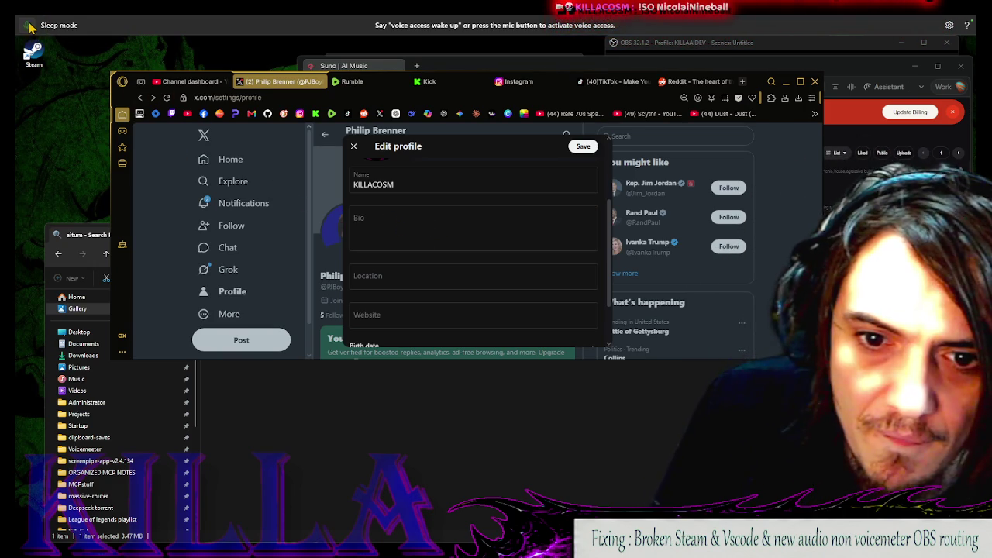
click(415, 221)
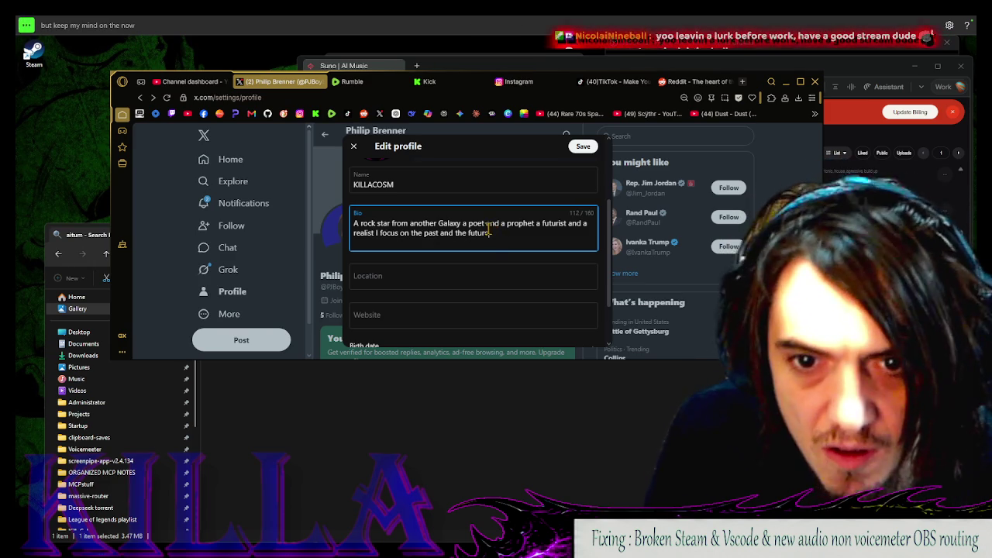
text(but keep my mind on the now)
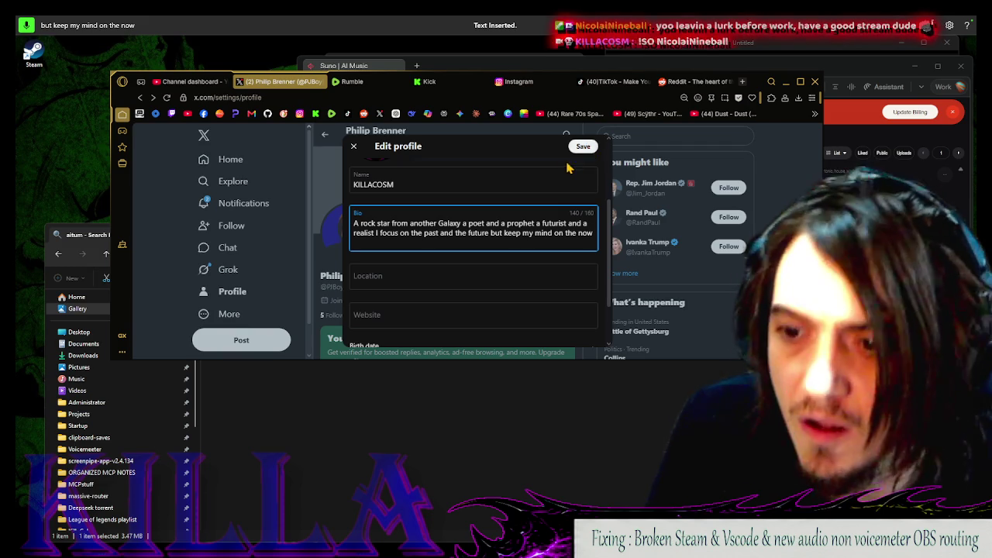
Save the KILLACOSM name and new bio in X's Edit profile
click(583, 145)
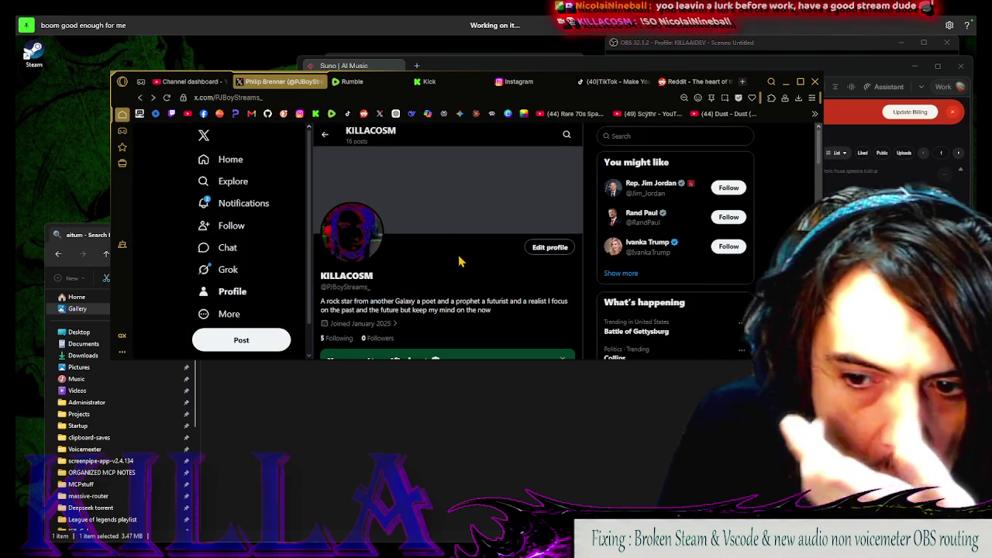
scroll(458, 271, down, 2)
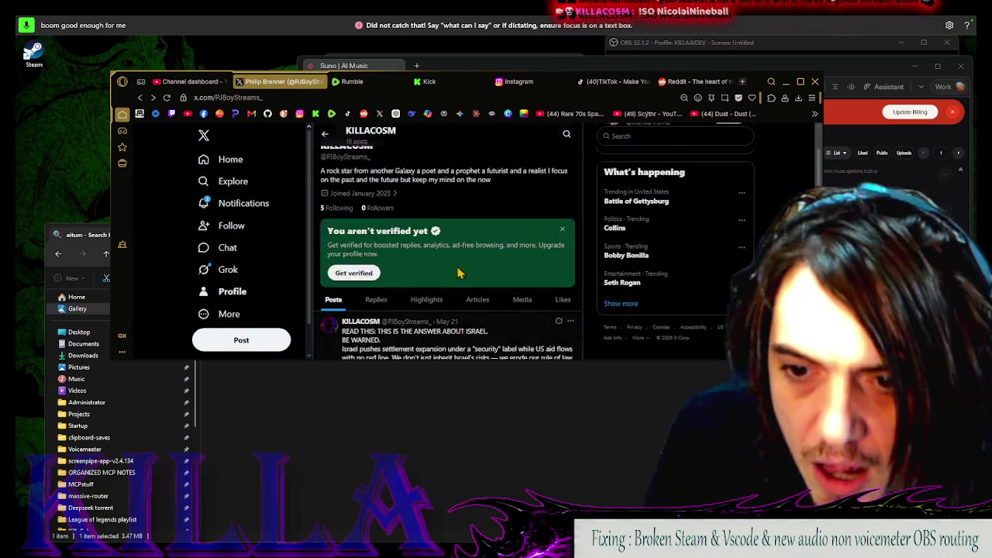
scroll(457, 273, up, 1)
scroll(457, 232, up, 1)
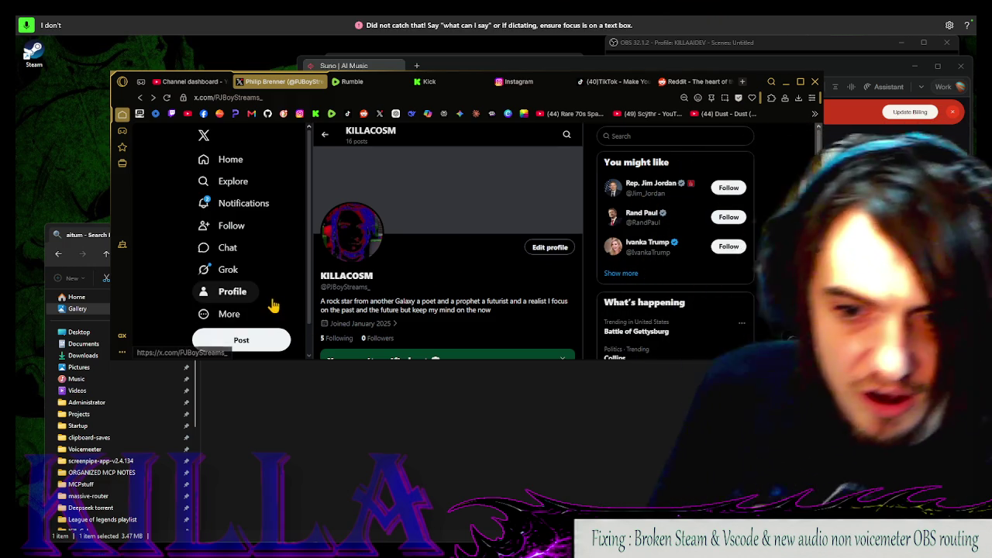
Scroll through the posts on the KILLACOSM profile
scroll(475, 271, down, 2)
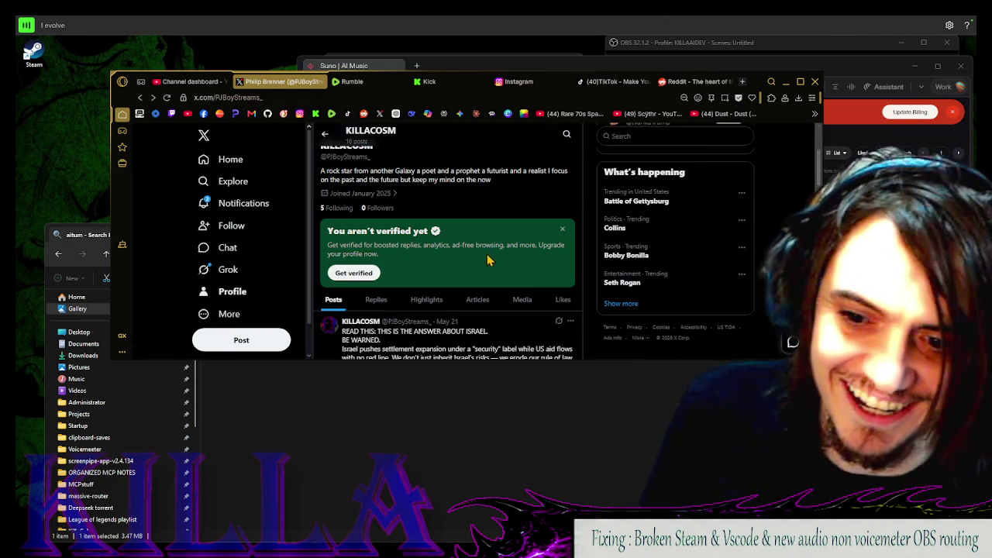
scroll(395, 270, down, 2)
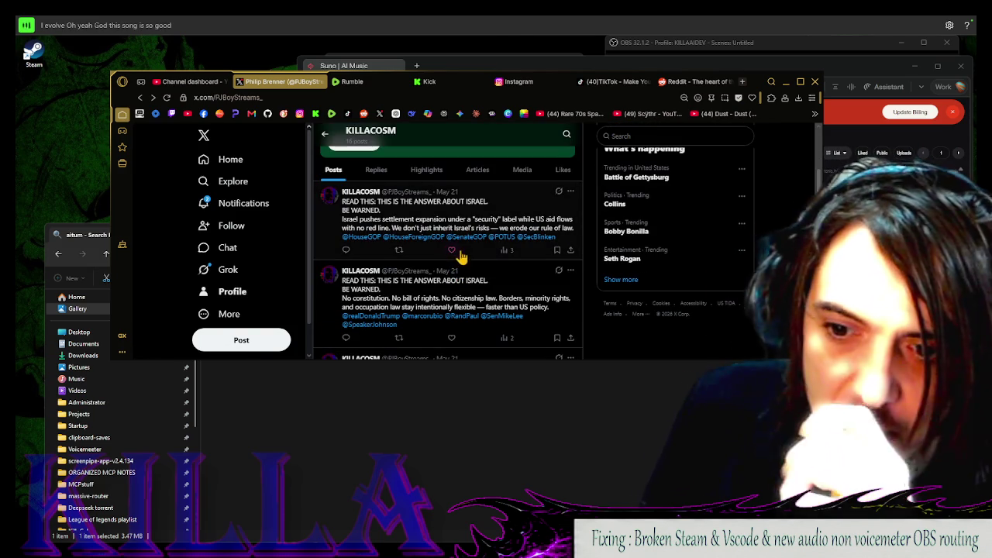
scroll(461, 246, down, 6)
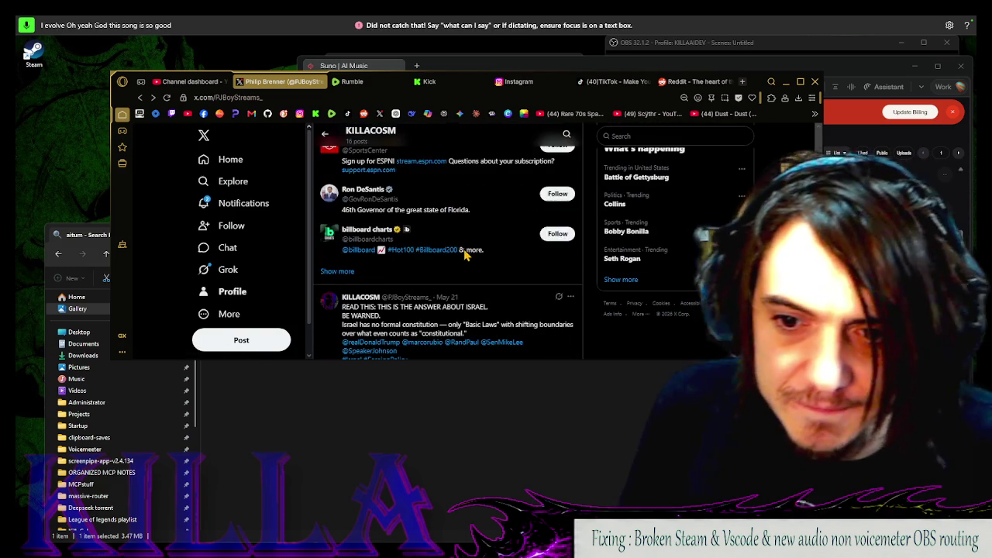
scroll(466, 253, down, 3)
scroll(467, 259, up, 15)
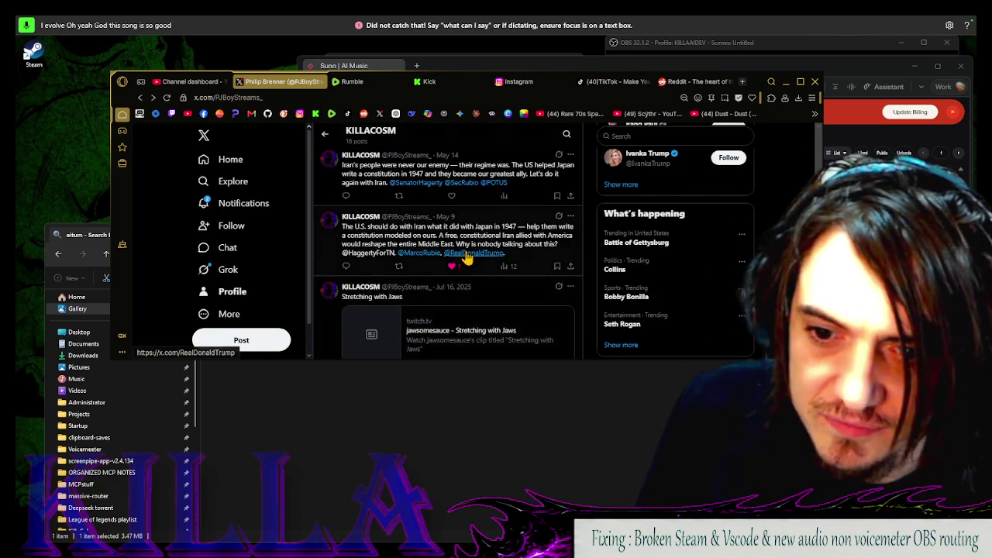
scroll(478, 258, down, 3)
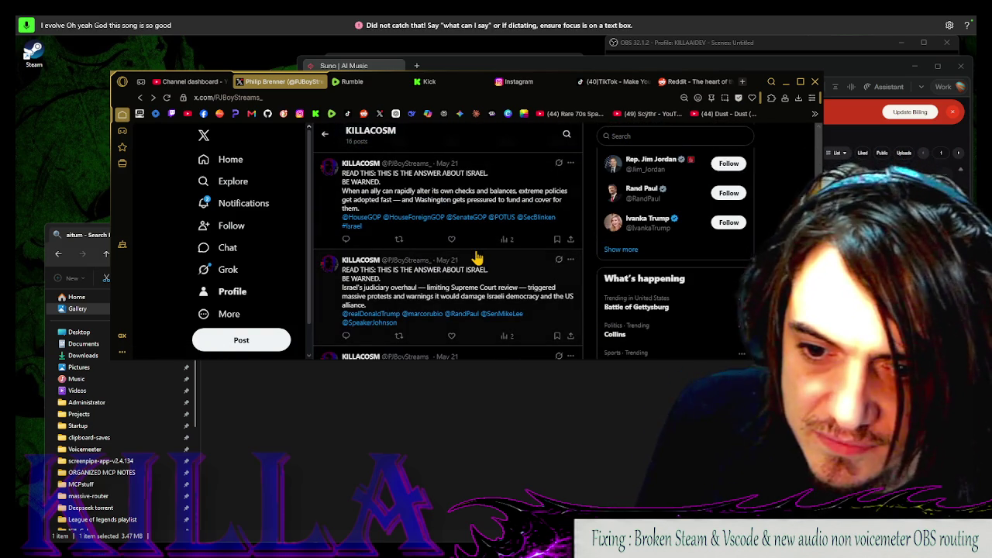
scroll(478, 258, up, 4)
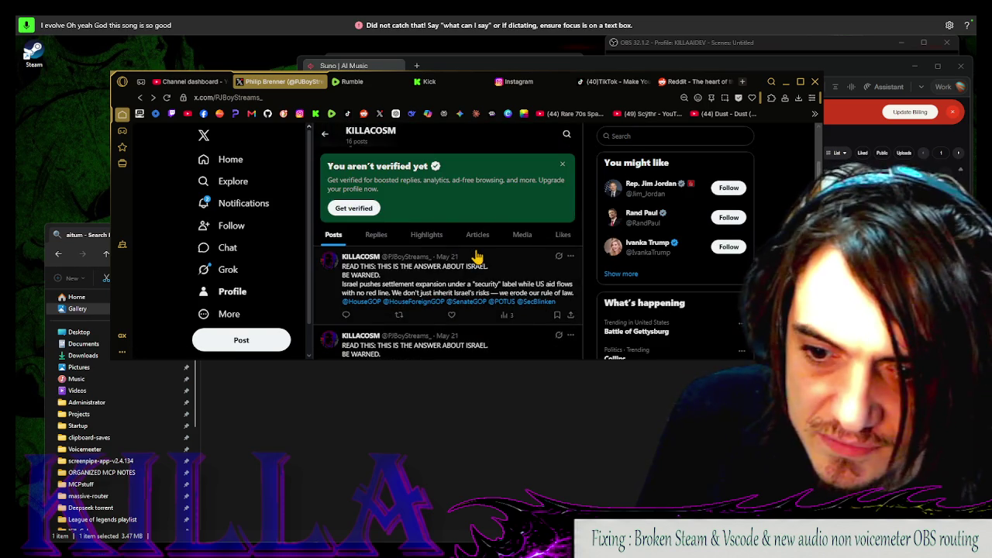
scroll(477, 257, down, 1)
scroll(477, 256, up, 1)
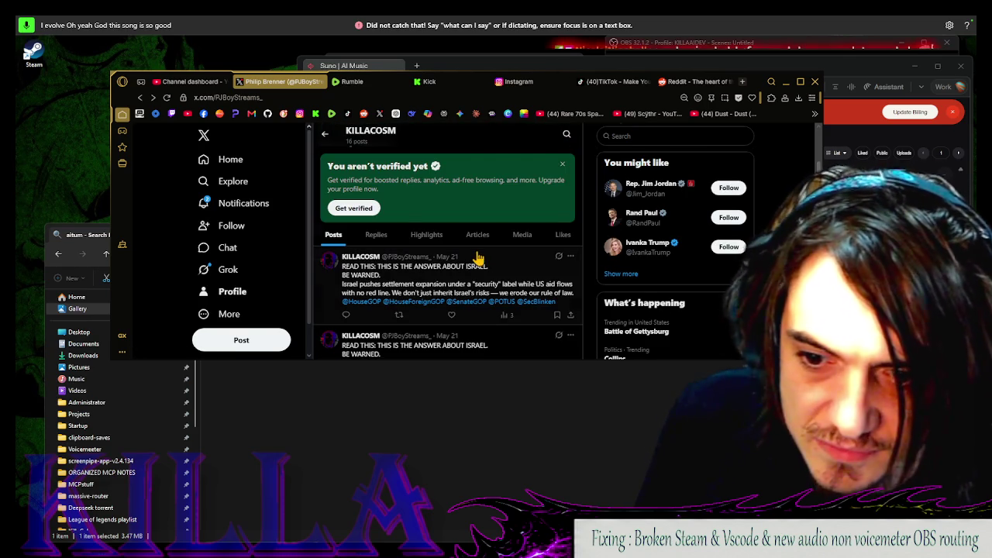
scroll(477, 258, down, 5)
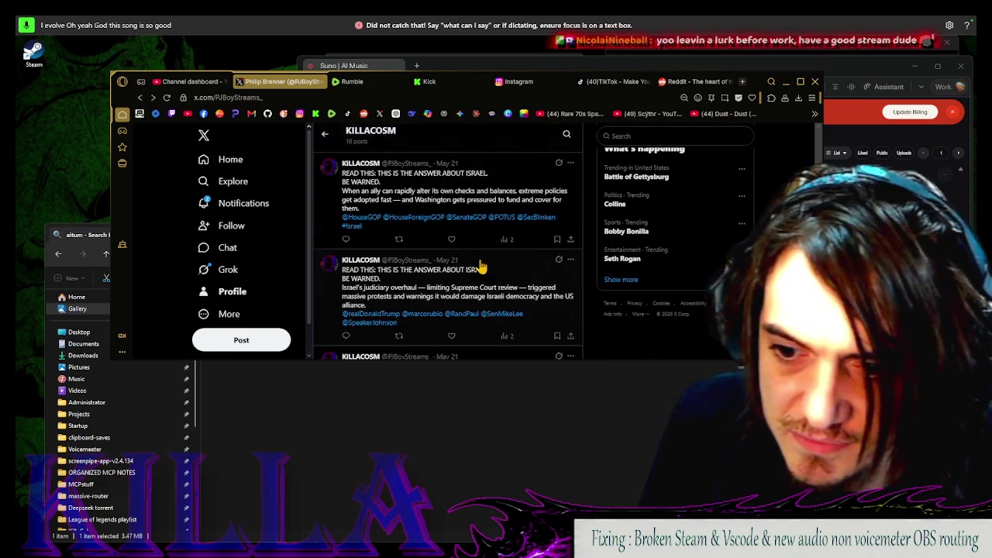
scroll(480, 266, down, 5)
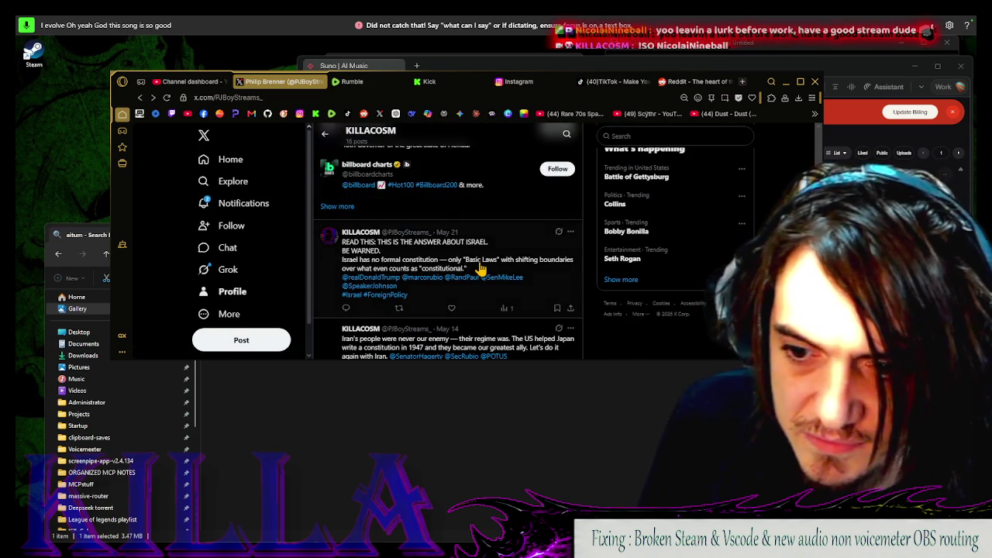
scroll(480, 268, down, 3)
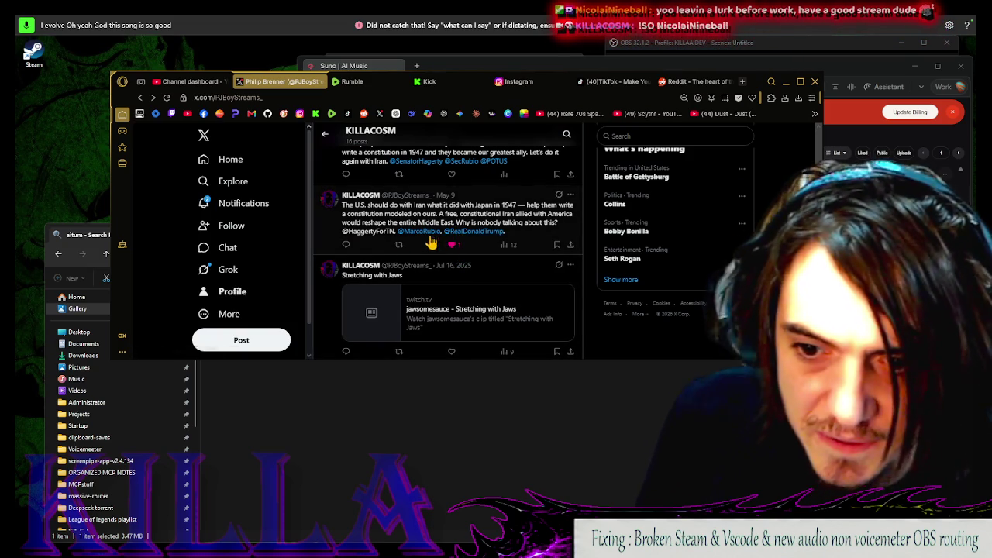
scroll(449, 233, down, 3)
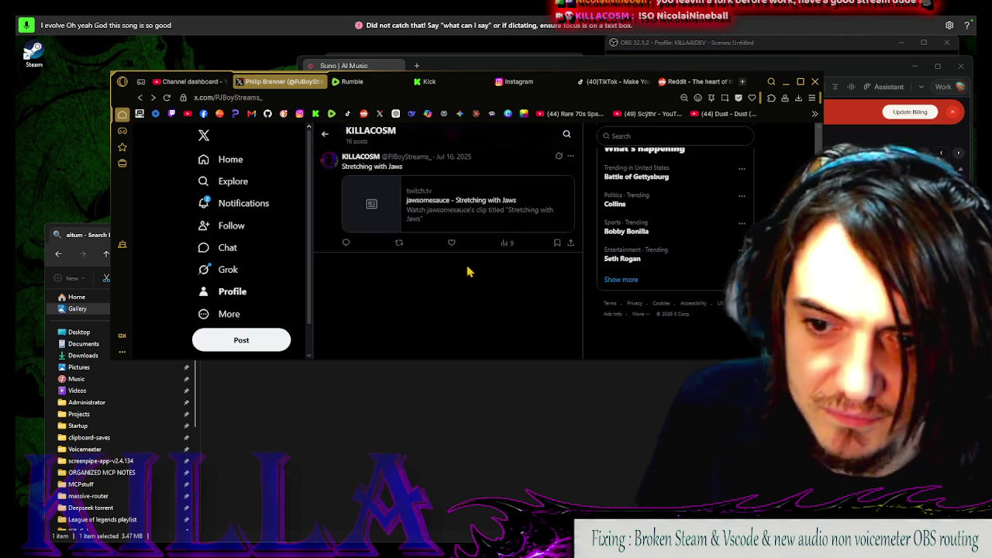
scroll(467, 271, up, 10)
scroll(480, 302, down, 10)
scroll(483, 308, up, 2)
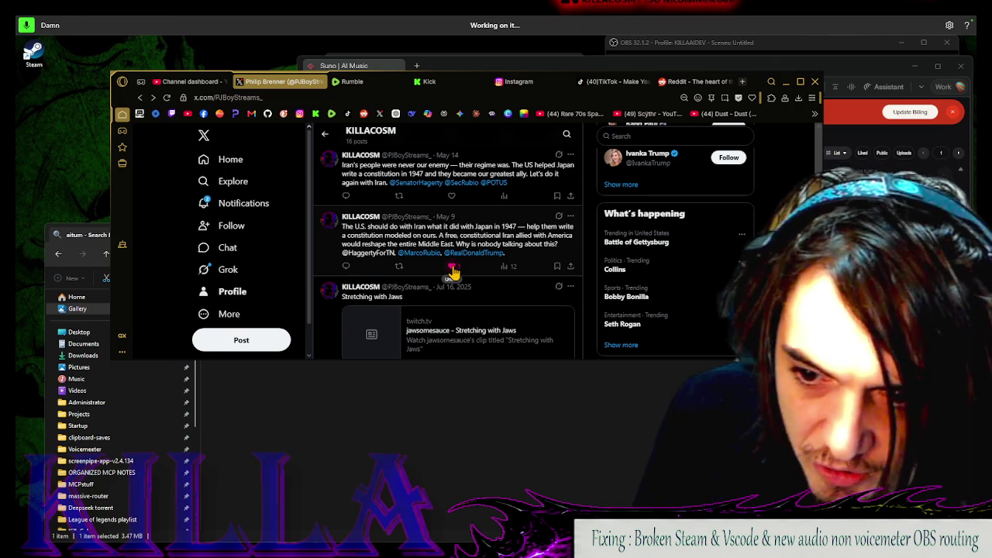
scroll(527, 233, up, 5)
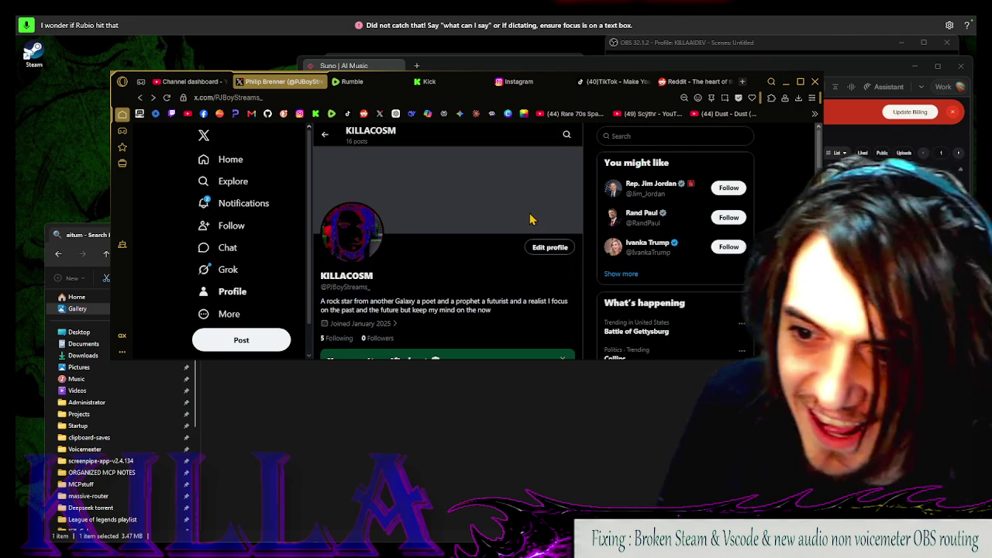
Go to X's home feed, then accept Rumble's cookies and open its Account Settings
click(231, 159)
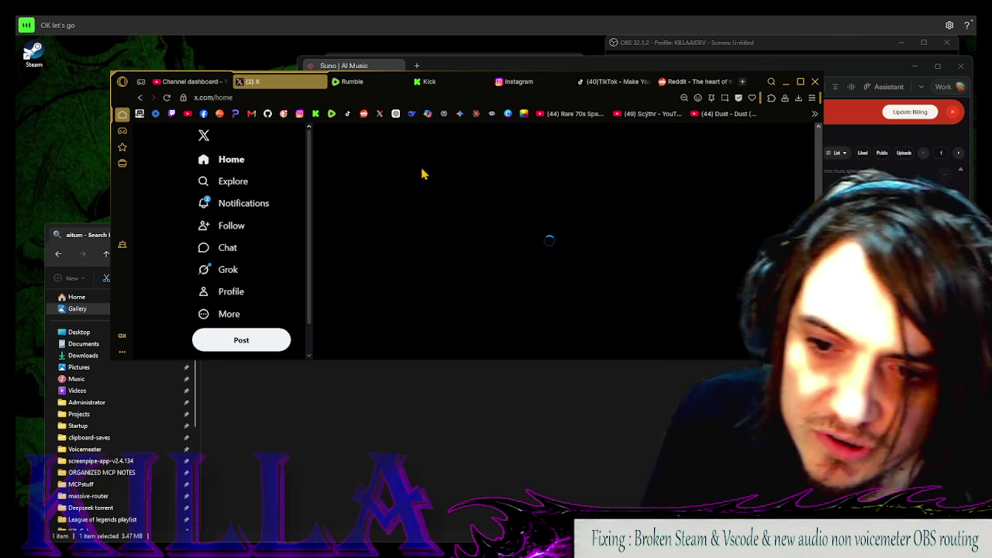
click(395, 81)
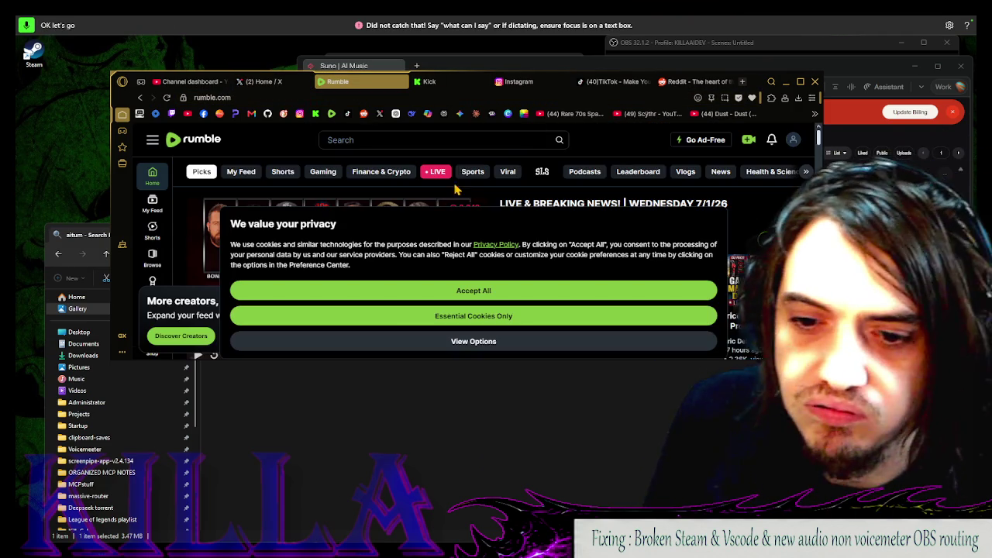
click(453, 285)
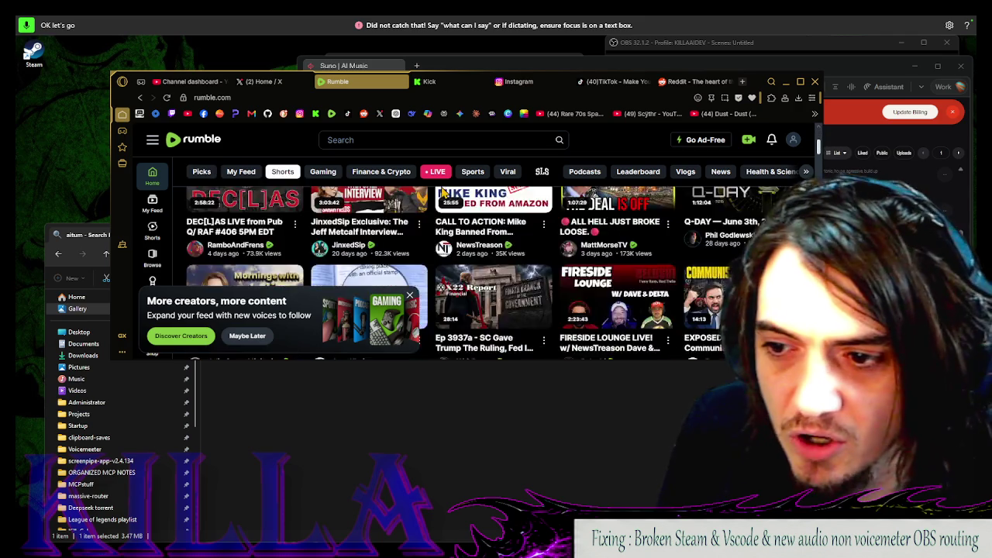
click(794, 139)
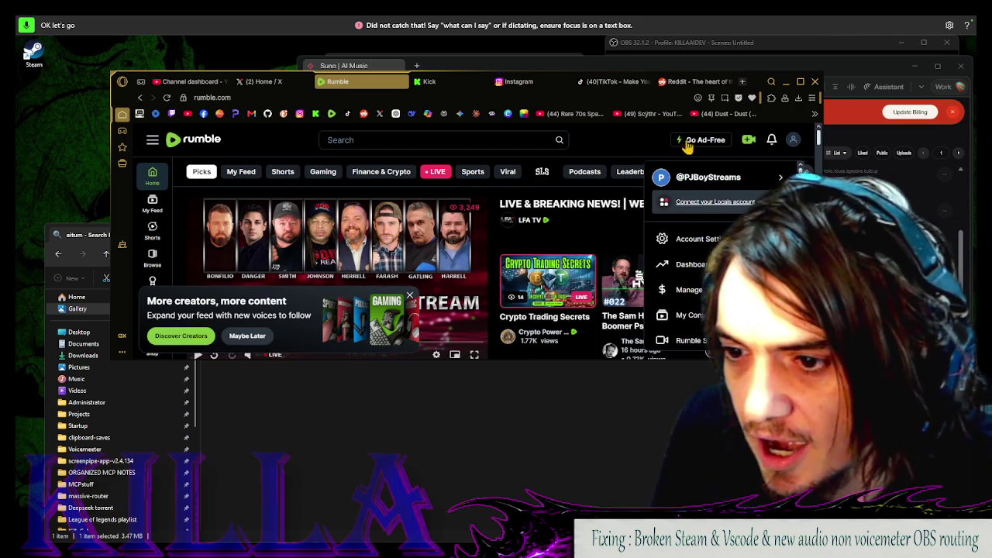
click(704, 239)
Type a first name into Full Name, then dictate 'What do I need that for'
click(416, 289)
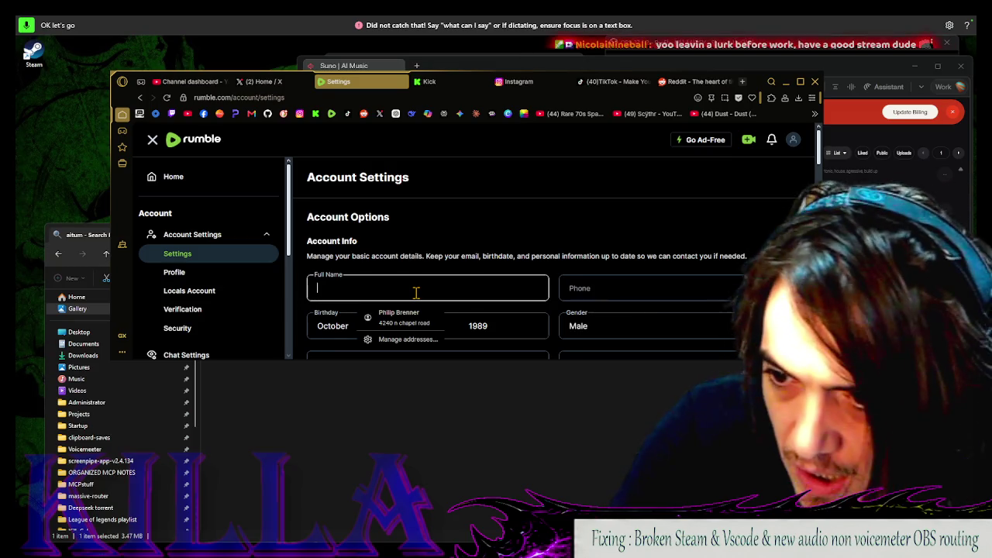
text(PJ)
key(BackSpace)
text(hillip Brenner)
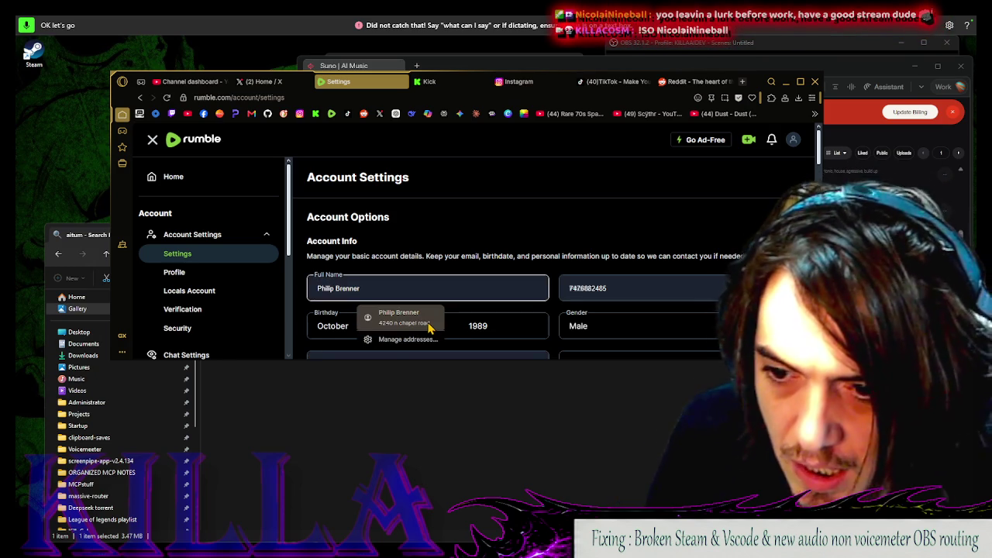
click(466, 289)
scroll(496, 290, down, 3)
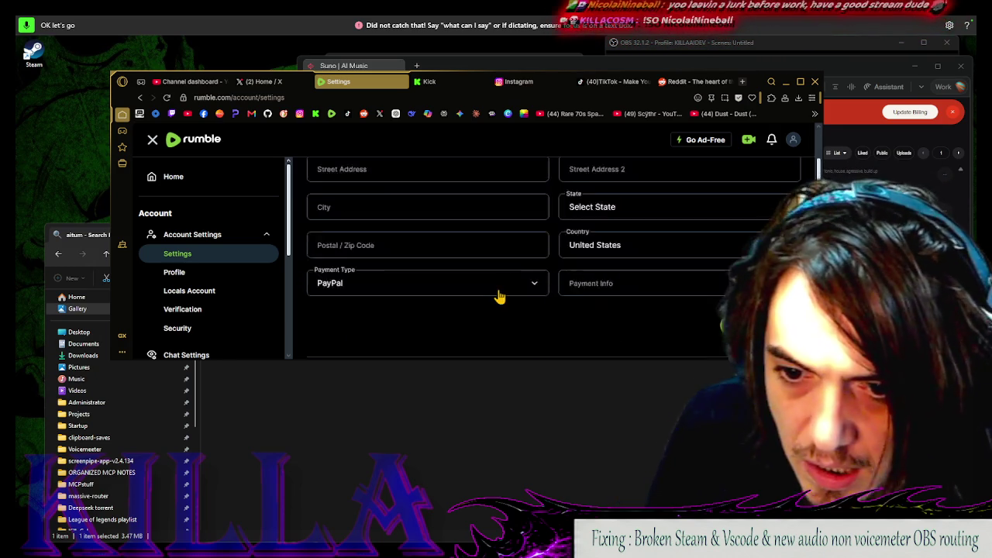
scroll(496, 293, up, 1)
scroll(458, 262, down, 10)
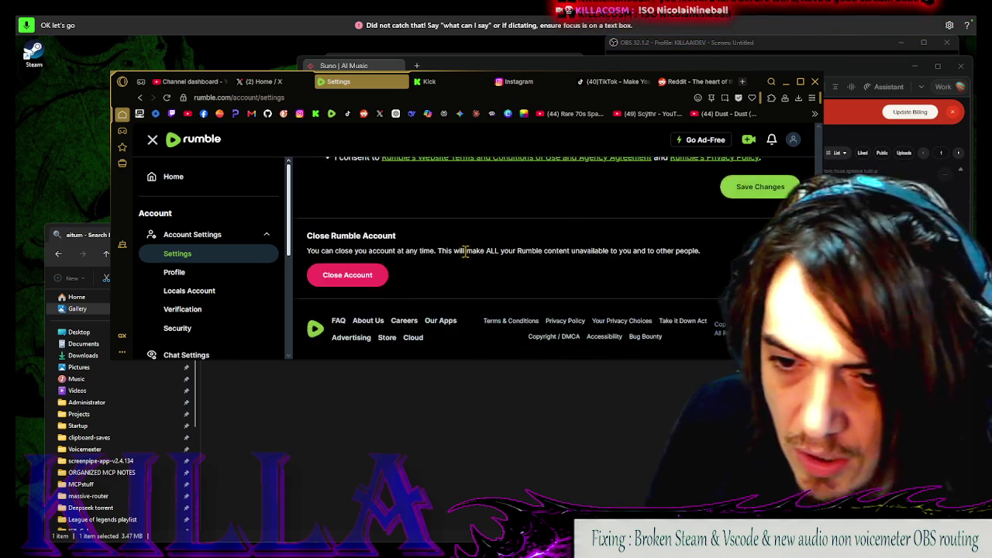
scroll(461, 260, up, 8)
scroll(465, 259, down, 3)
scroll(467, 258, up, 5)
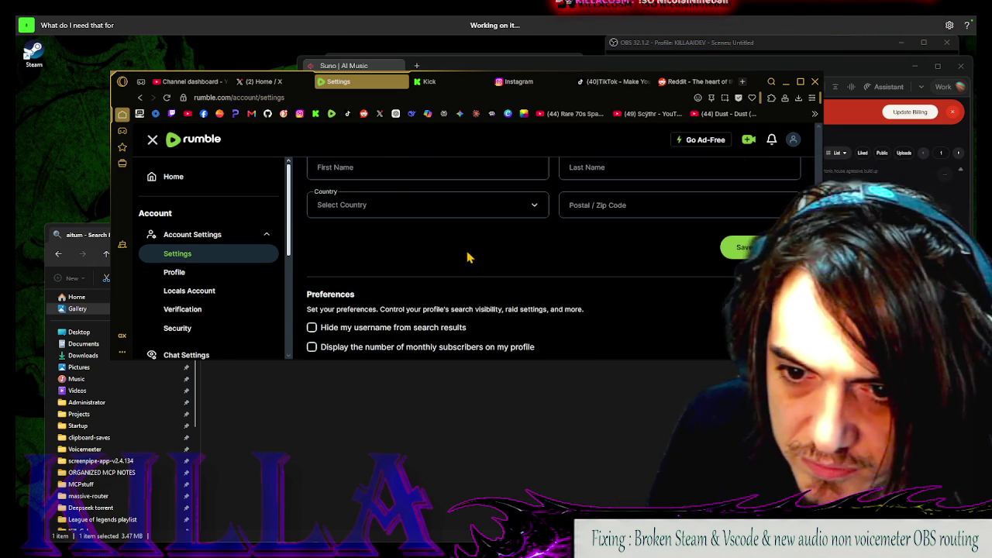
text(What do I need that for)
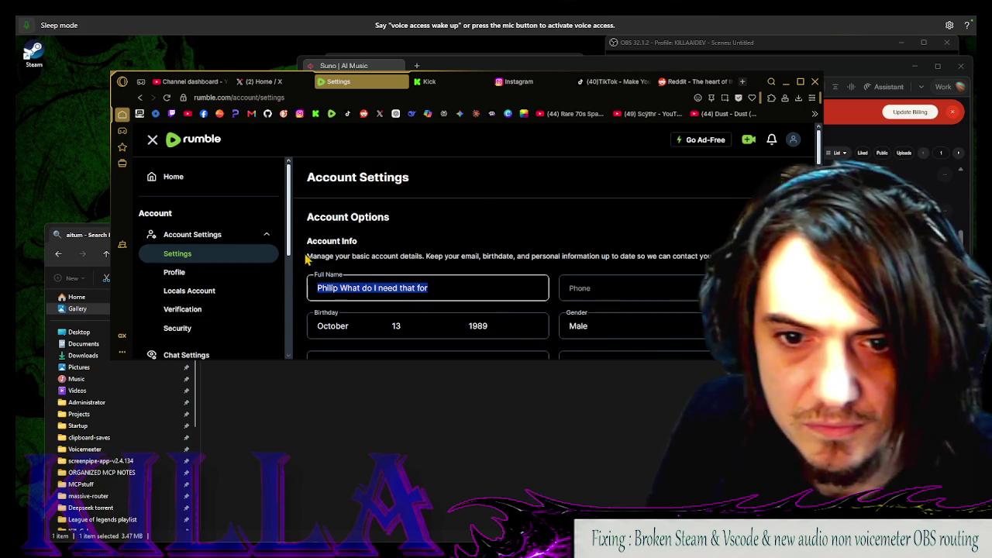
Upload Untitled.png from Pictures as the Rumble profile photo and confirm it
click(202, 249)
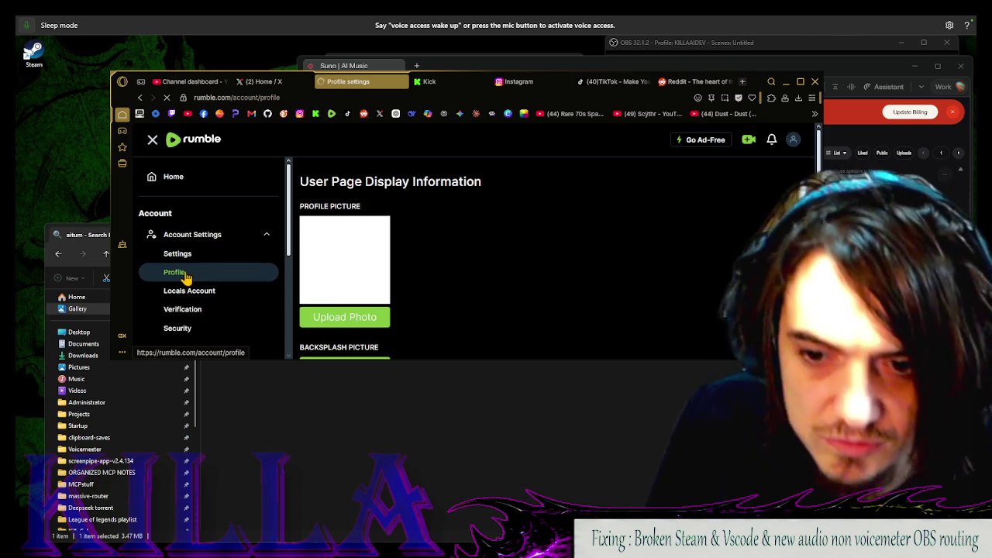
scroll(429, 273, down, 1)
click(348, 261)
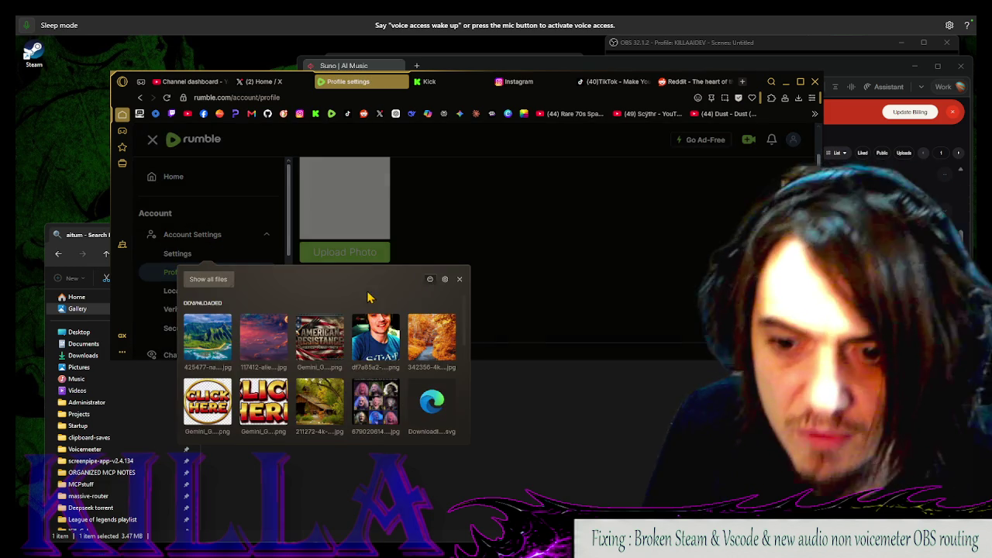
click(206, 281)
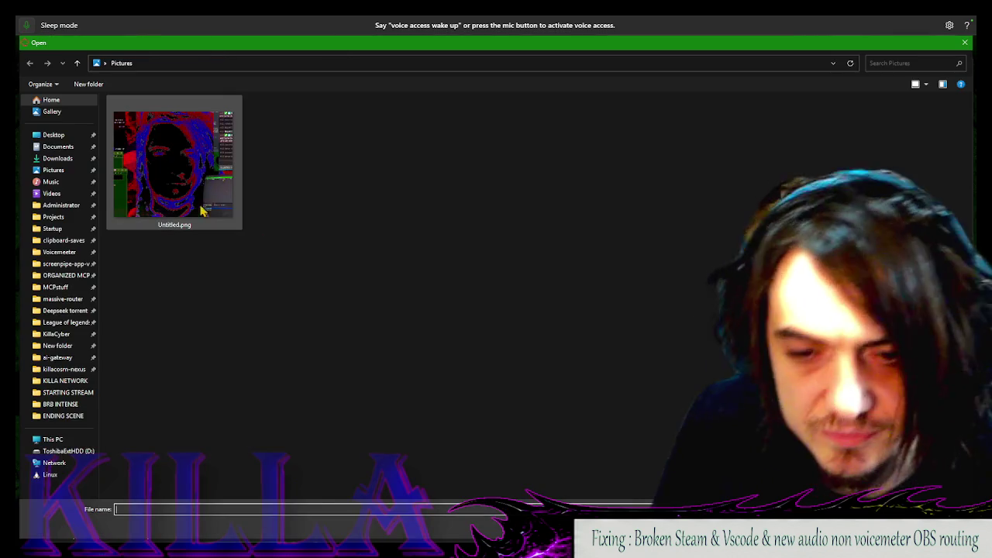
click(211, 188)
key(Return)
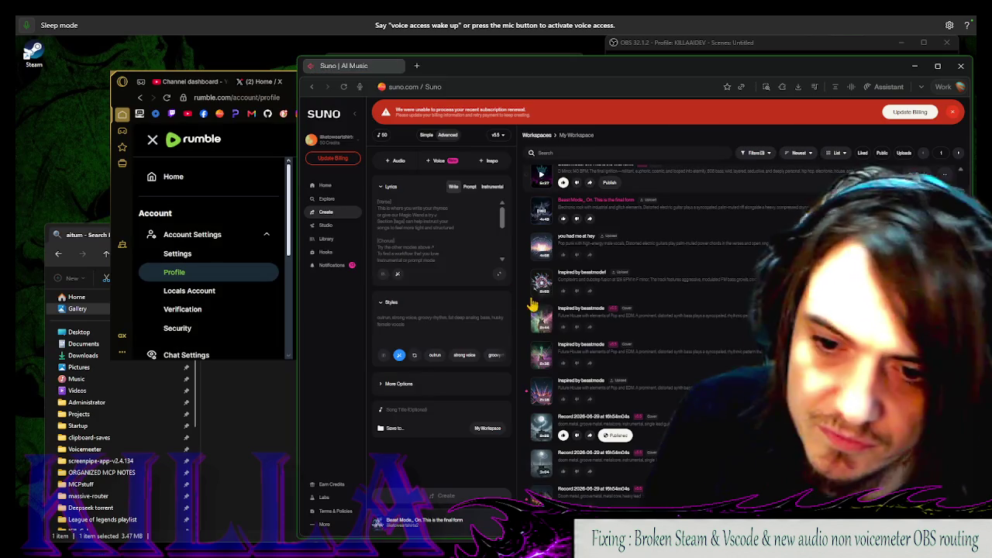
click(323, 255)
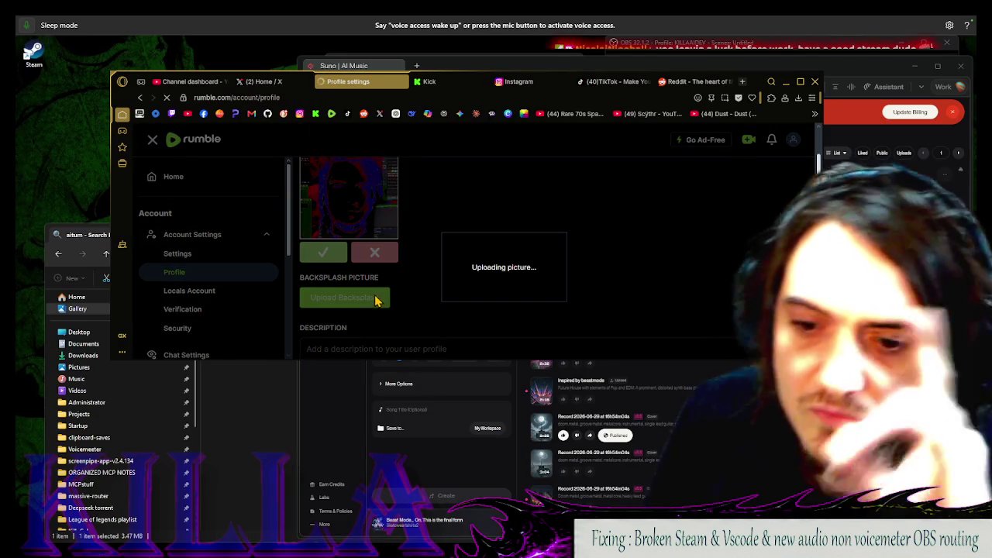
Start a backsplash upload and choose neb1_mini.webp from Downloads
click(365, 319)
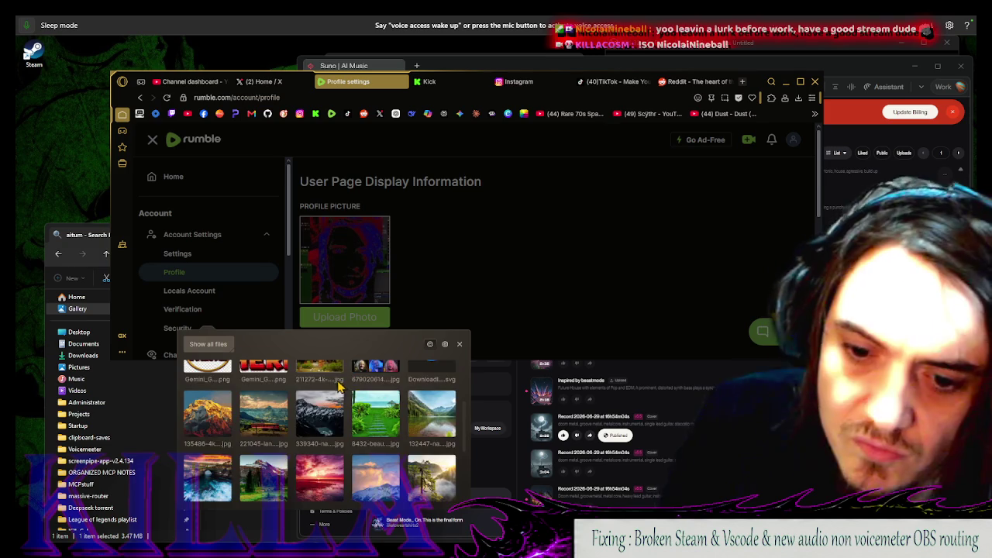
click(208, 343)
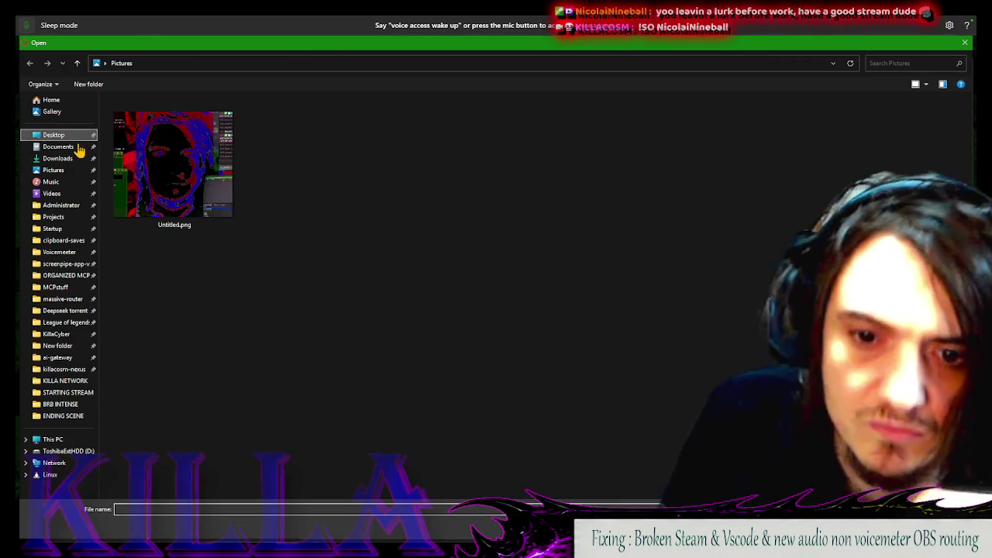
click(71, 146)
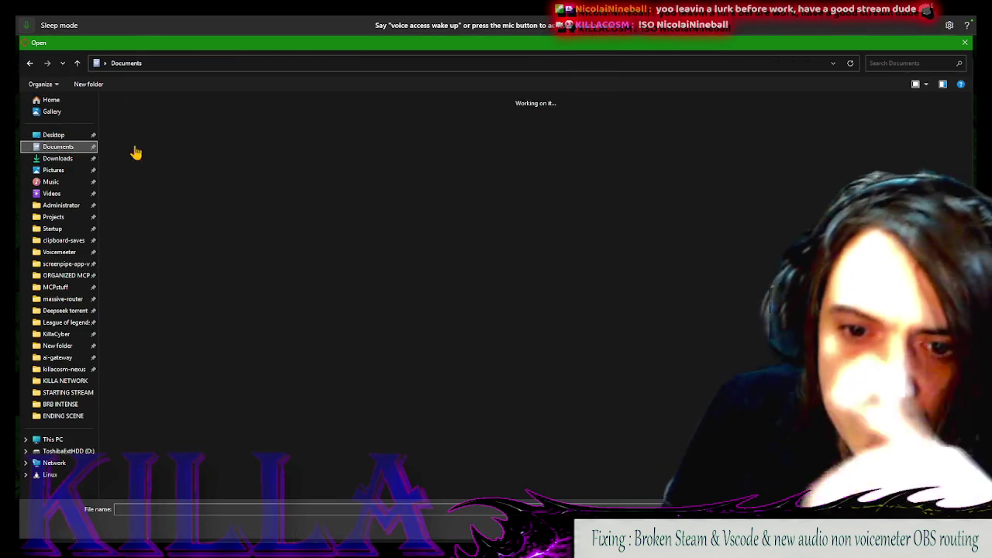
click(70, 170)
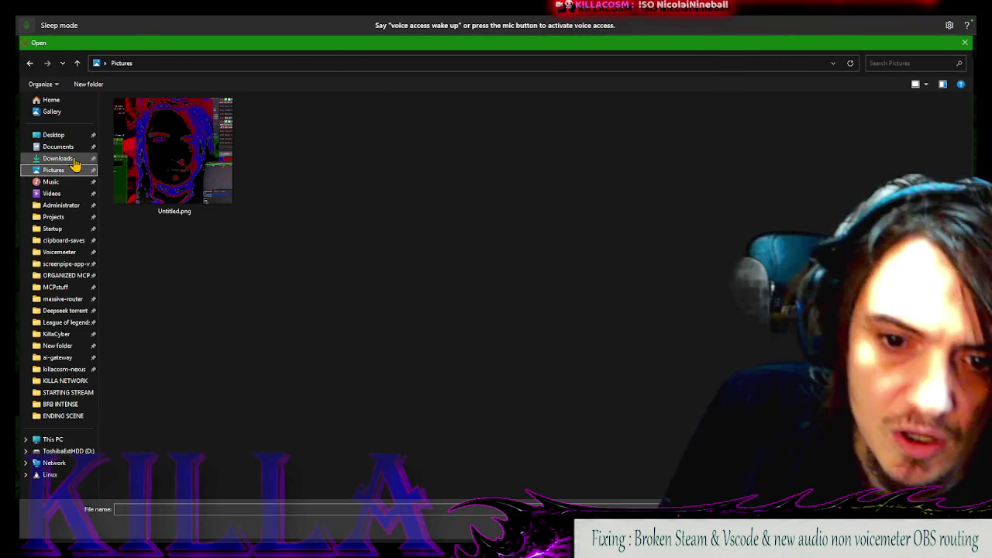
click(82, 160)
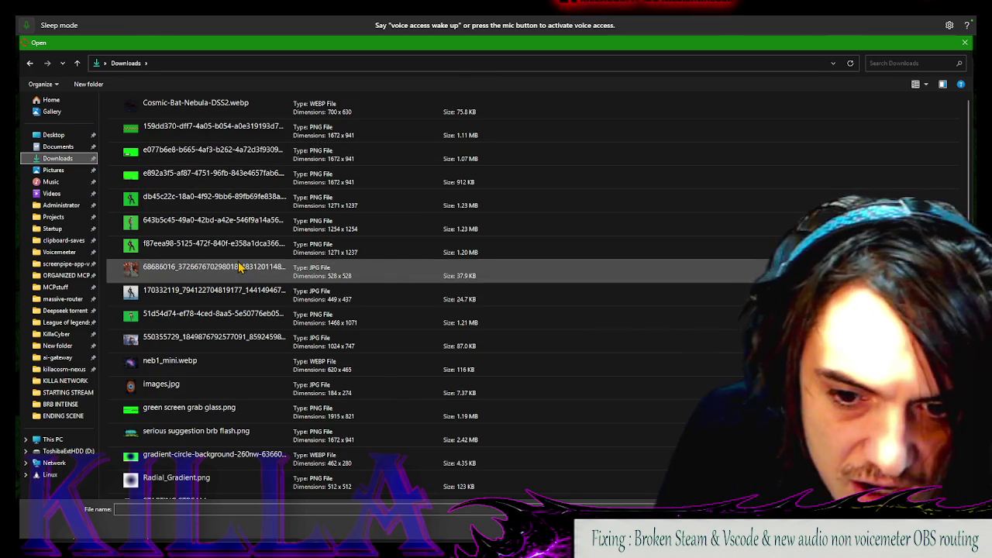
click(208, 364)
double_click(515, 364)
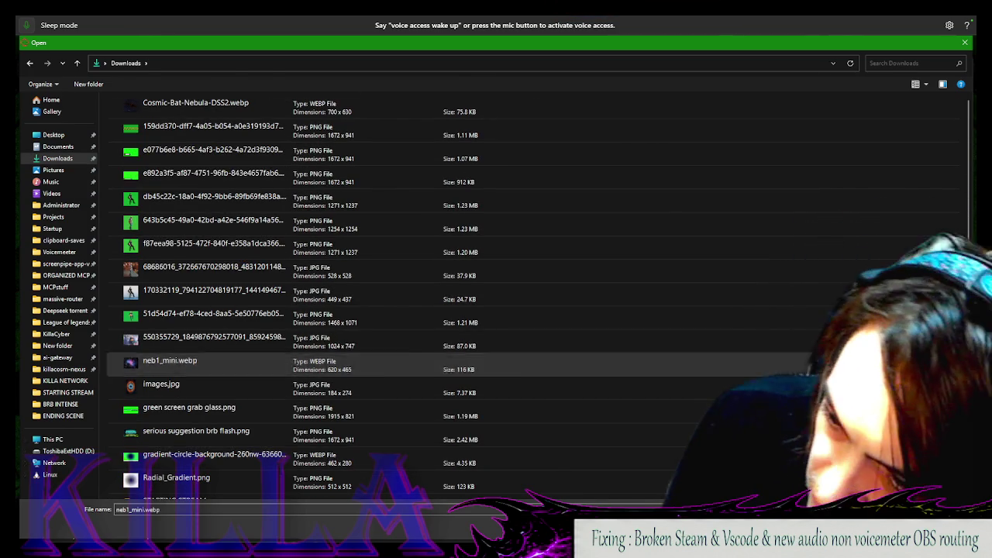
Dismiss the unsupported-file alert and reopen the backsplash image picker
click(563, 150)
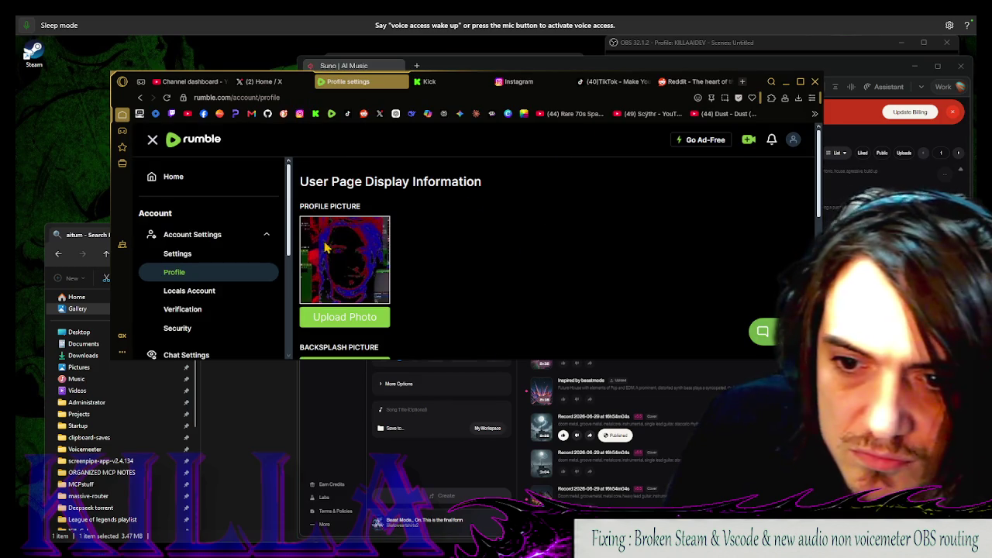
scroll(392, 327, down, 1)
click(384, 304)
scroll(382, 406, down, 3)
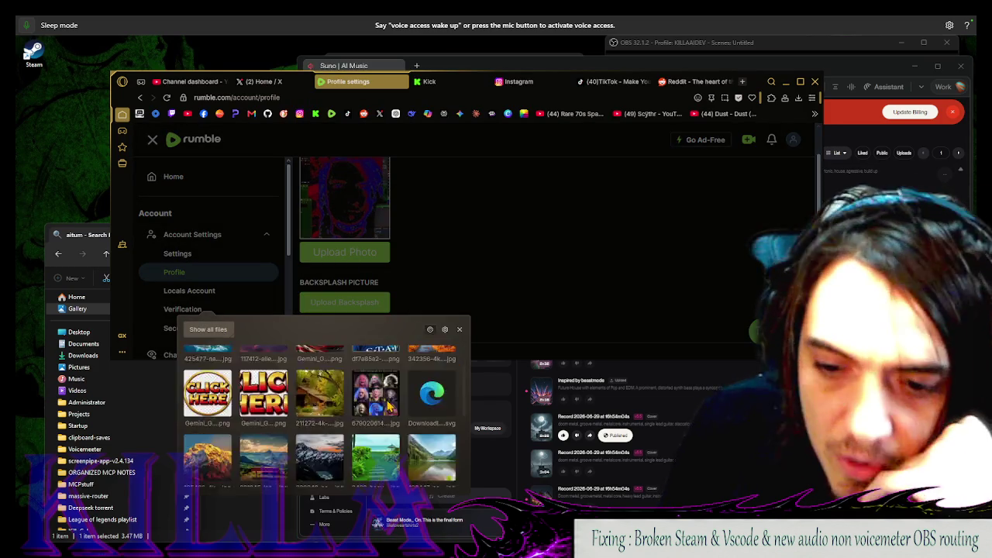
scroll(382, 405, down, 1)
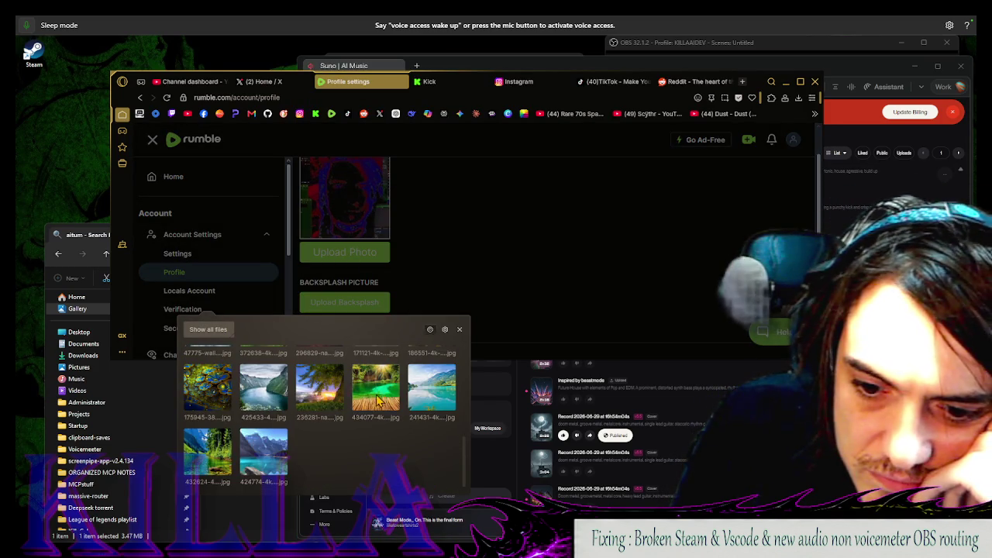
scroll(378, 399, up, 5)
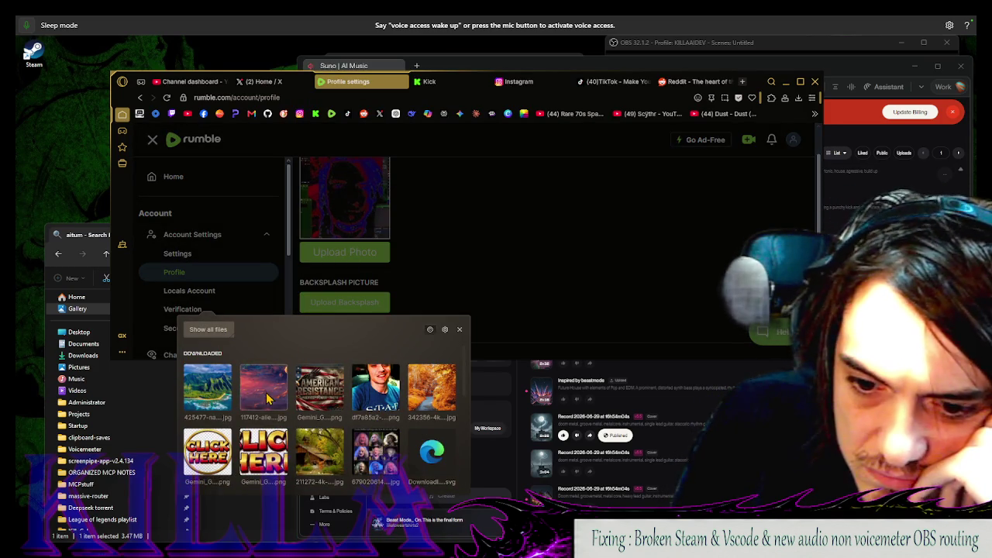
key(alt+Tab)
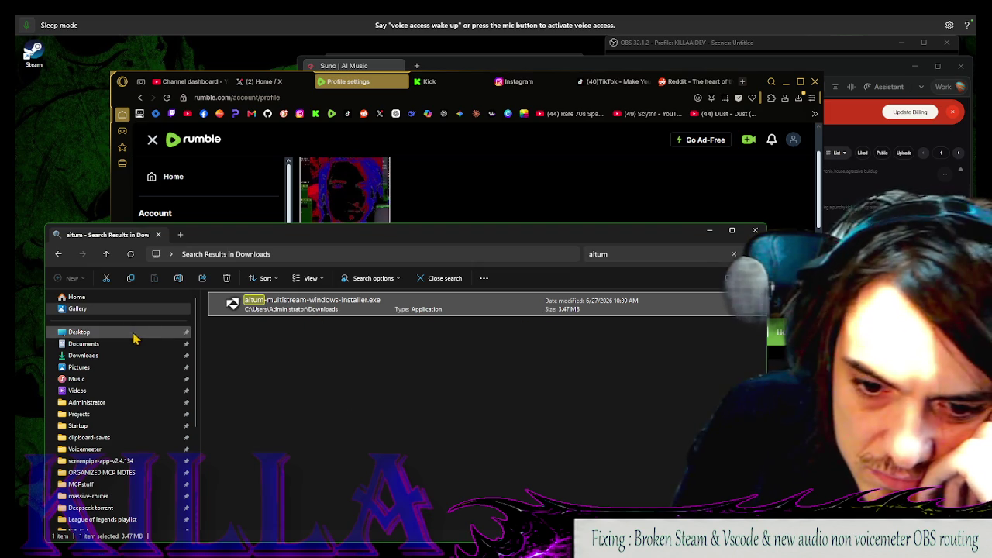
Supply the red planet landscape from Downloads and confirm it as the backsplash
click(134, 338)
click(128, 346)
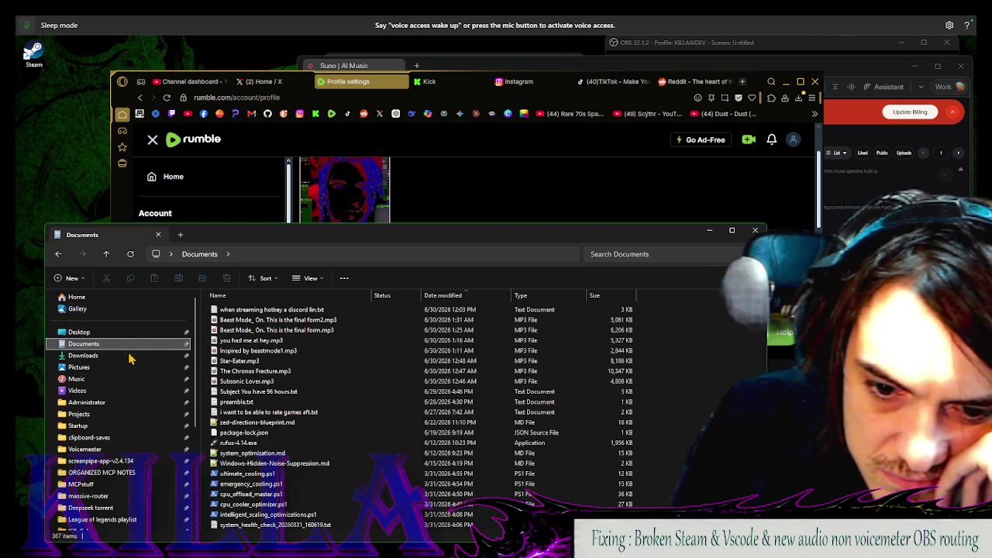
click(130, 357)
click(497, 192)
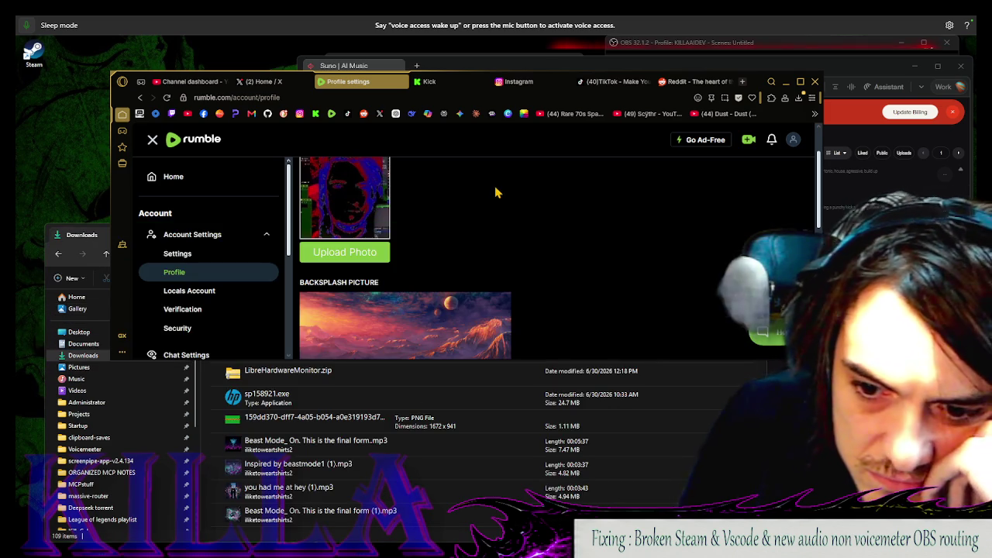
scroll(527, 317, down, 3)
scroll(433, 308, up, 2)
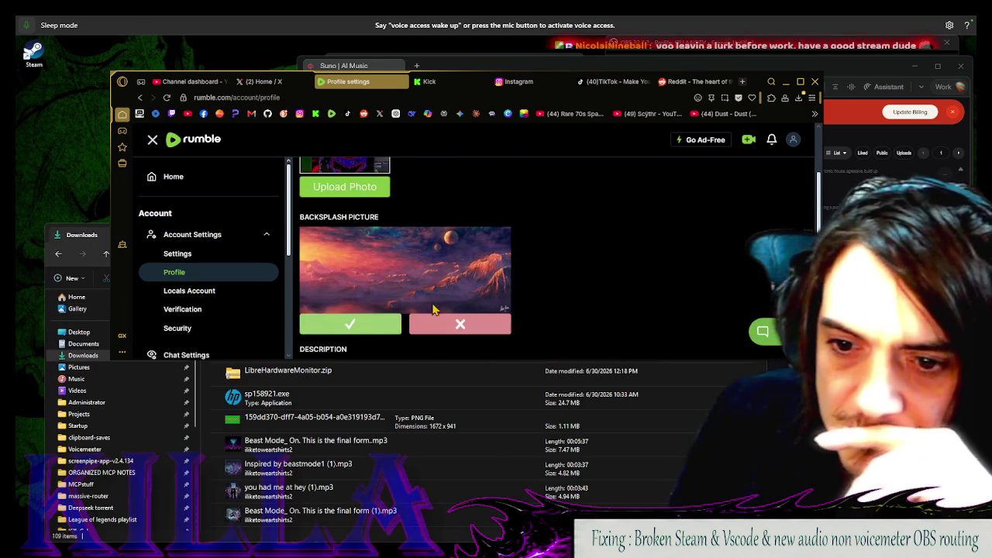
click(360, 329)
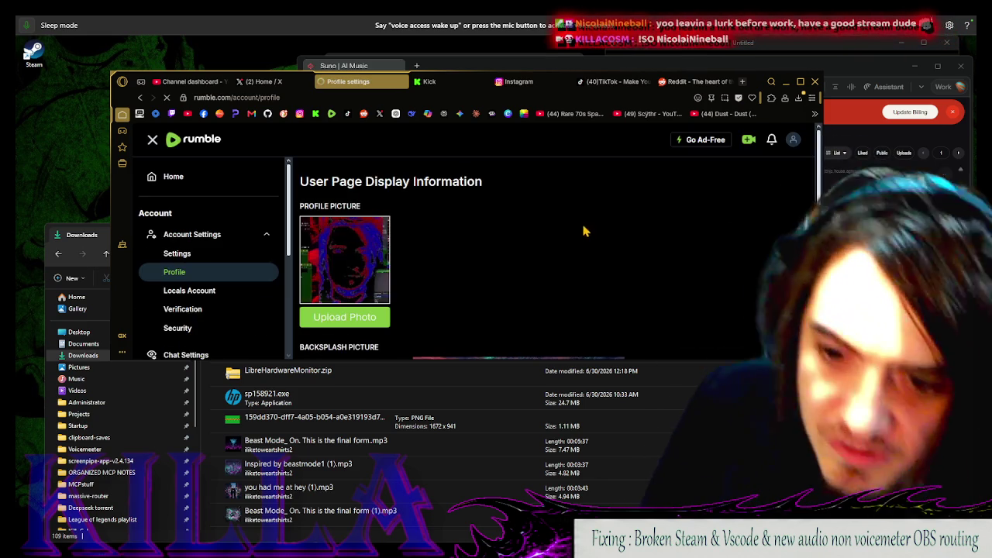
Write a streamer welcome description inviting viewers to chat, ending 'You only live once'
scroll(582, 237, down, 4)
scroll(573, 246, up, 2)
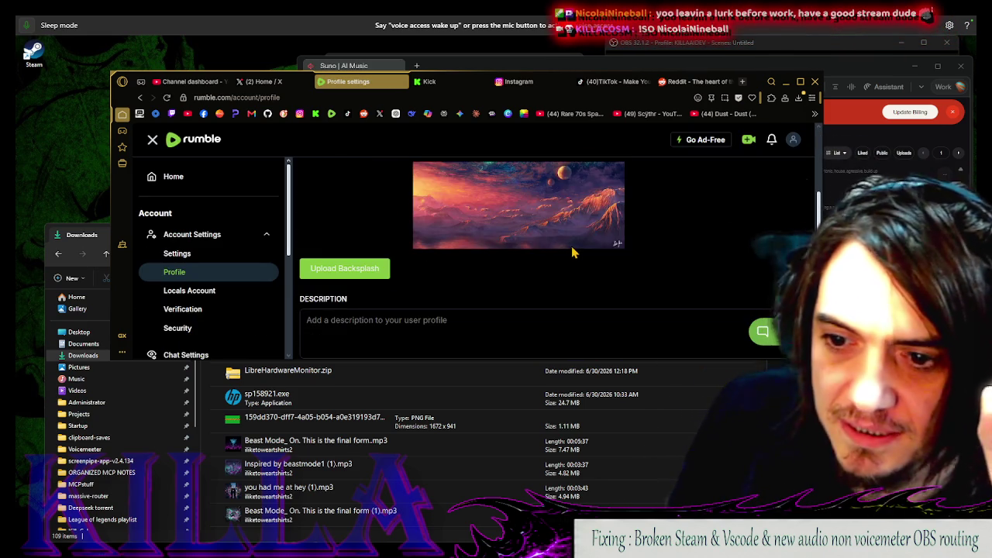
scroll(574, 252, up, 1)
scroll(685, 263, down, 2)
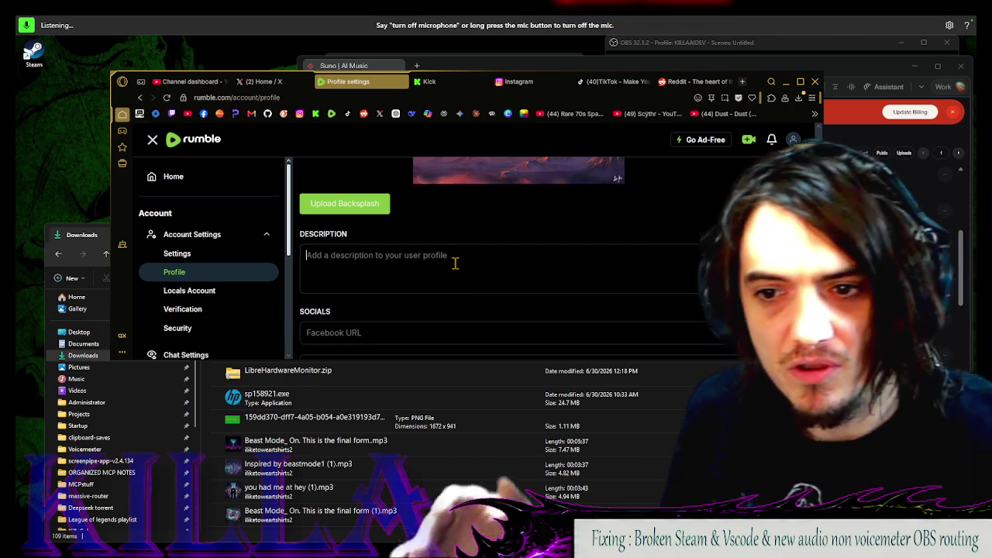
click(455, 263)
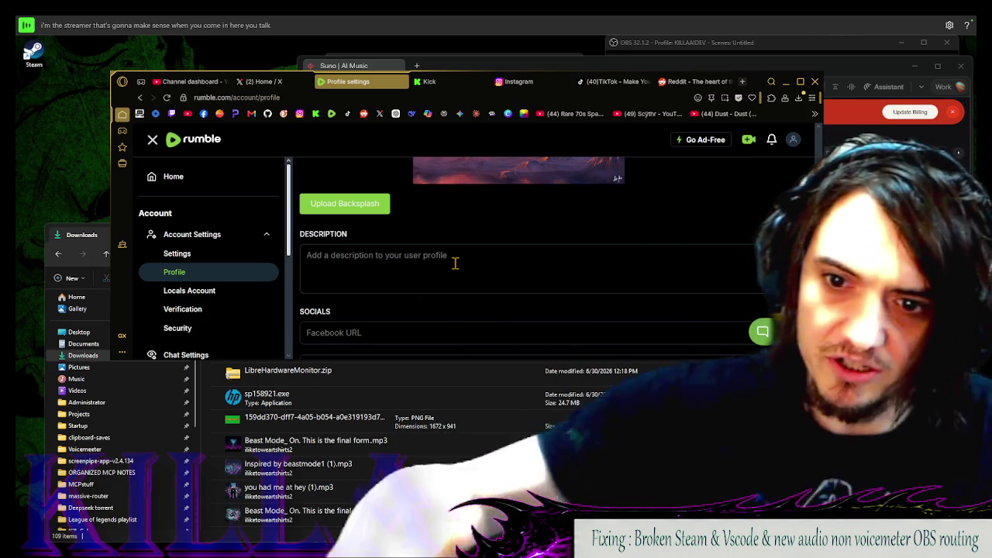
text(I'm the streamer that's gonna make sense when you come in here you talk I'm gonna read your chat)
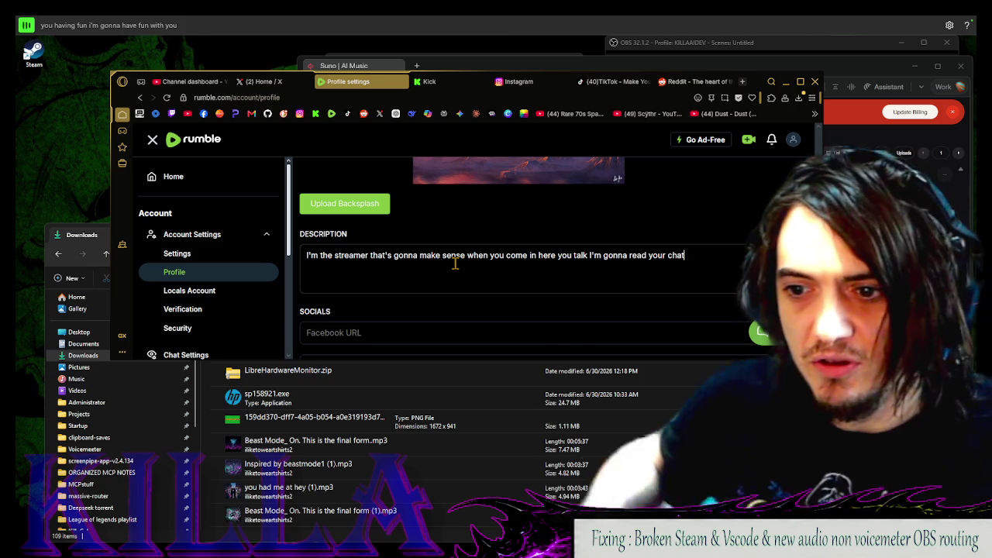
text( You having fun i'm gonna have fun with you)
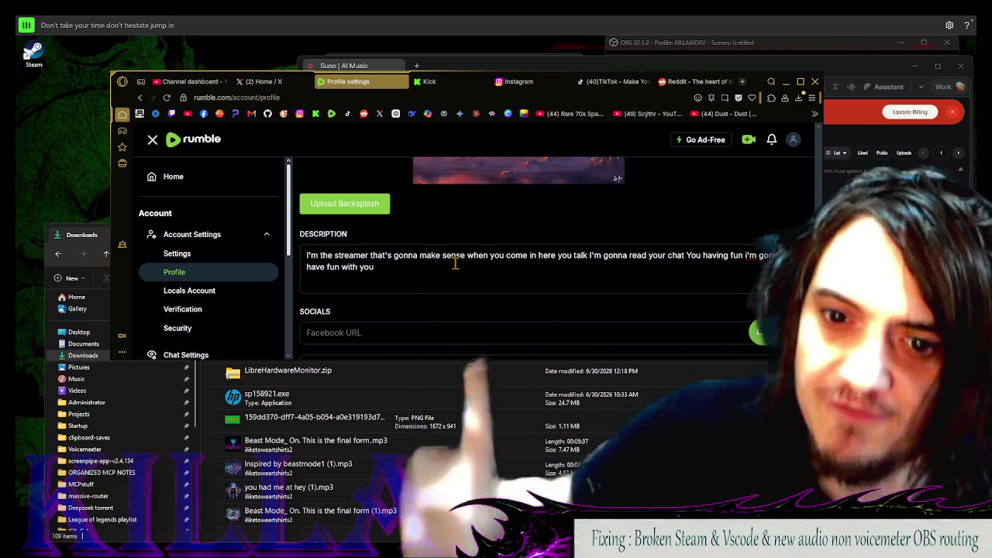
text( Don't take your time don't hesitate jump in and have some fun with me You only live once)
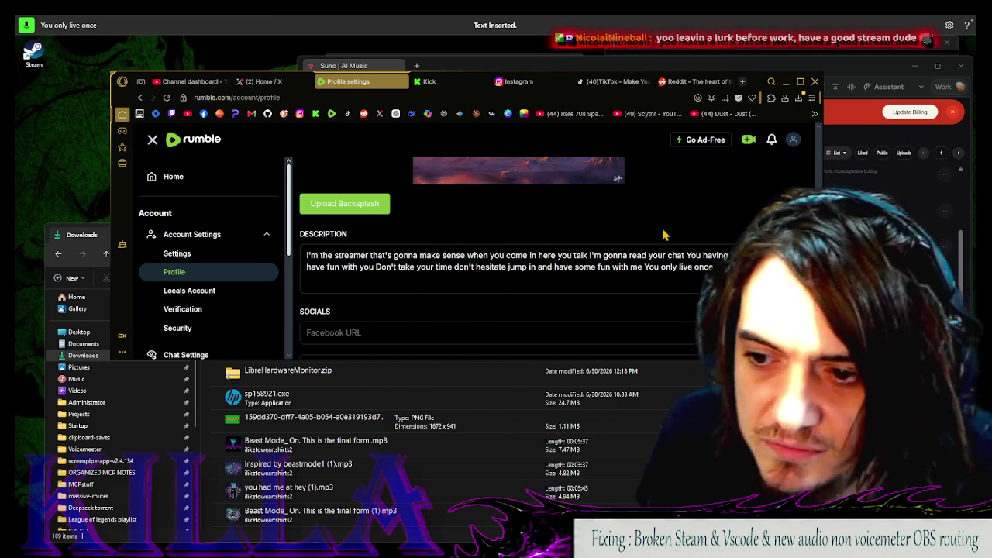
Save the Rumble profile changes and acknowledge the saved confirmation
scroll(512, 290, down, 5)
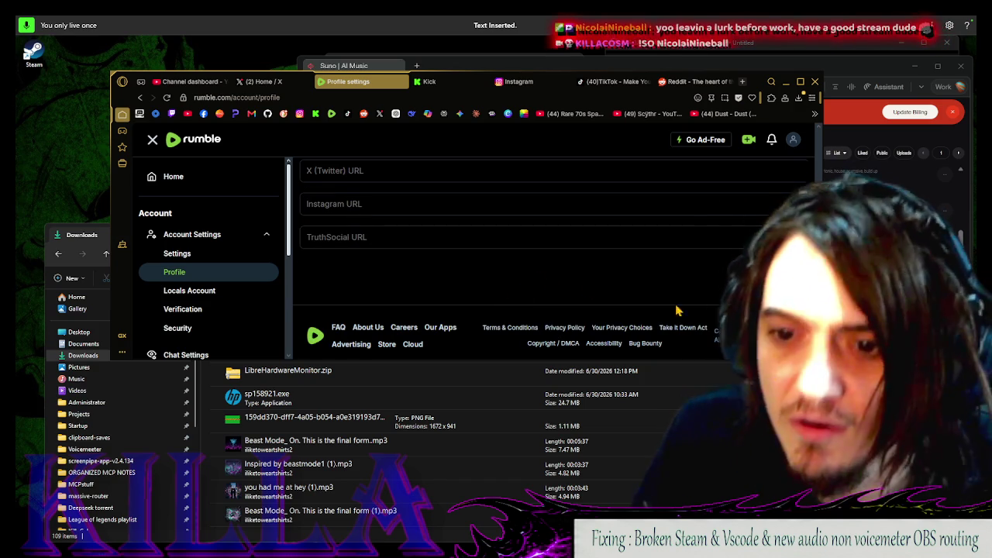
click(447, 272)
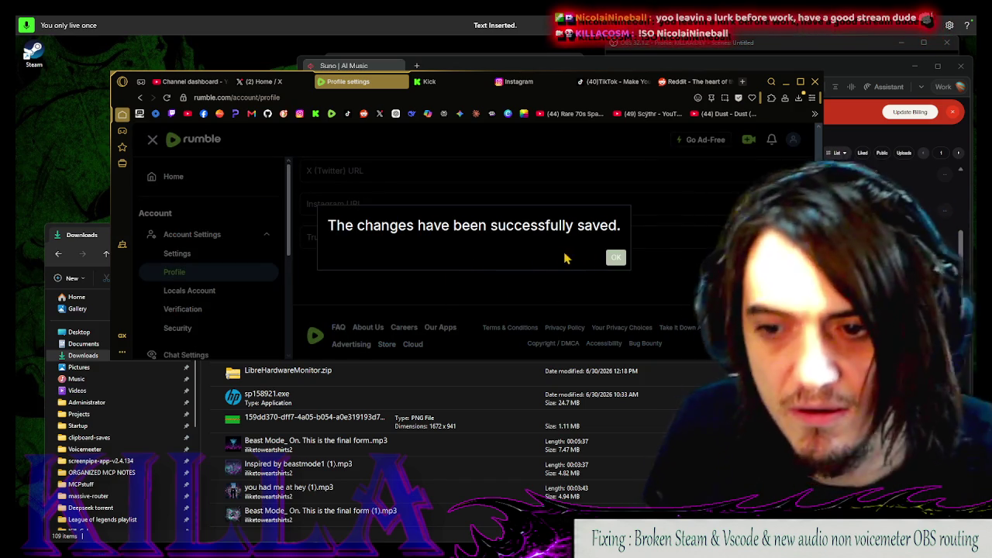
click(615, 258)
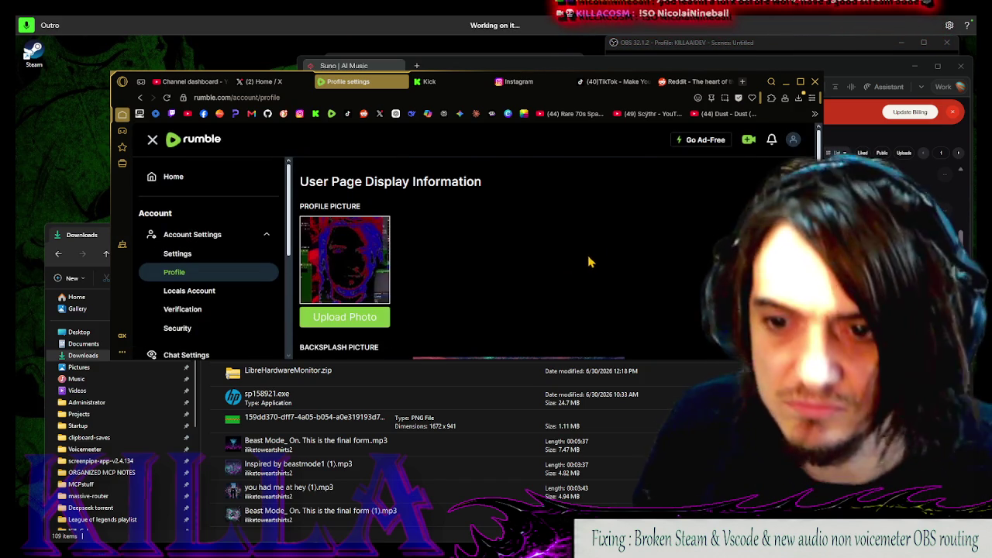
Switch to Kick and open the creator dashboard's stream overview
click(430, 82)
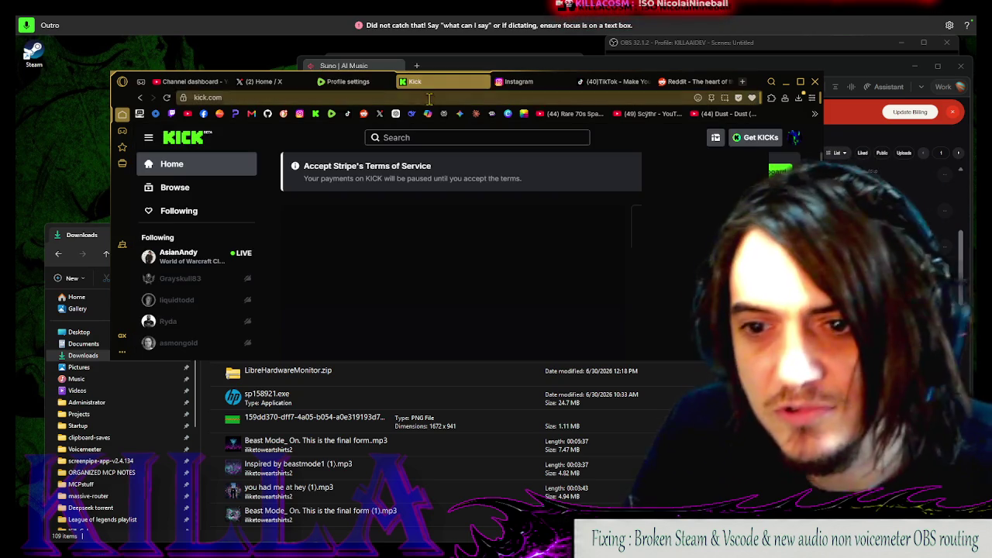
click(795, 137)
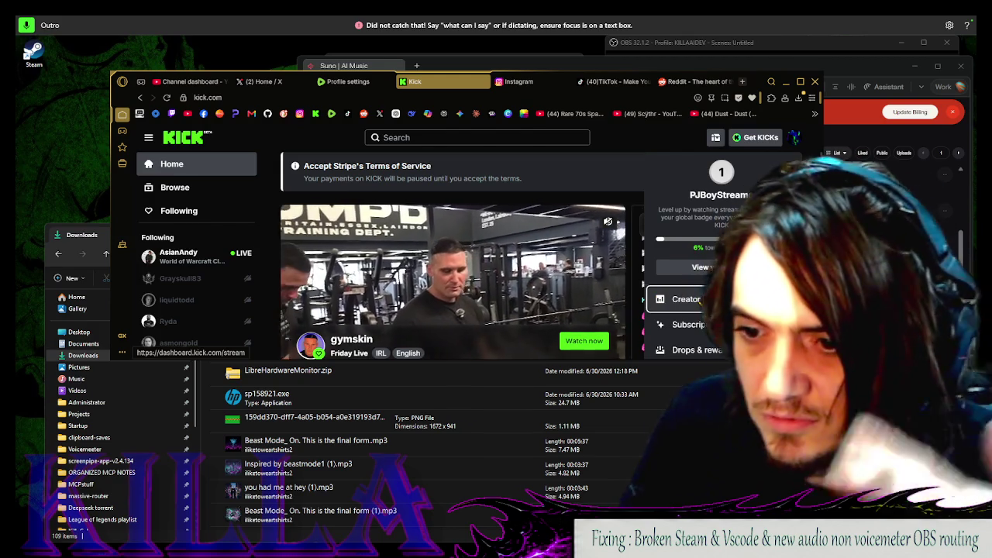
click(702, 299)
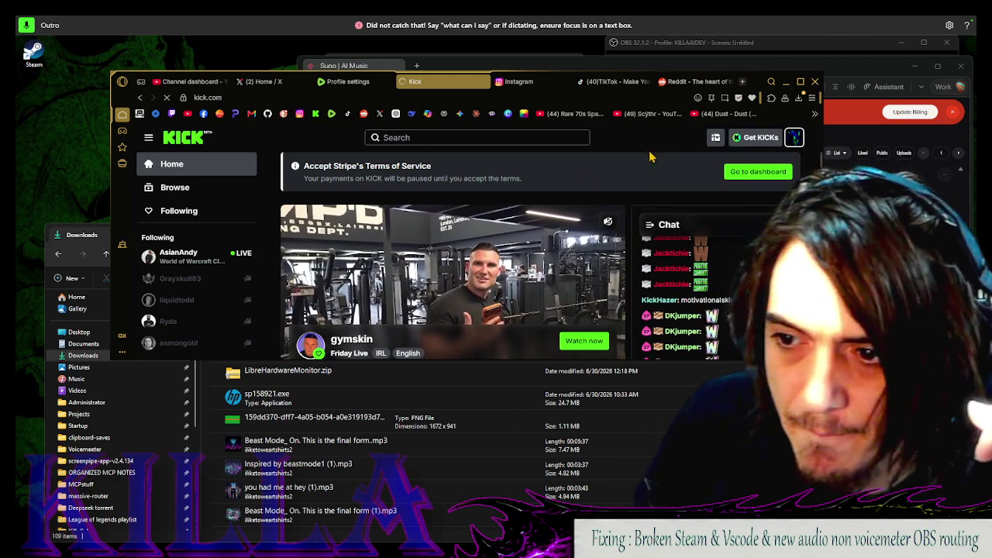
click(794, 137)
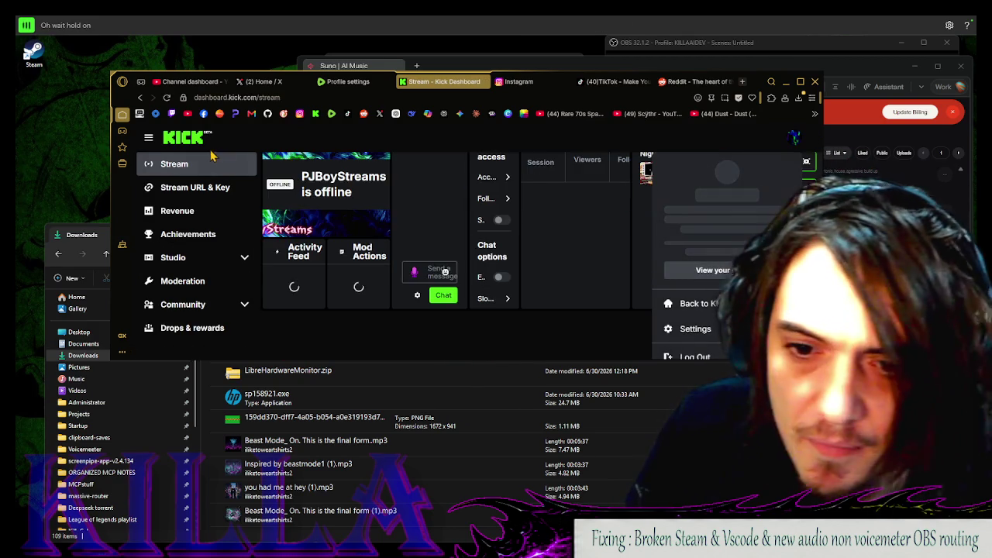
click(520, 152)
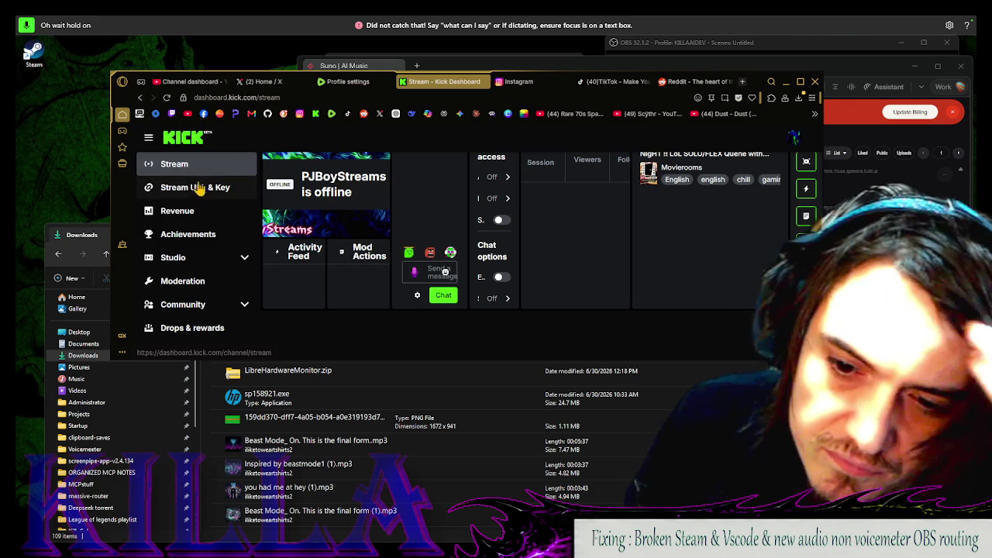
click(190, 188)
click(188, 166)
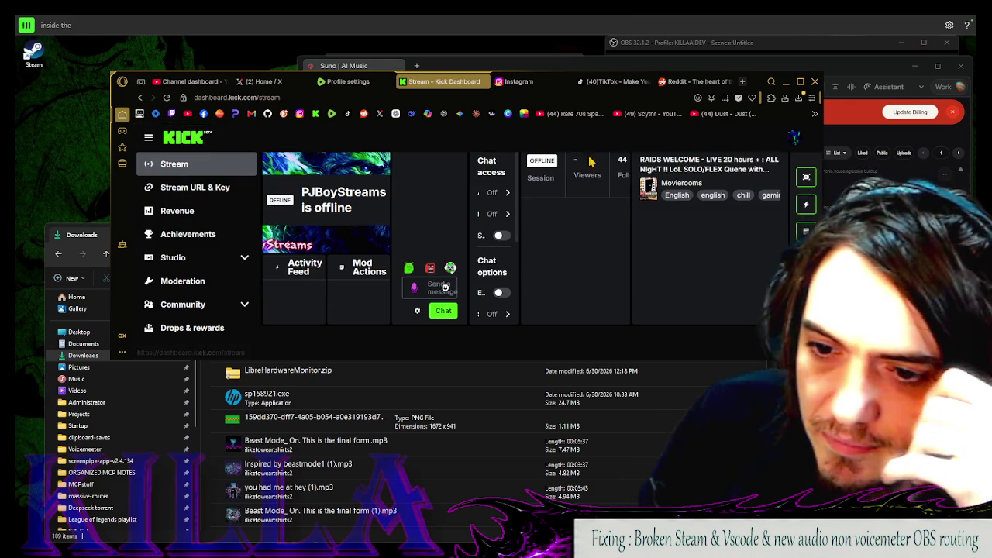
From Kick's home page, open the Revenue dashboard and begin completing Stripe Connect setup
click(796, 138)
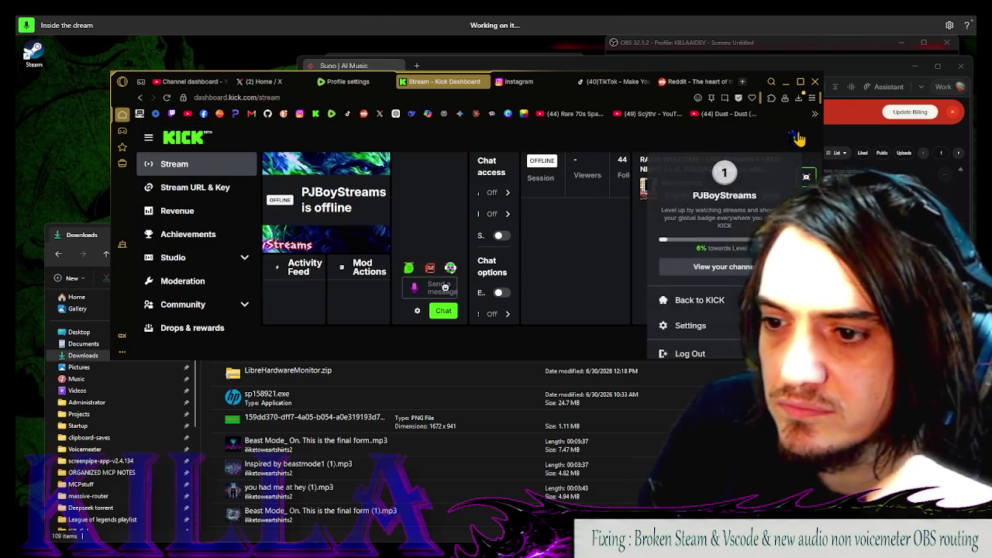
click(705, 302)
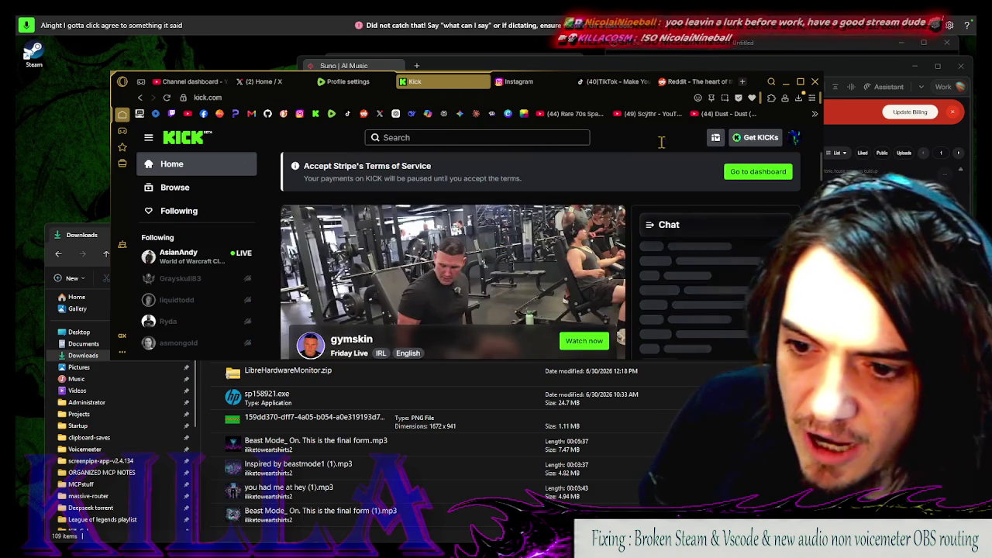
click(744, 172)
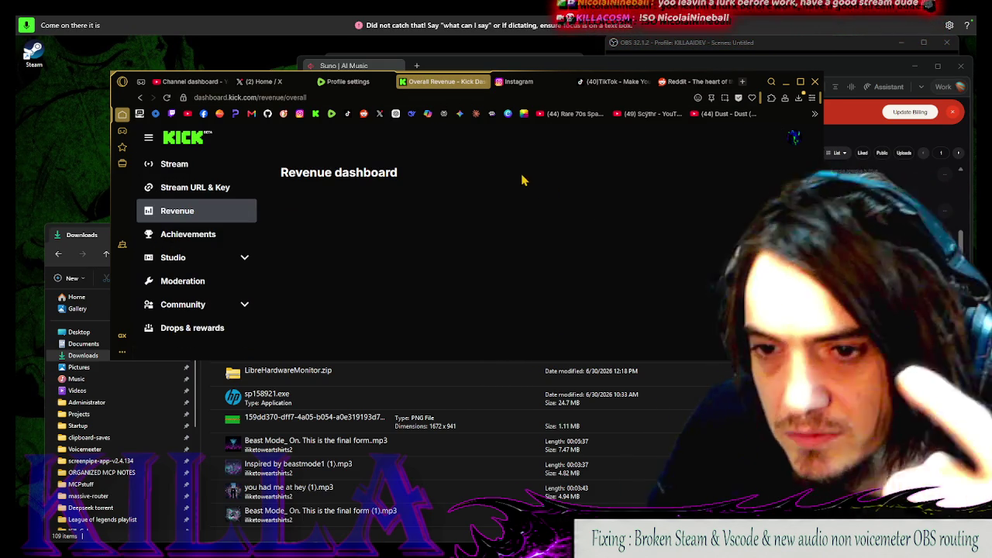
click(740, 233)
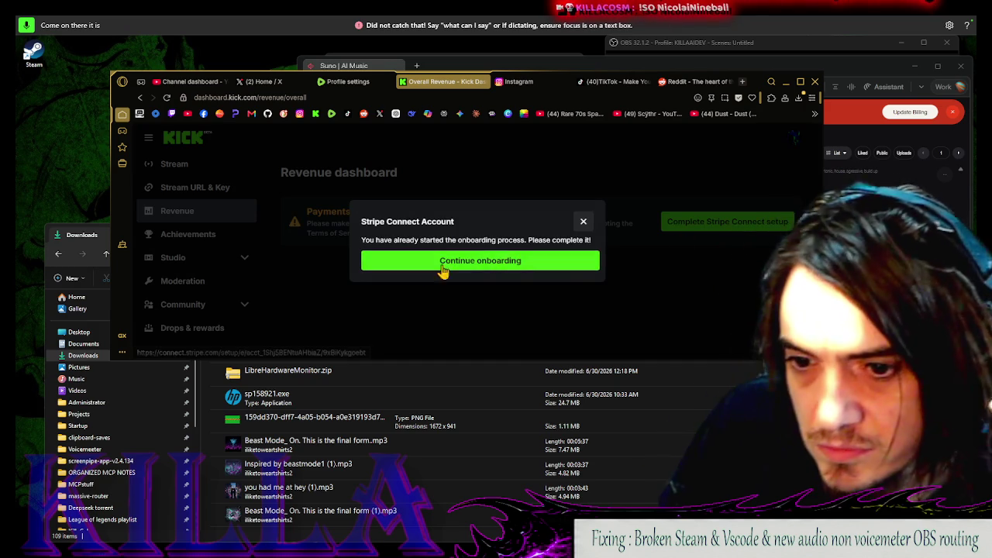
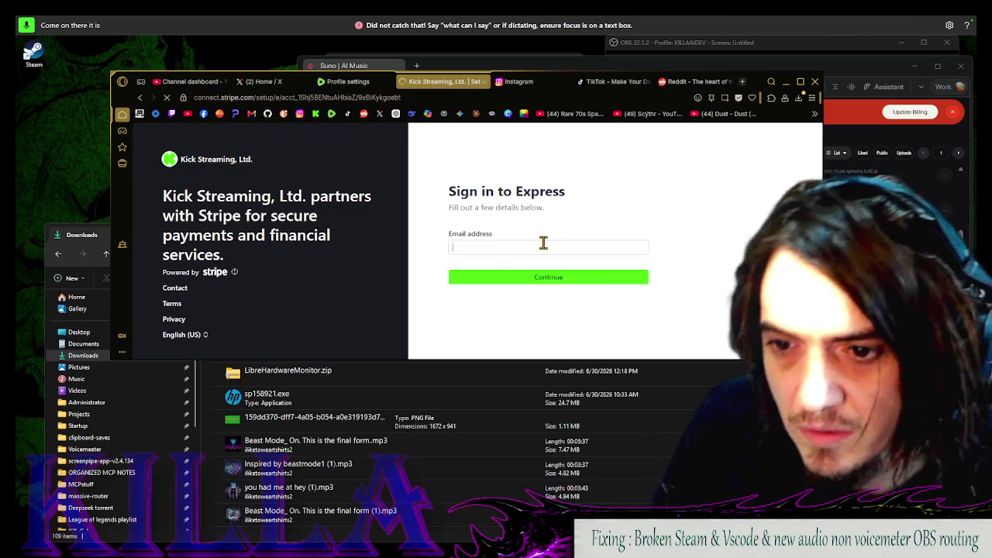
Sign in to Stripe Express using the saved Google account's e-mail
click(541, 246)
text(pjboys)
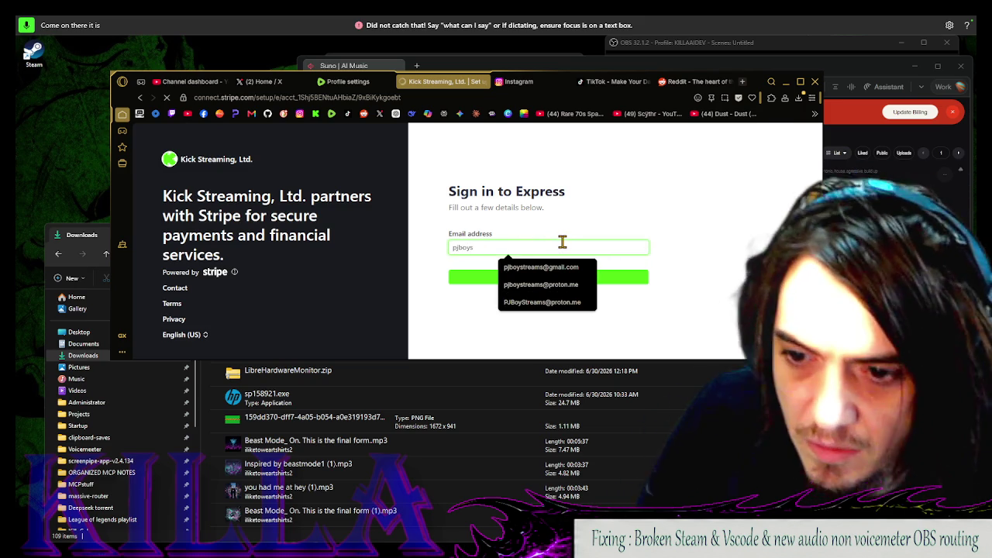
click(569, 267)
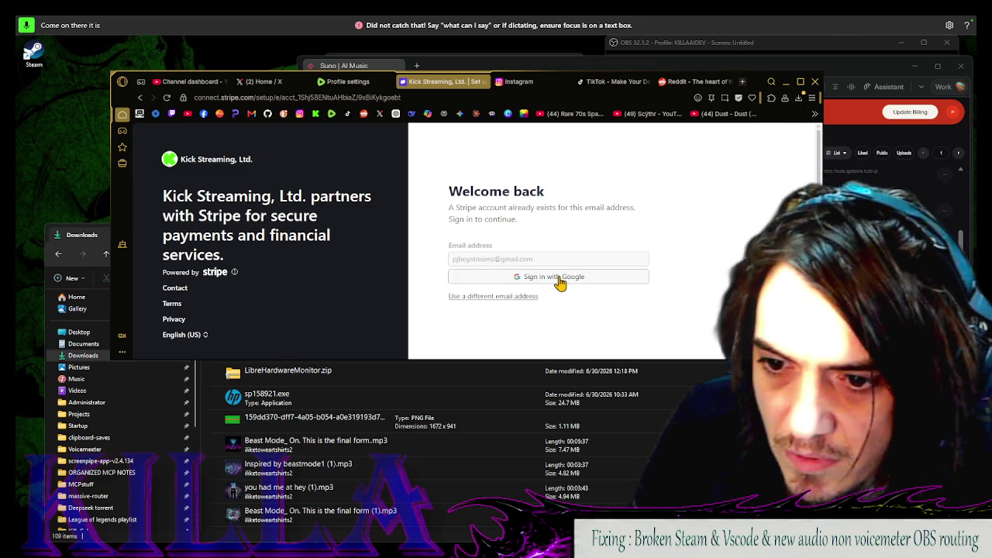
click(560, 280)
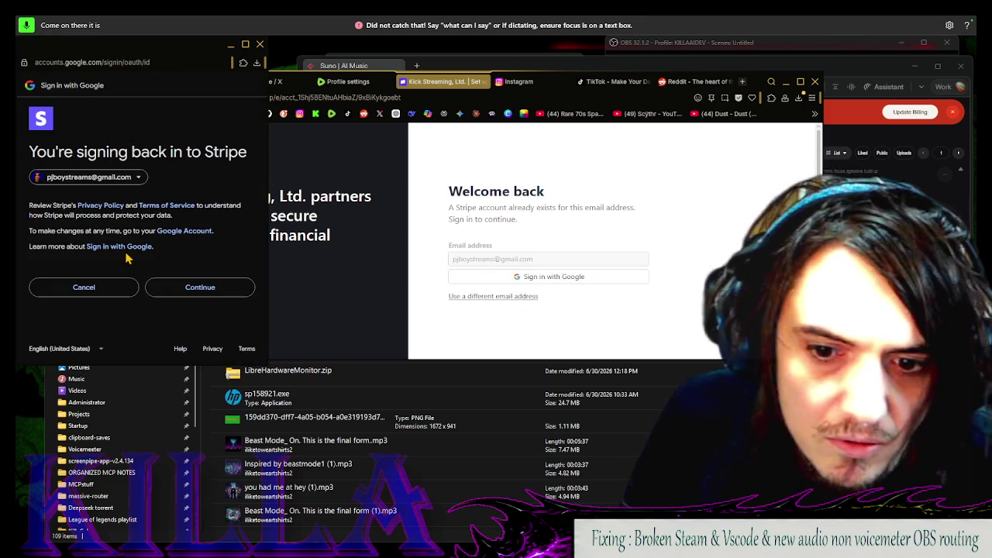
click(198, 297)
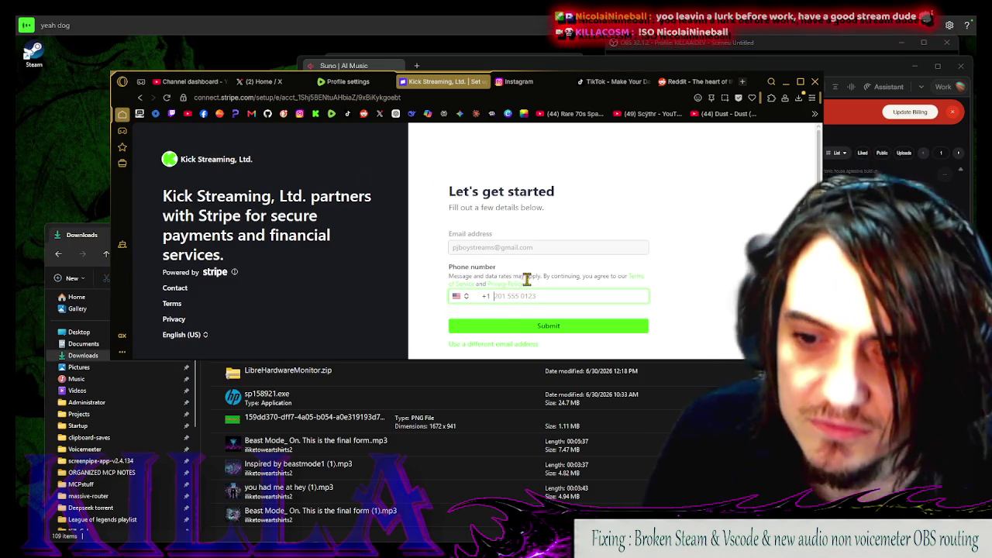
Leave the Stripe sign-up page and navigate back to kick.com
scroll(511, 279, down, 1)
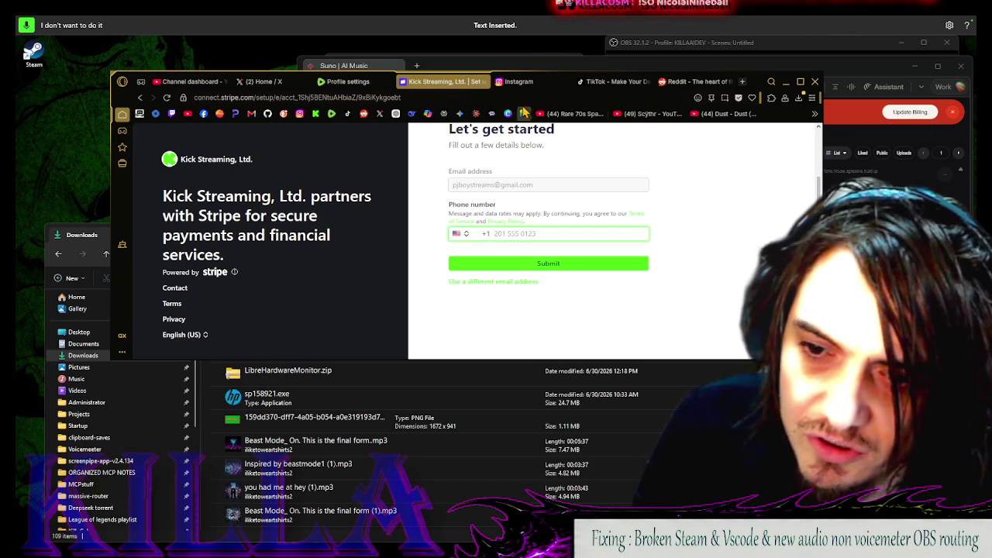
click(519, 81)
click(442, 81)
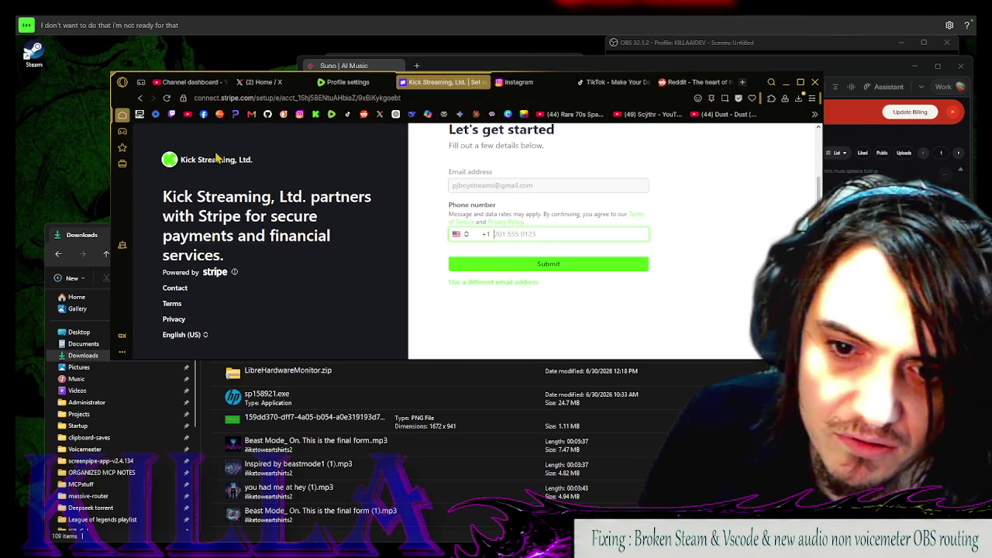
scroll(524, 168, up, 1)
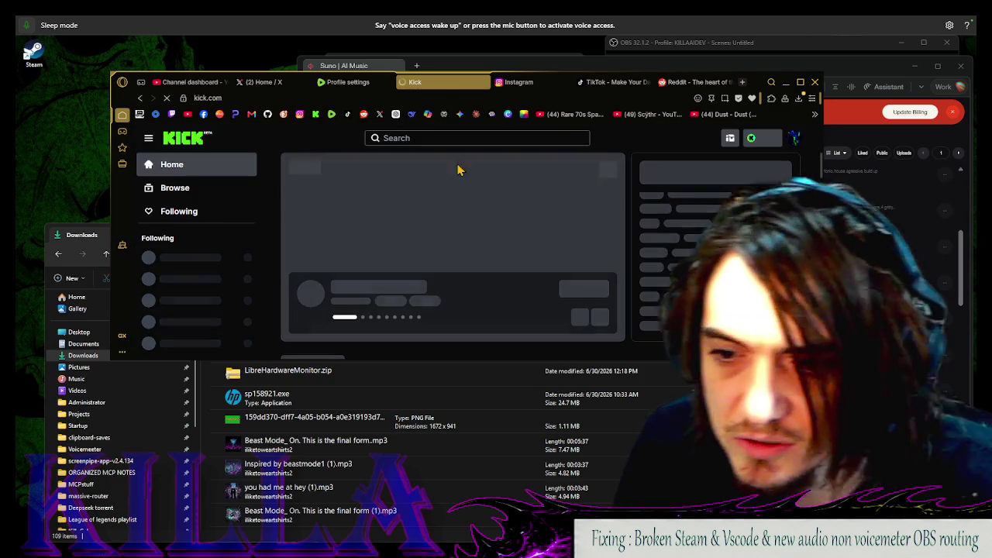
Bring the Kick window forward and mute the featured stream preview
click(828, 152)
key(alt+Tab)
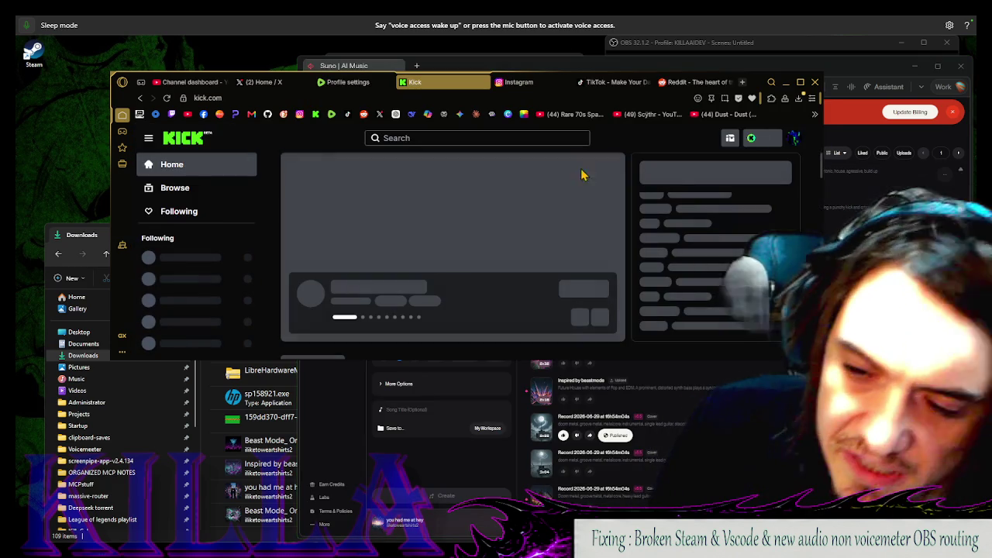
click(794, 138)
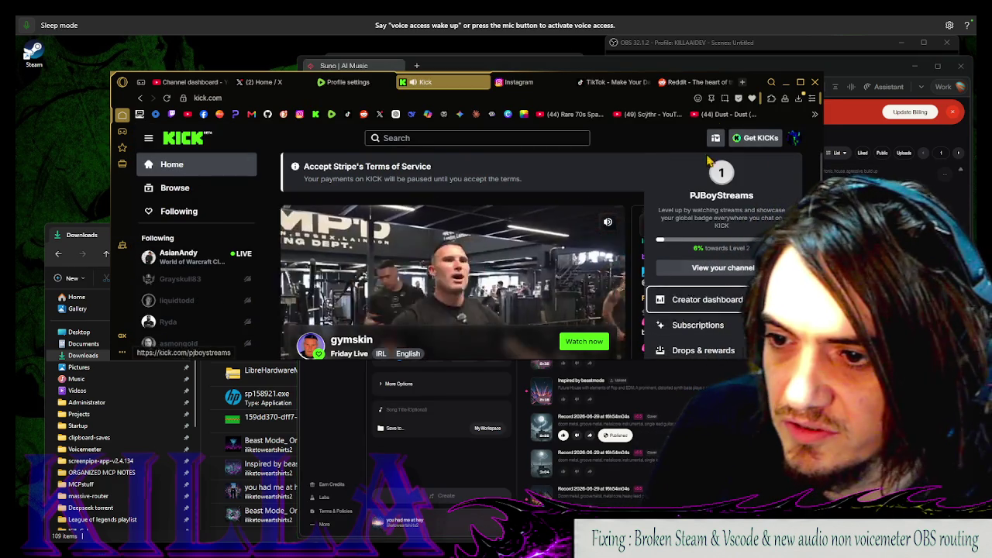
click(333, 322)
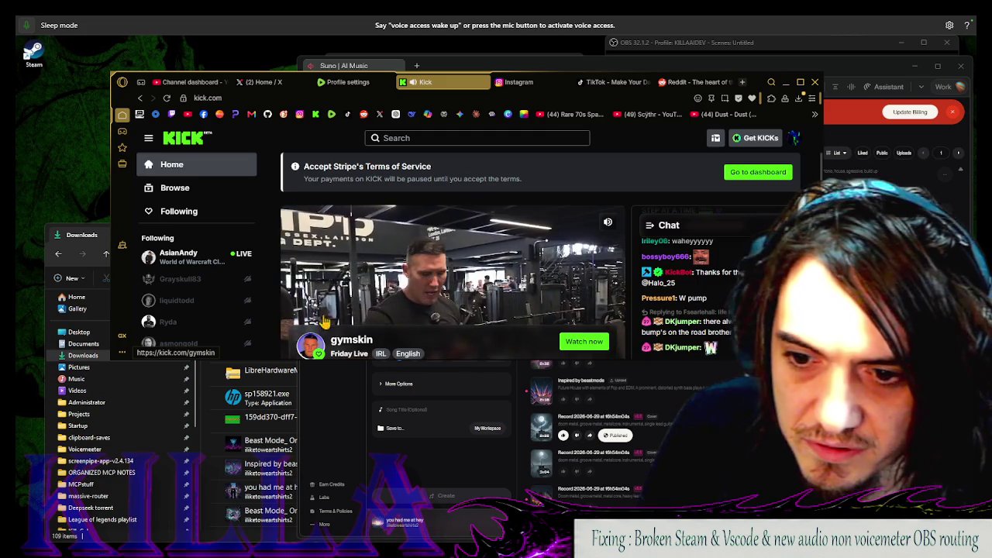
scroll(535, 194, down, 1)
scroll(534, 193, up, 1)
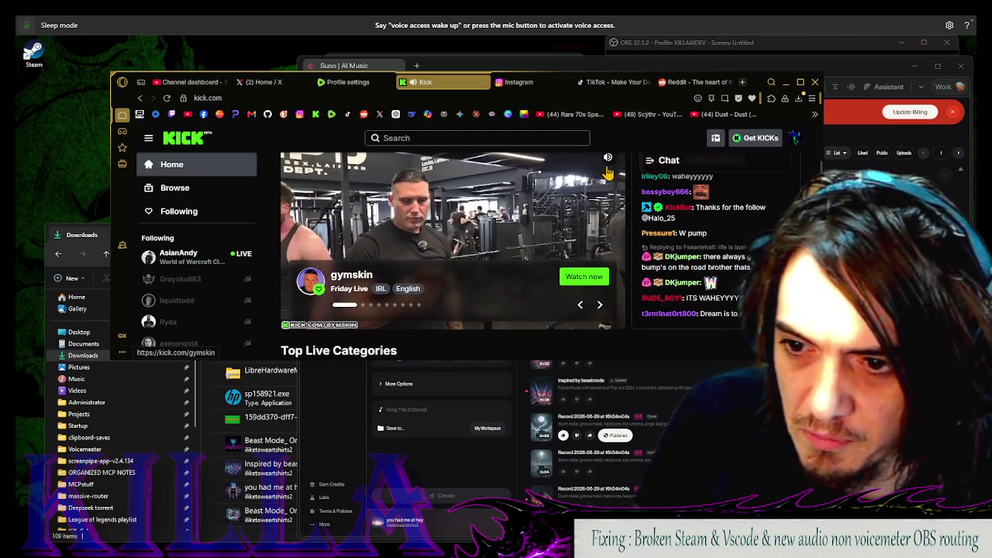
click(607, 158)
scroll(608, 157, down, 2)
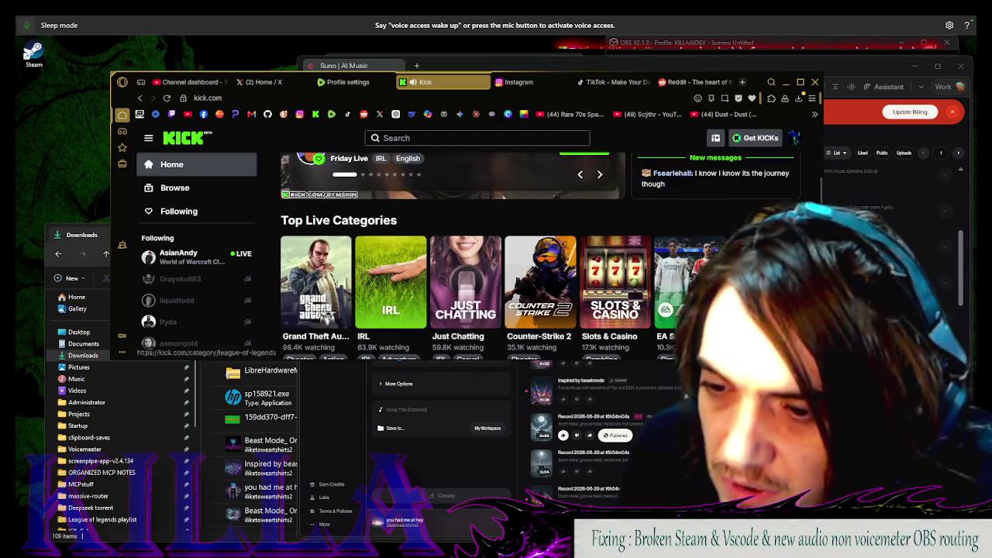
scroll(607, 158, up, 2)
Go through the Creator dashboard to the account Settings Profile tab
click(795, 138)
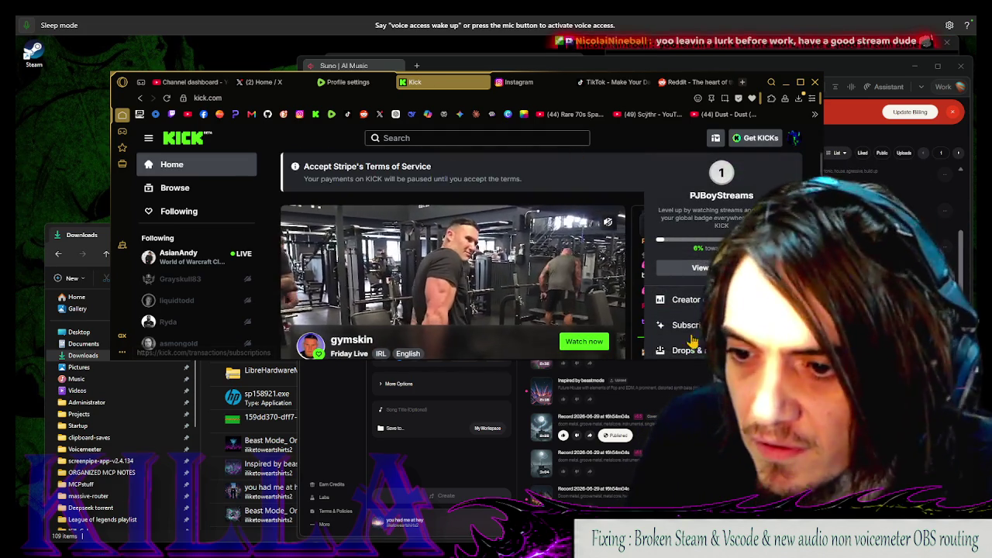
click(574, 279)
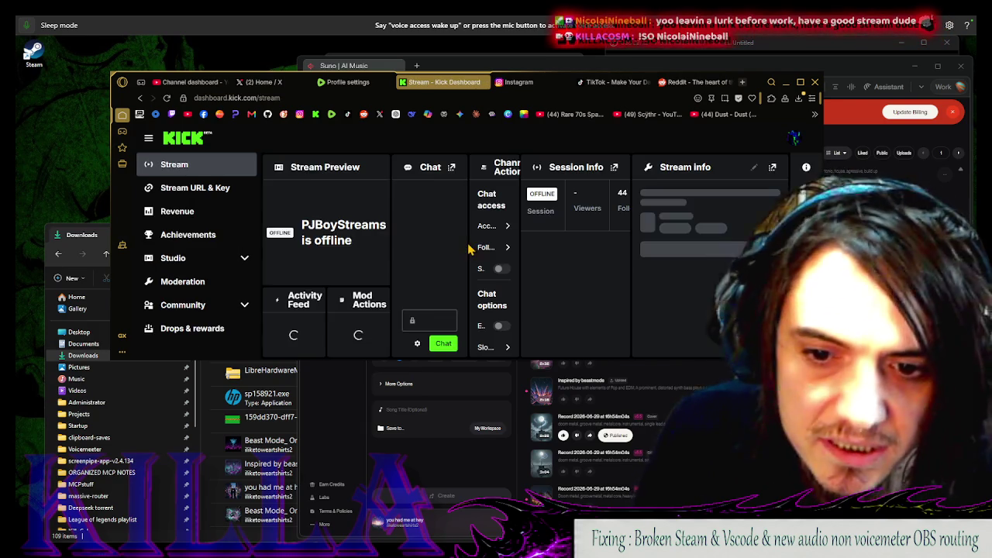
click(794, 138)
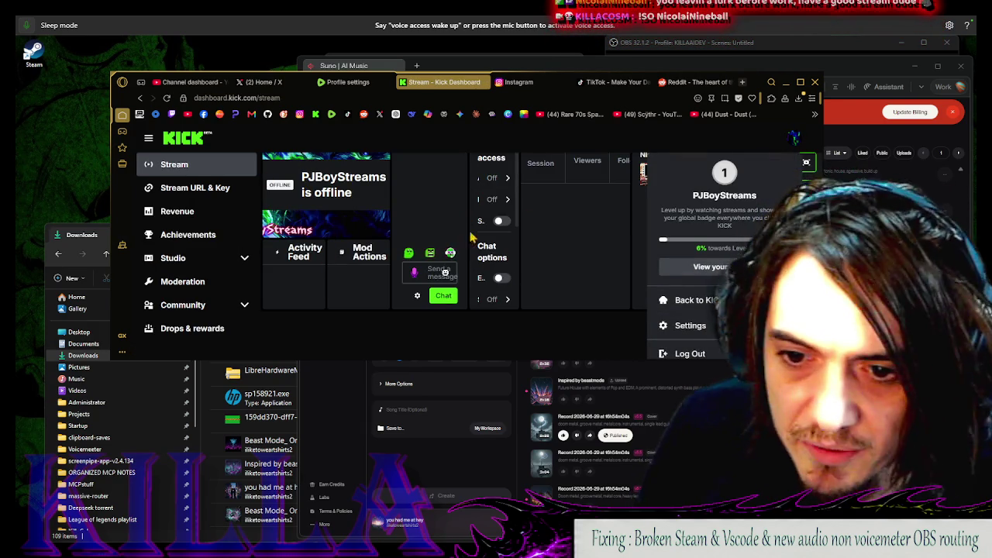
click(697, 330)
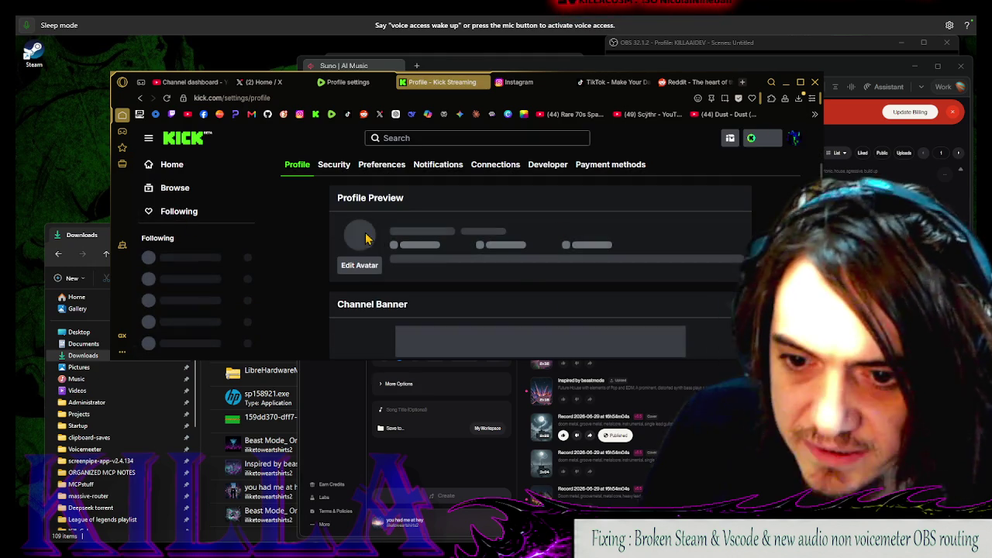
Upload Untitled.png from the Pictures folder as the new channel avatar
click(361, 271)
click(455, 262)
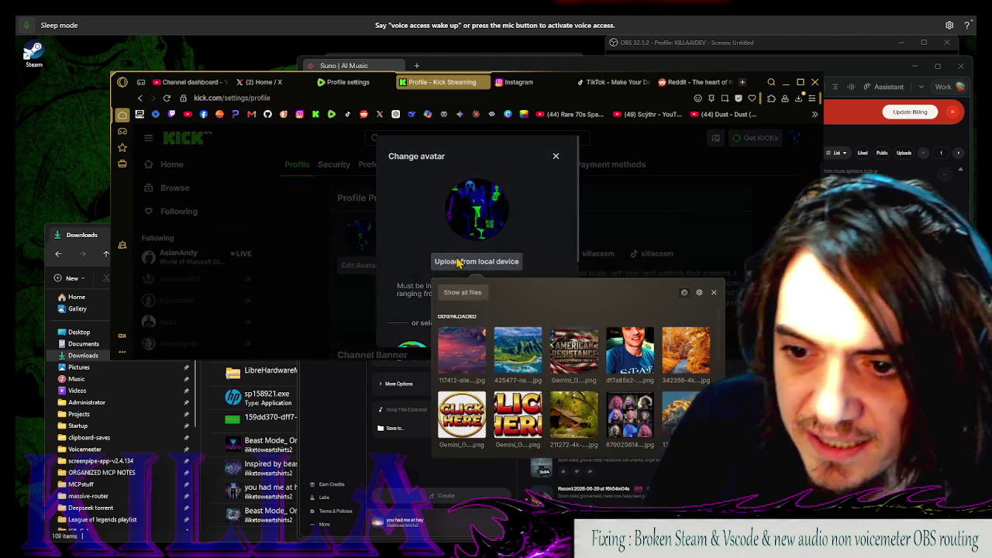
click(450, 298)
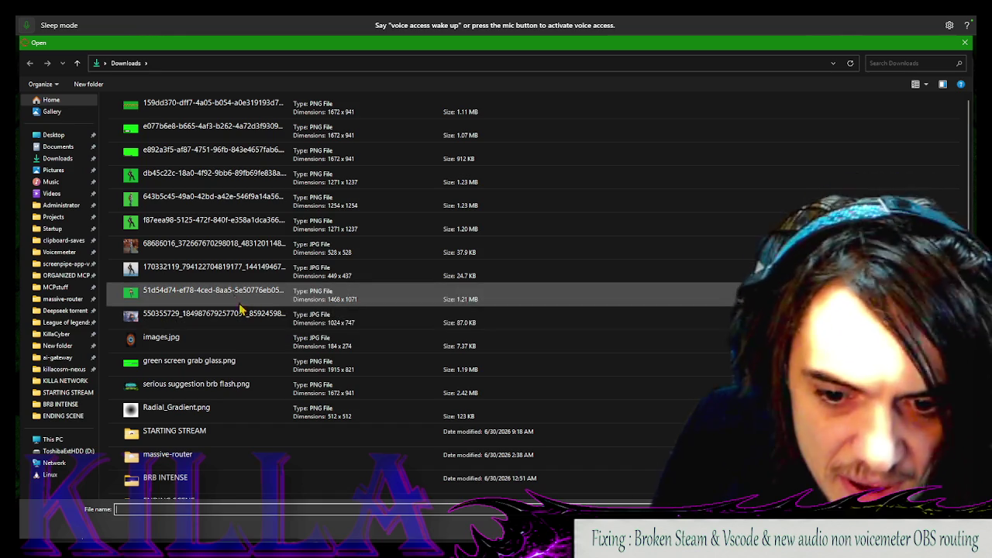
click(69, 147)
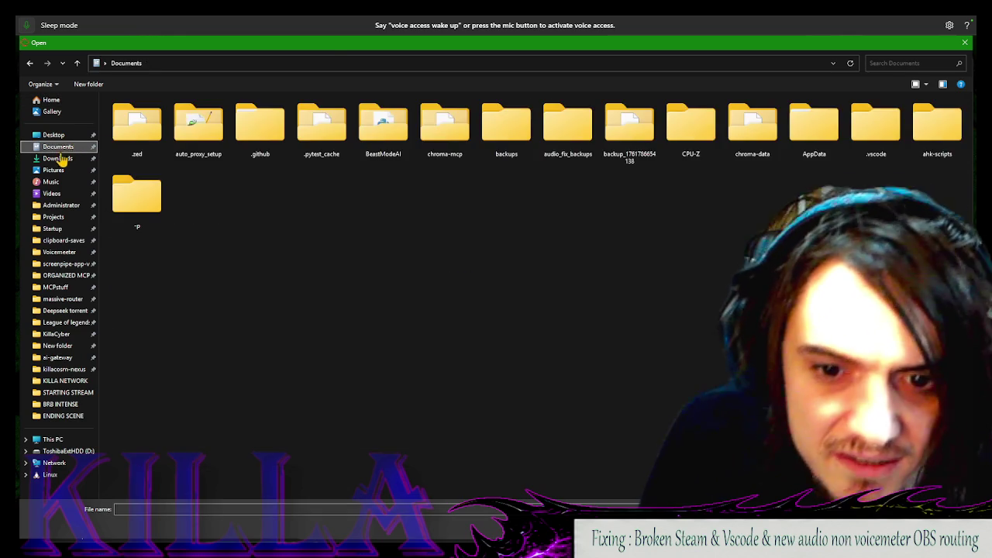
click(58, 159)
click(53, 170)
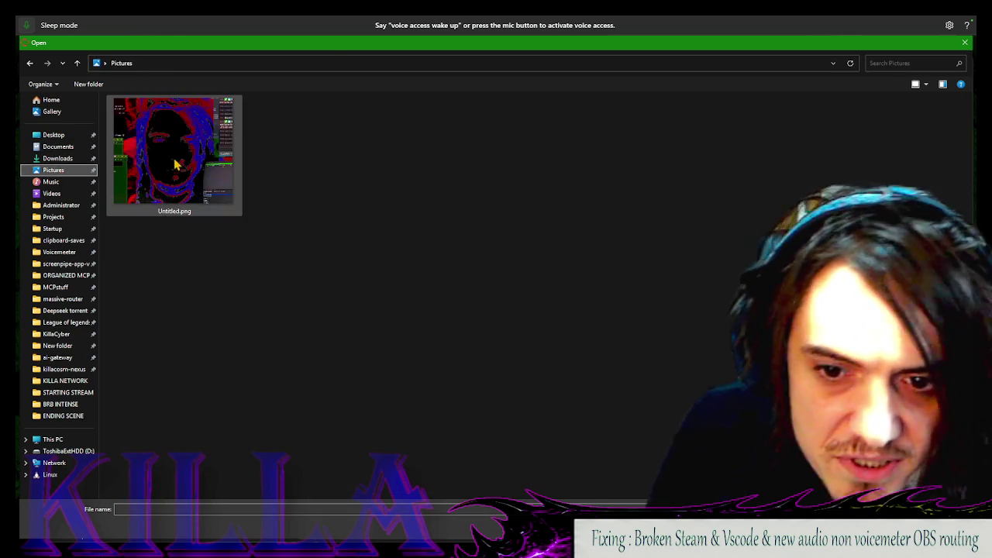
double_click(175, 161)
Scroll down the profile settings to the Channel Banner section
scroll(514, 276, down, 2)
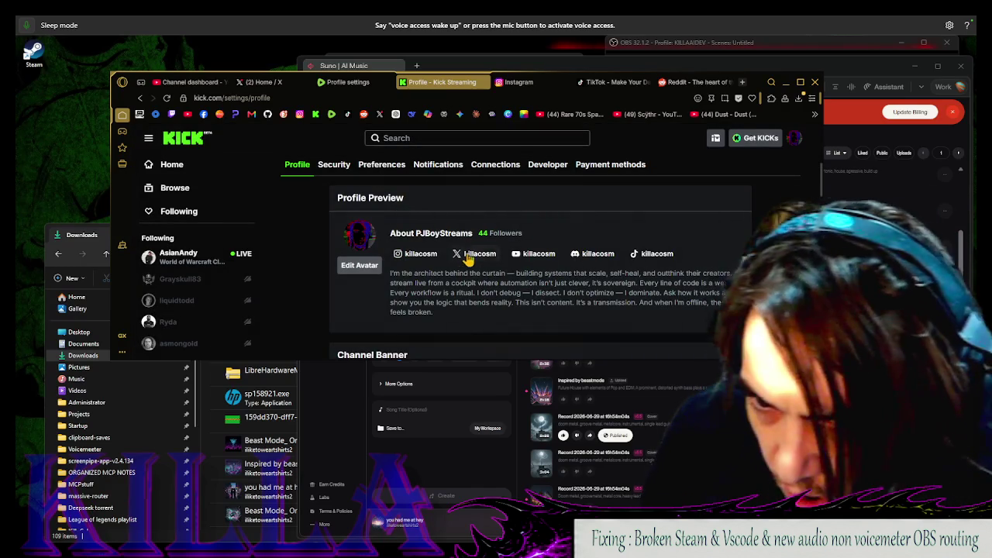
scroll(459, 271, down, 2)
scroll(448, 279, up, 2)
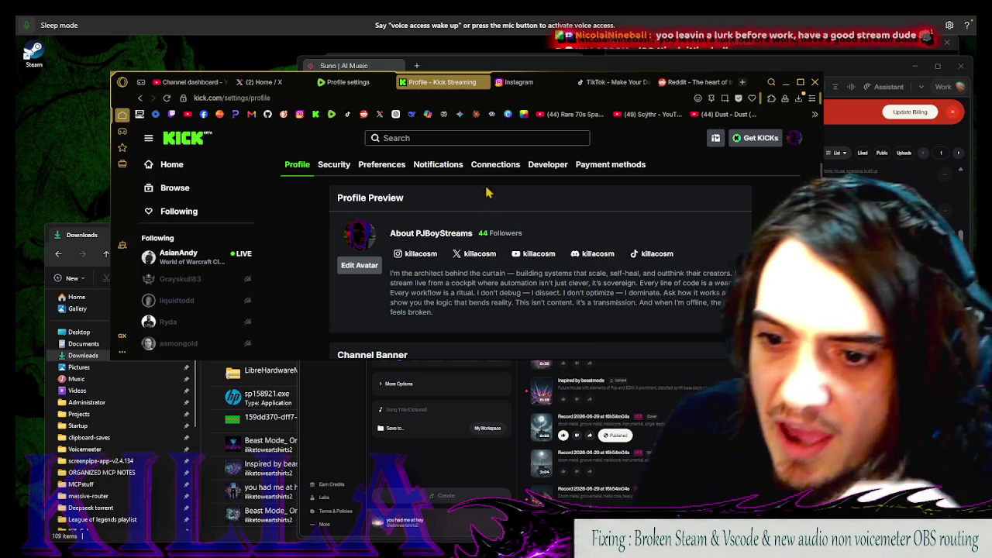
key(alt+Tab)
key(alt+Tab)
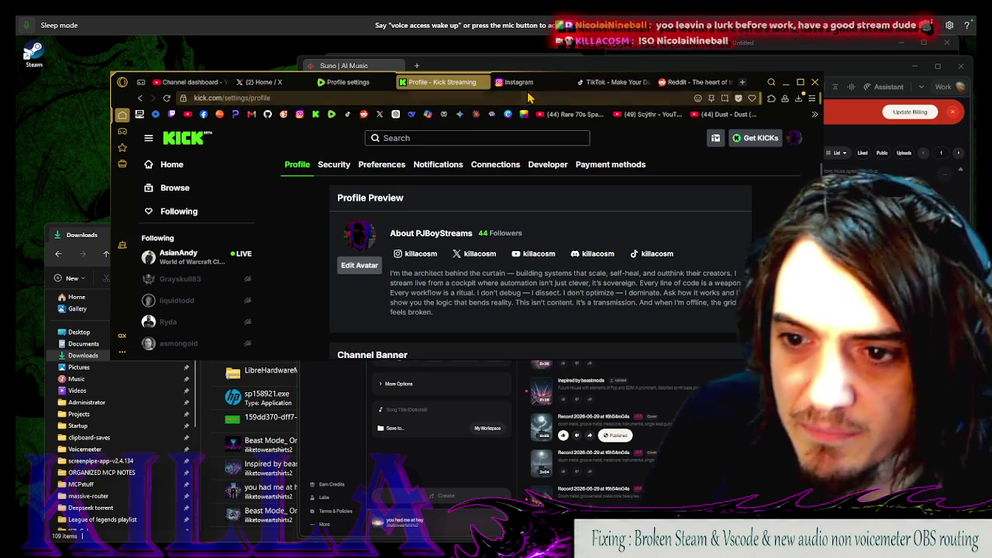
scroll(517, 265, down, 3)
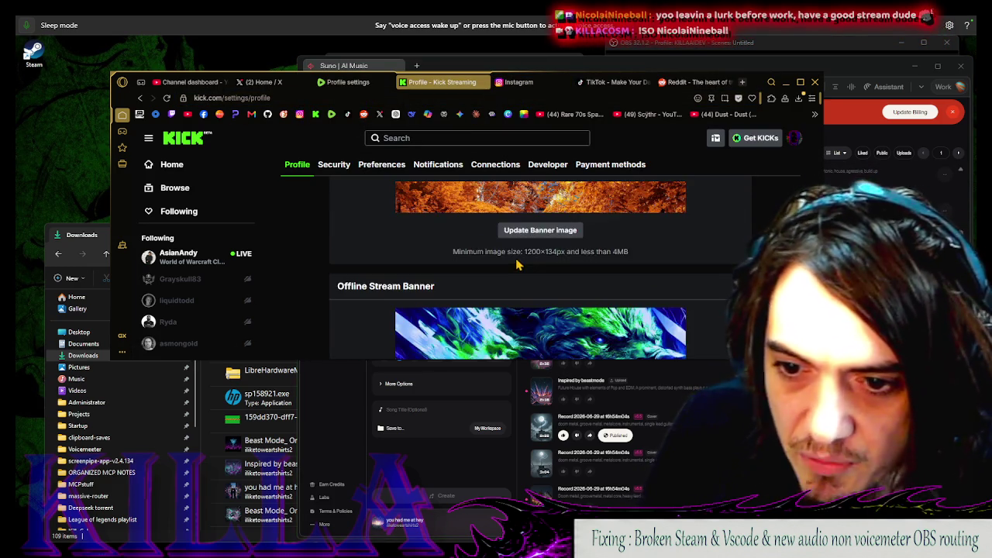
scroll(518, 265, down, 2)
scroll(515, 260, up, 4)
scroll(511, 251, down, 2)
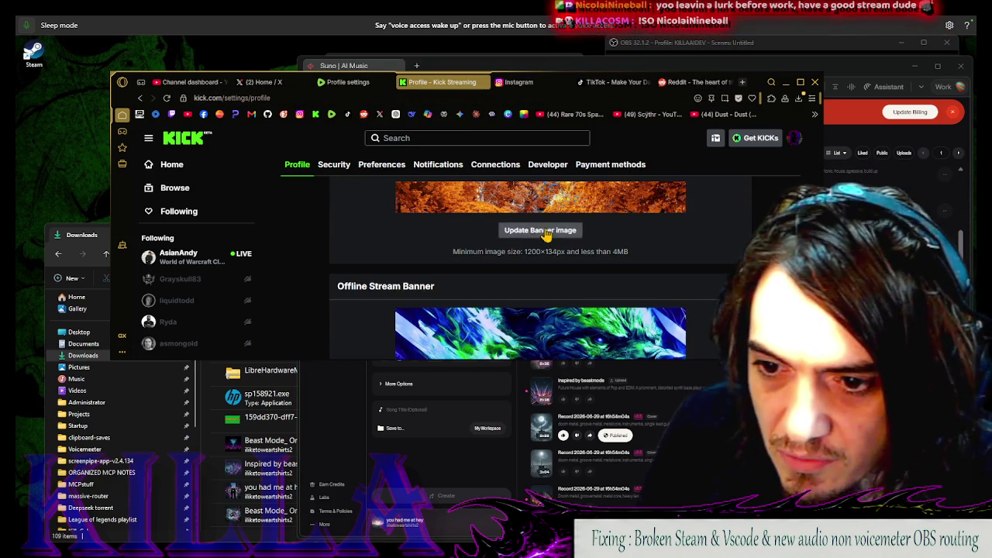
Choose images.jpg from Downloads as the new channel banner
click(541, 230)
click(470, 236)
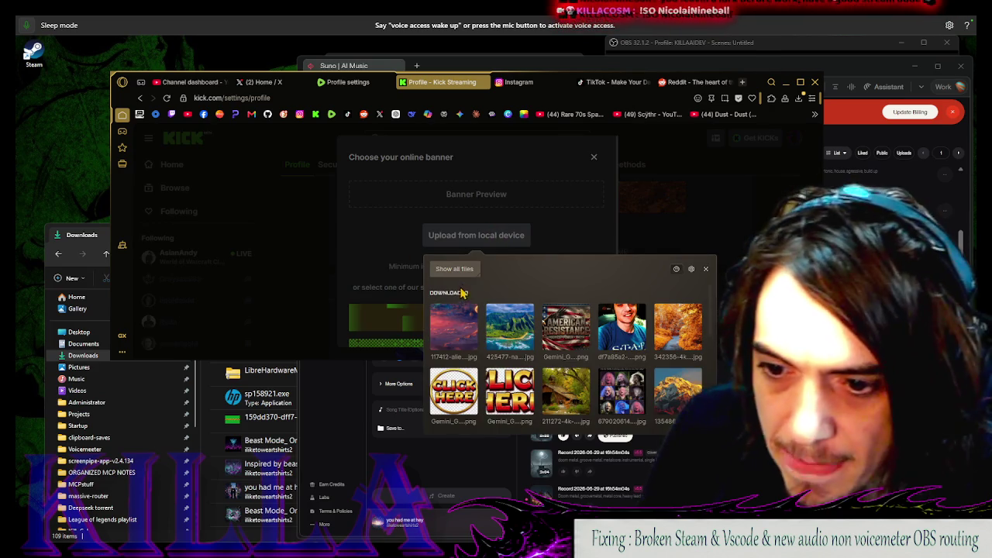
click(465, 269)
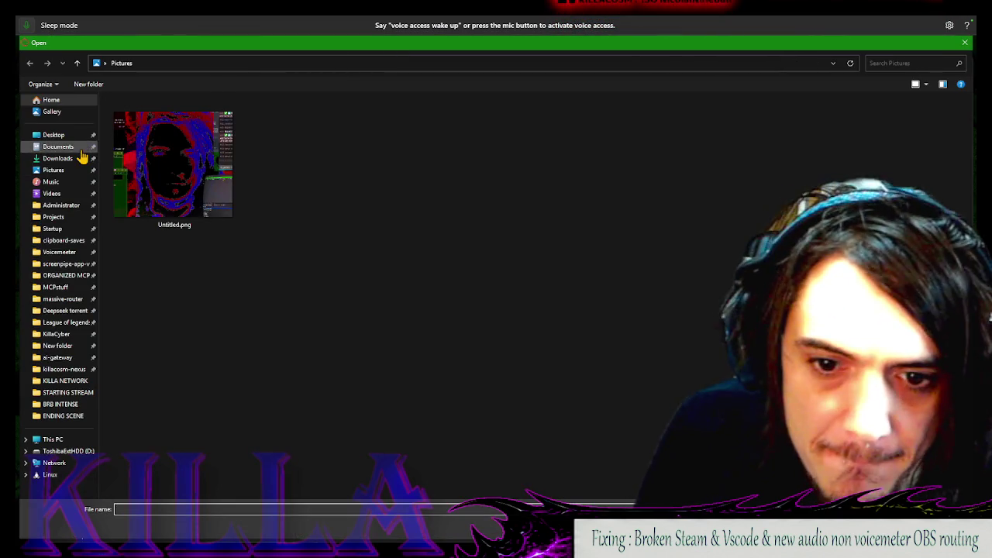
click(81, 148)
click(74, 159)
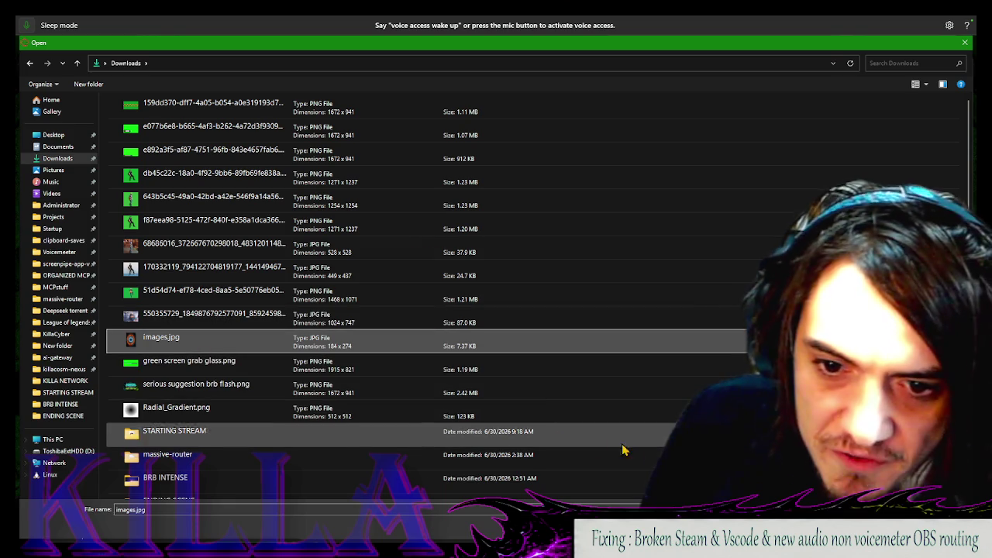
key(Return)
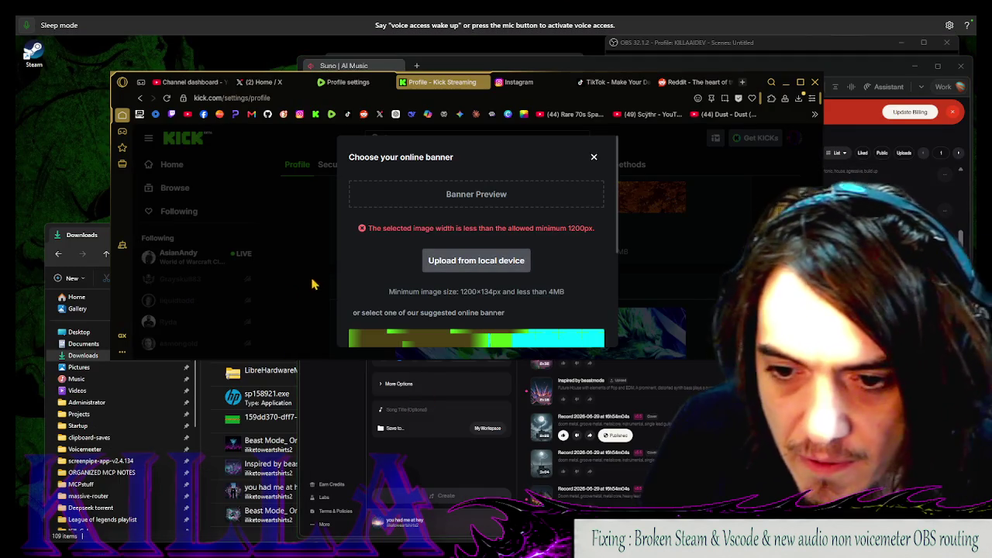
Pick the first downloaded sunset image as the banner instead, back in Kick
click(527, 262)
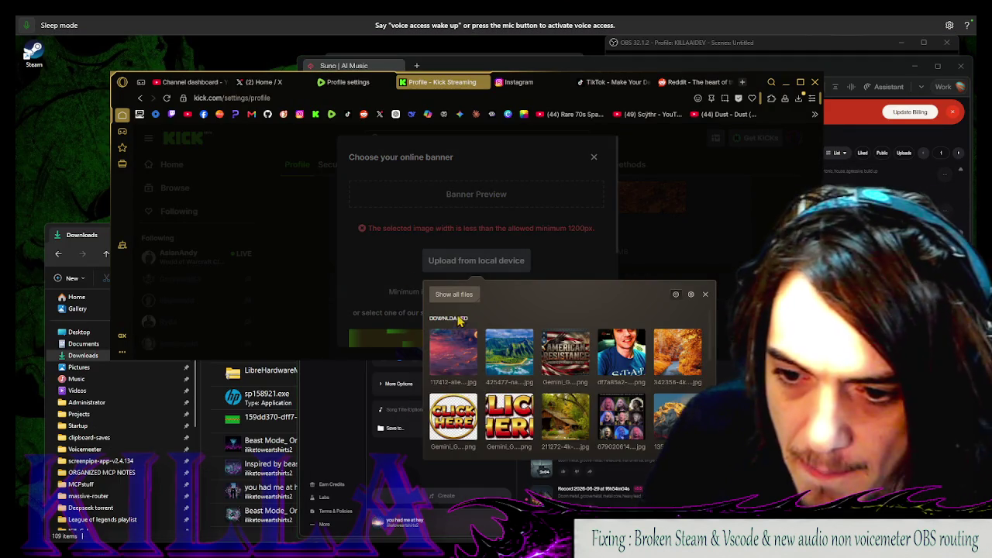
click(453, 355)
scroll(518, 304, down, 3)
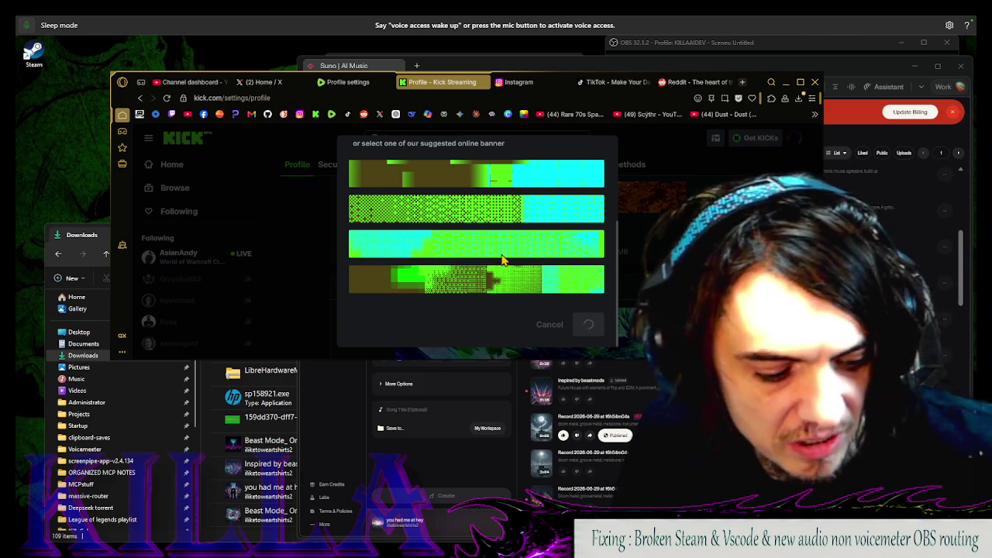
click(537, 62)
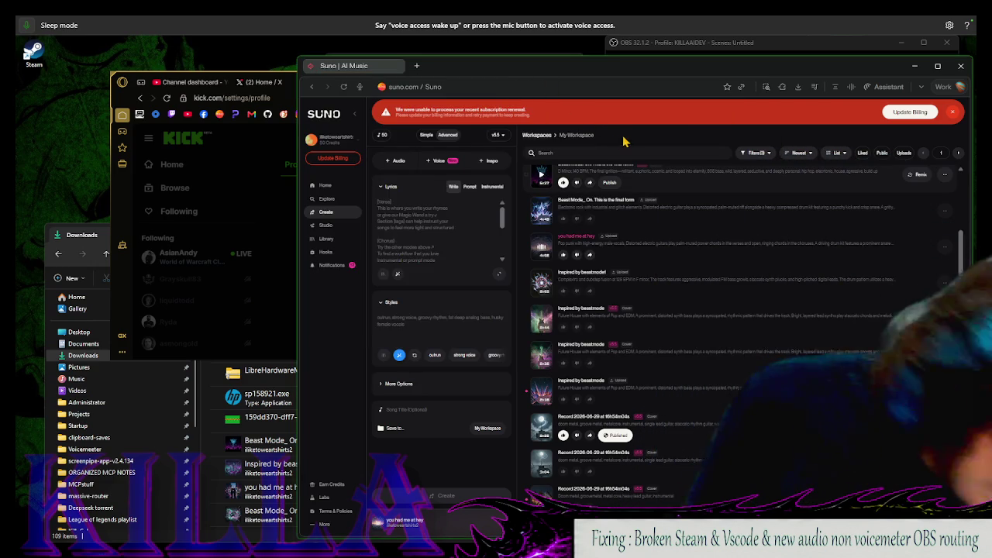
click(262, 180)
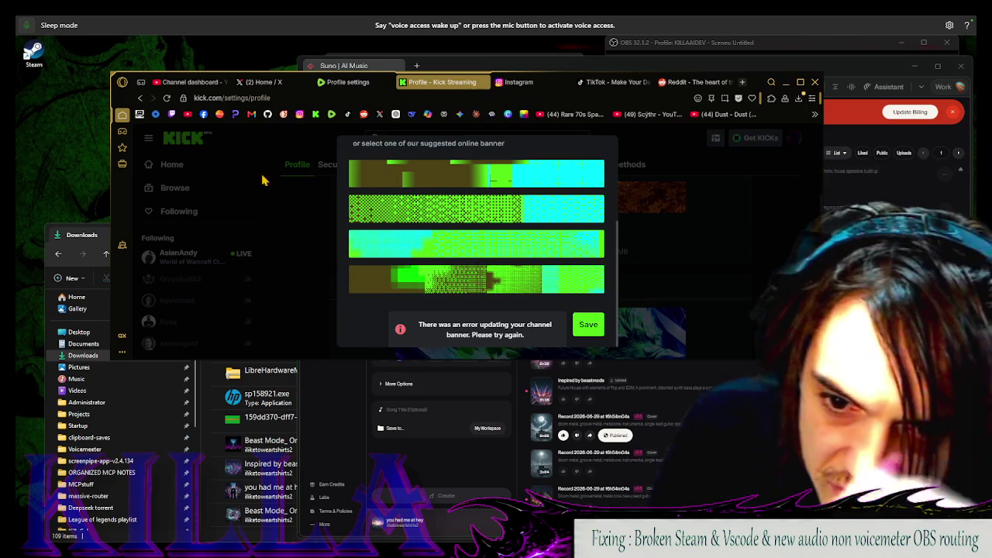
scroll(482, 245, up, 2)
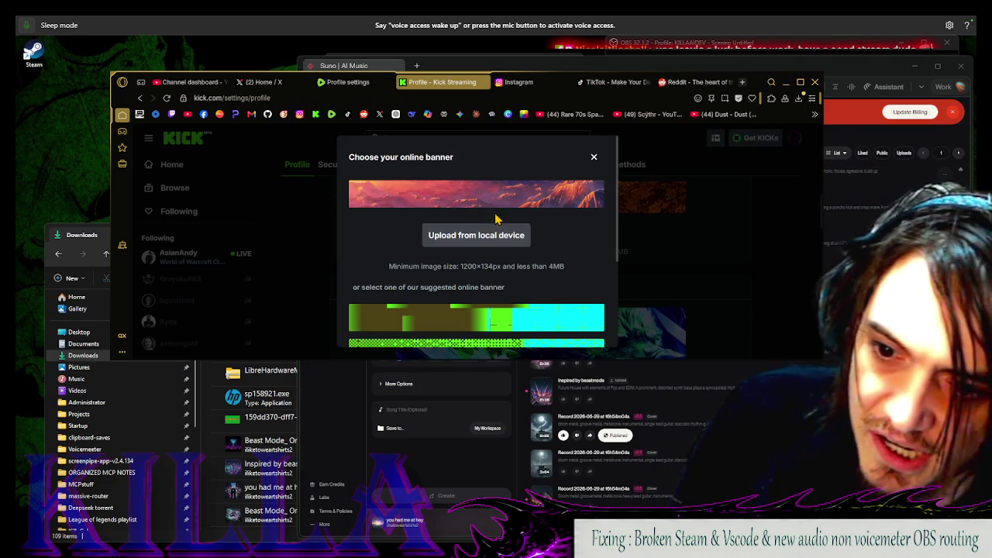
scroll(538, 317, down, 3)
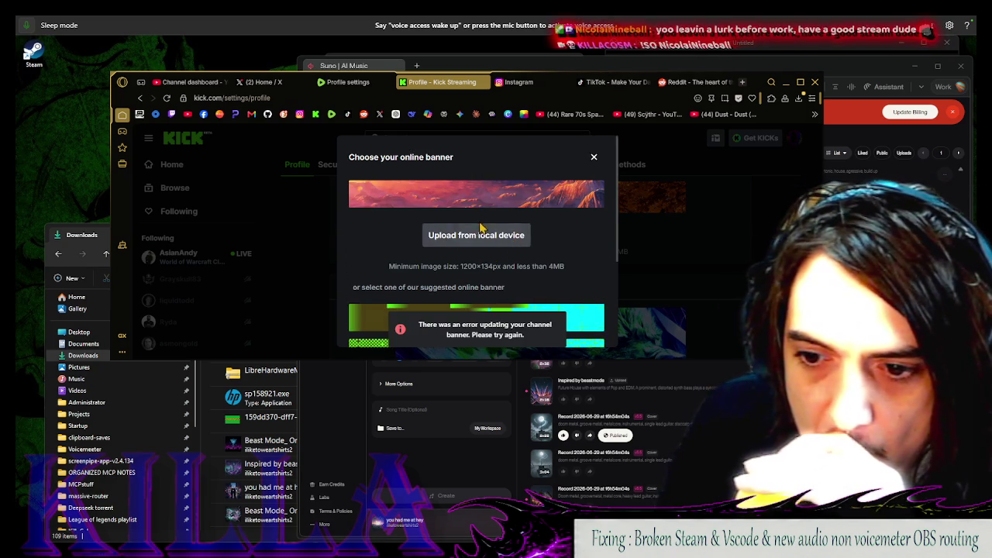
scroll(544, 267, down, 5)
Retry saving the banner, then open the upload-from-device image picker
click(586, 326)
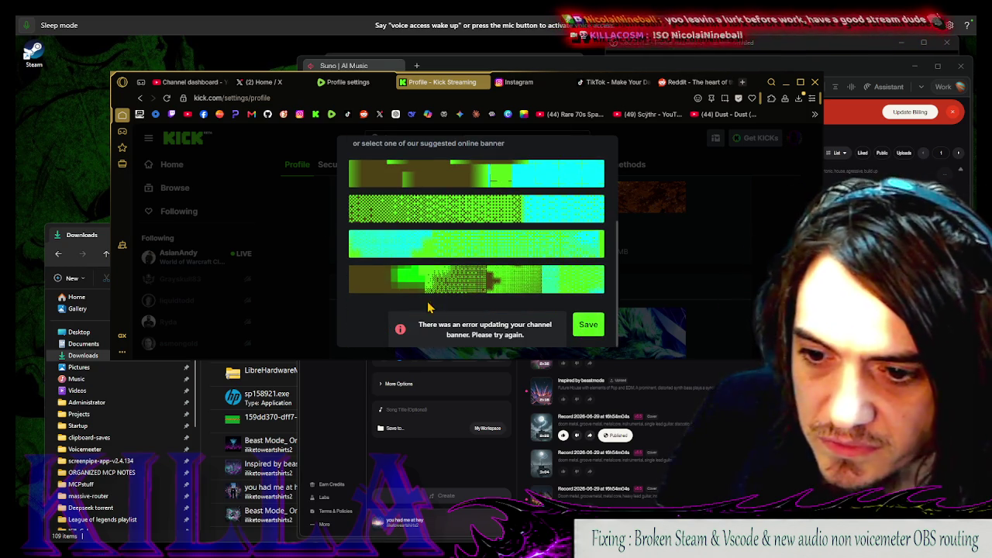
click(524, 235)
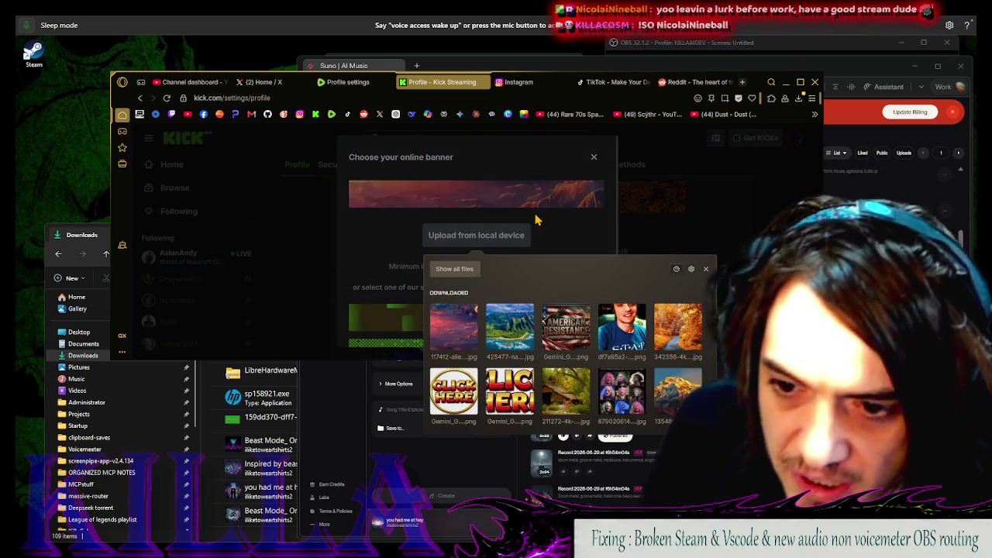
scroll(454, 322, down, 5)
scroll(527, 322, up, 4)
scroll(593, 317, down, 5)
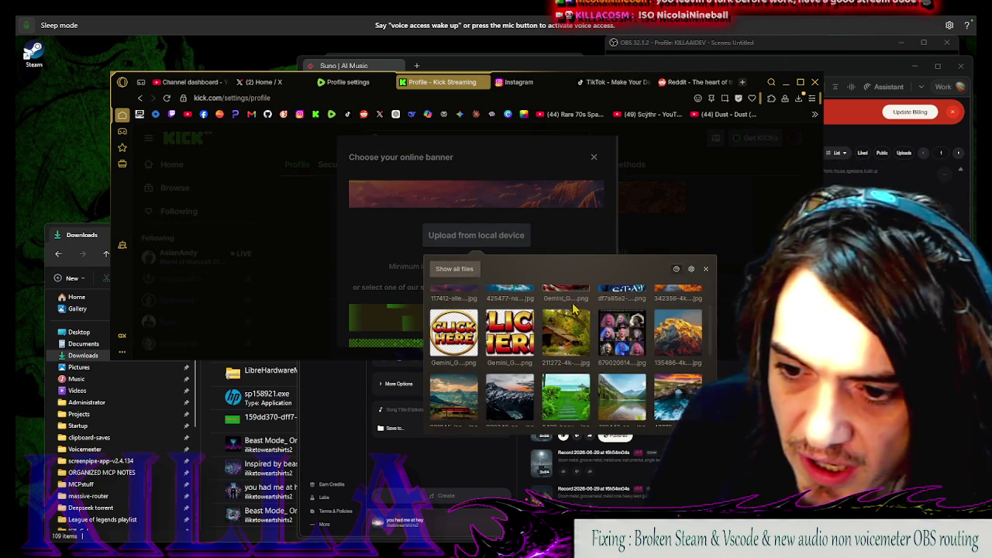
scroll(595, 322, down, 1)
Open the full file browser and look through the Downloads folder
click(450, 269)
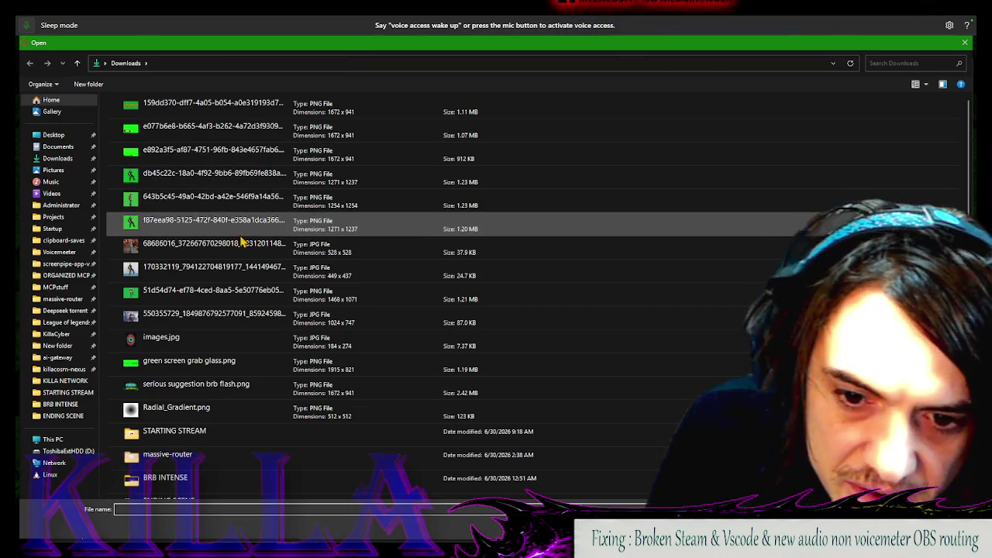
scroll(252, 291, down, 3)
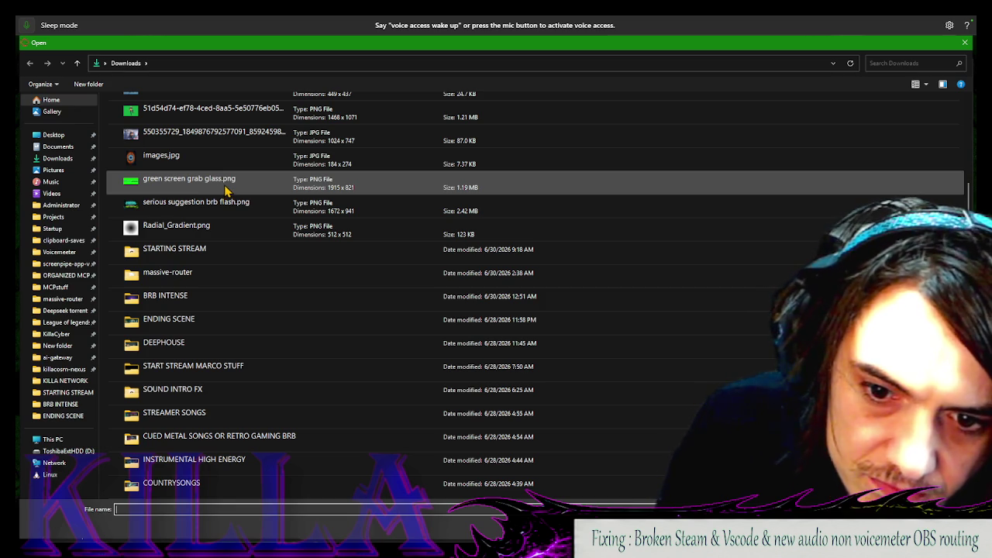
scroll(279, 237, up, 3)
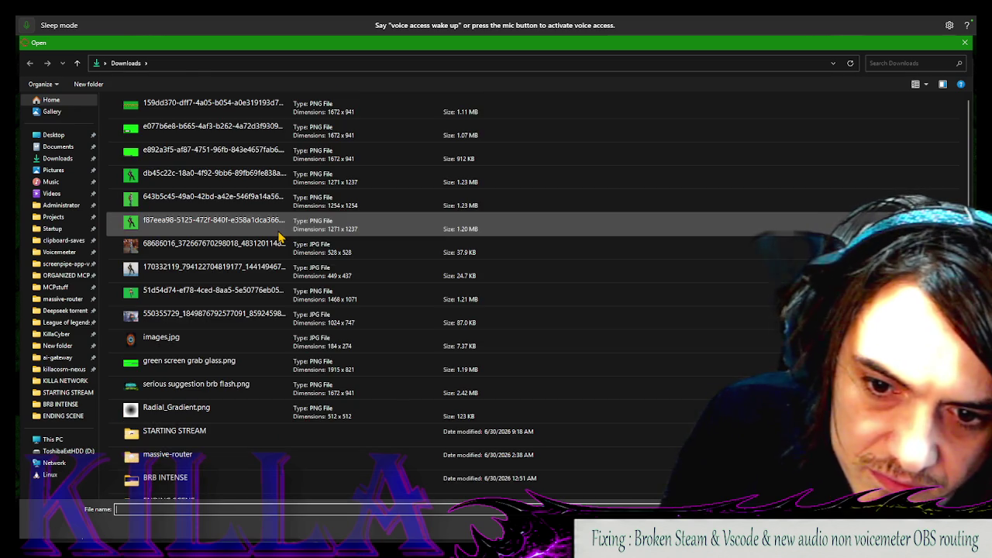
ctrl+scroll(280, 225, up, 3)
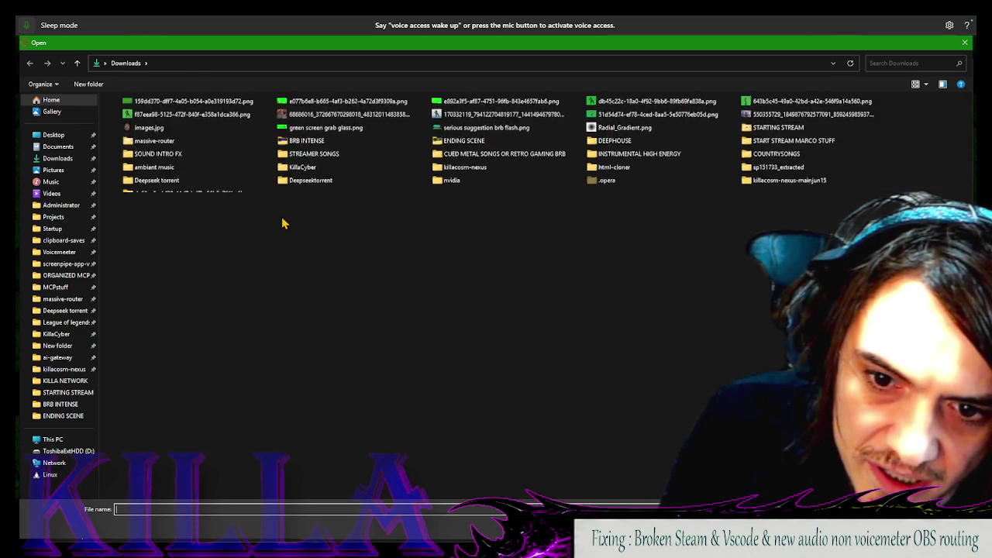
ctrl+scroll(285, 210, up, 1)
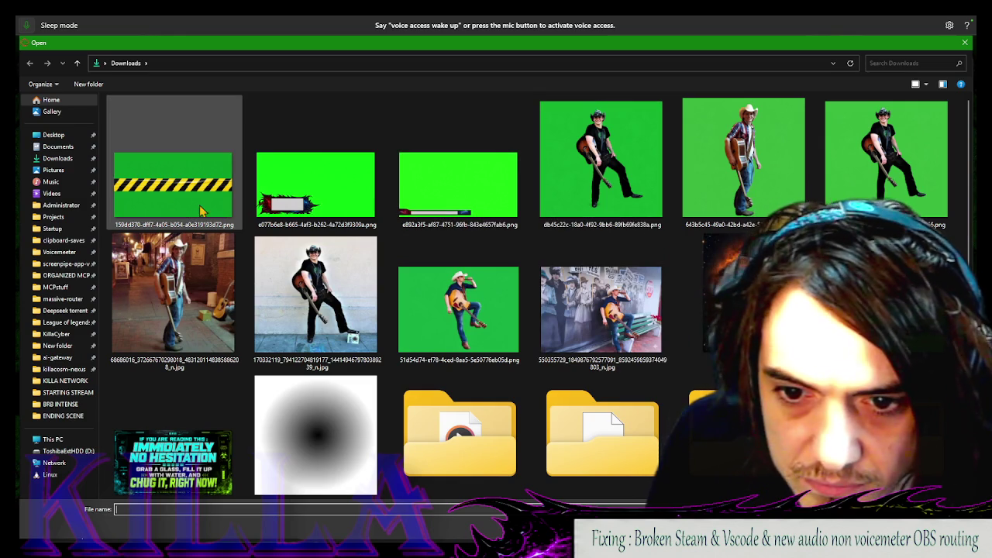
scroll(246, 217, up, 5)
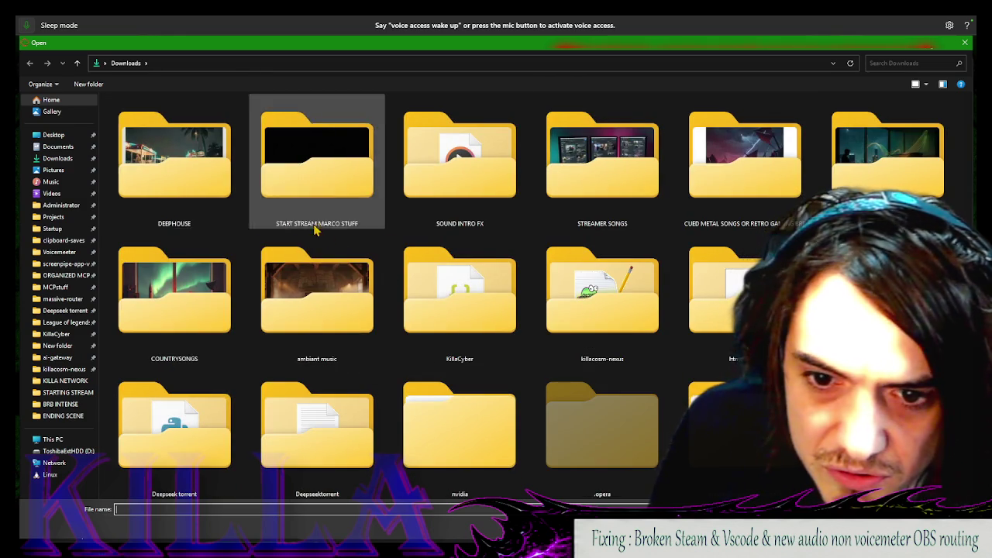
scroll(315, 287, down, 5)
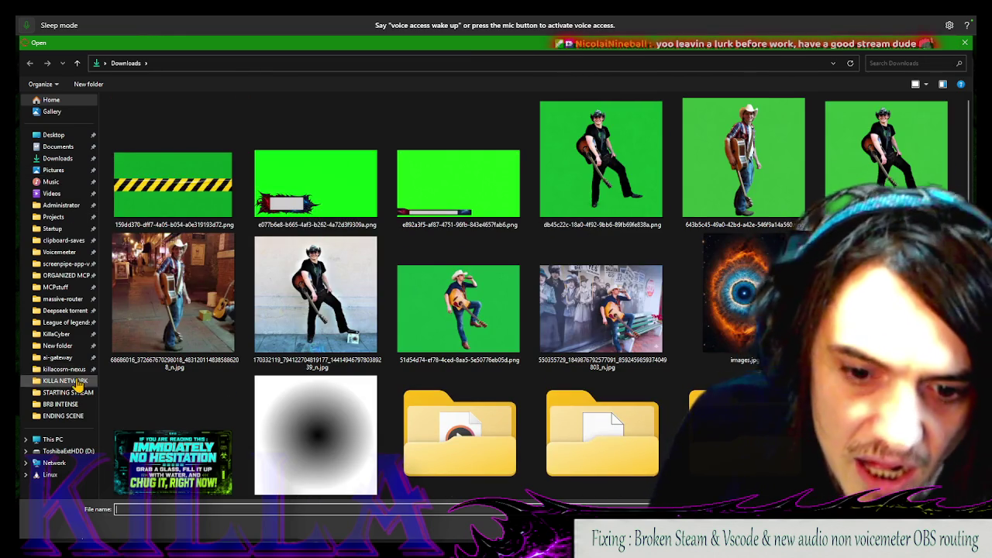
Browse ToshibaExtHDD (D:) and open the 'pictures dump september 4th 2024' folder
click(73, 453)
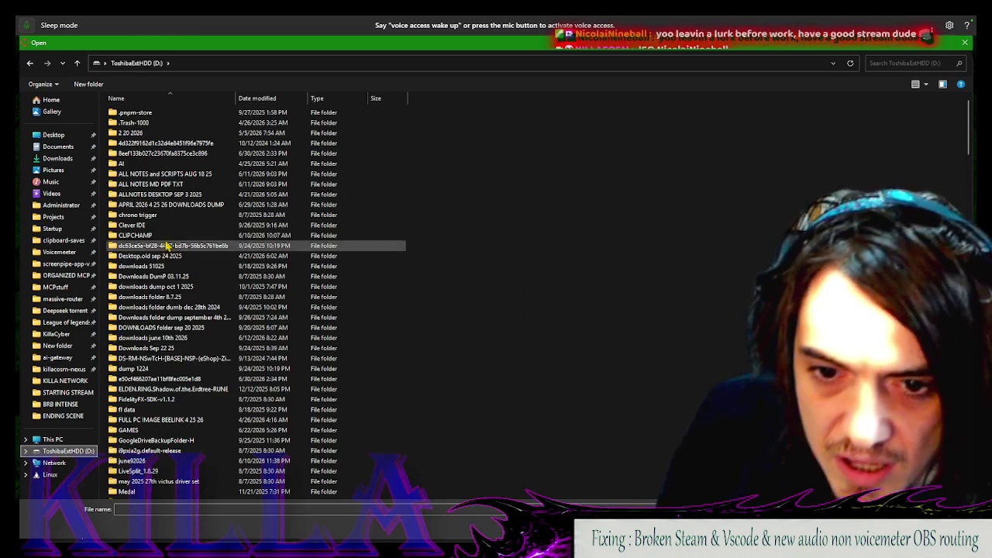
scroll(178, 326, down, 1)
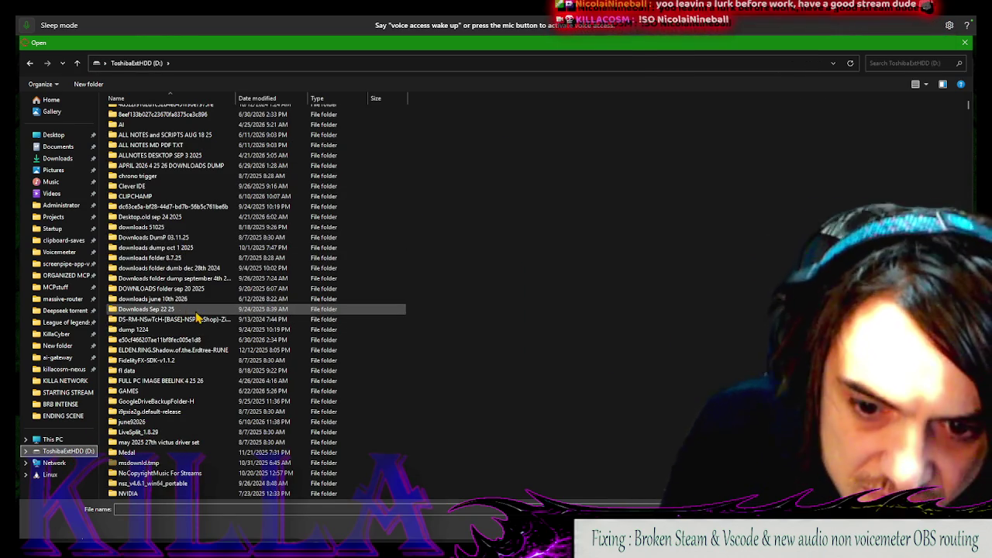
scroll(183, 332, down, 2)
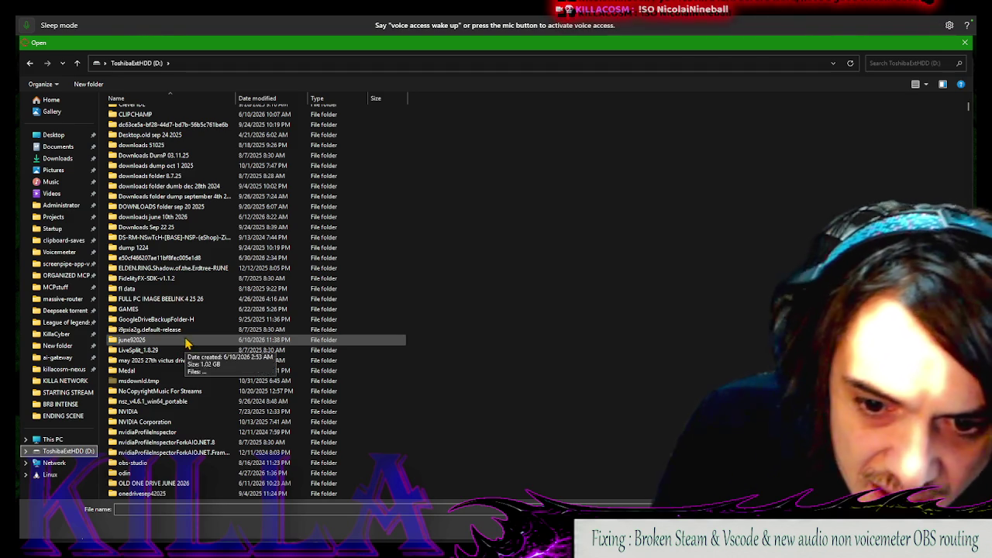
scroll(190, 344, down, 8)
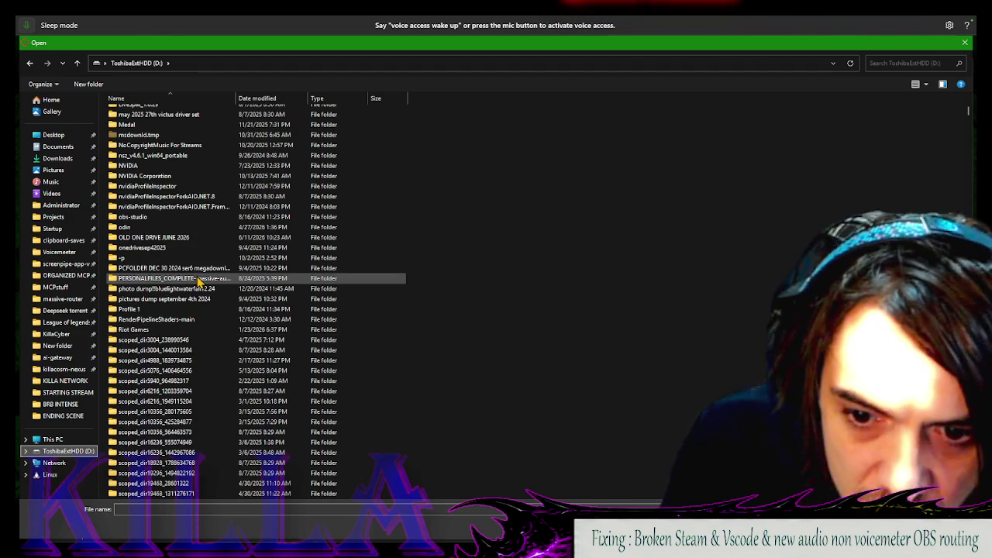
scroll(290, 355, down, 4)
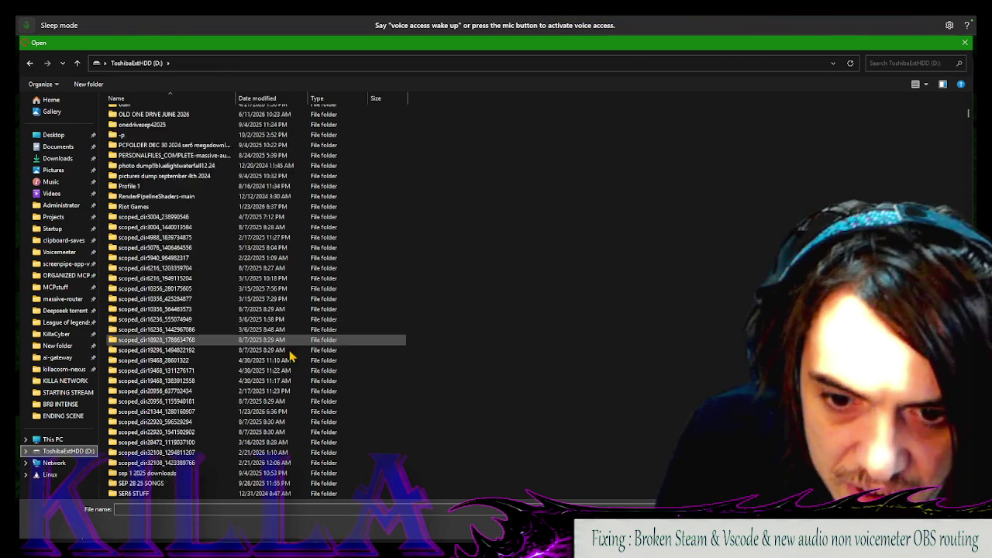
scroll(267, 333, down, 15)
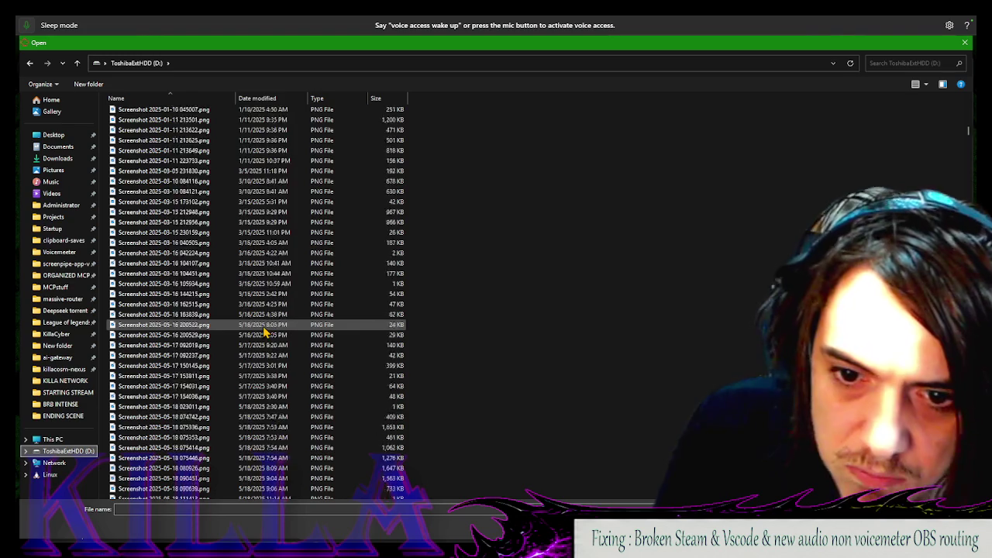
scroll(263, 332, up, 12)
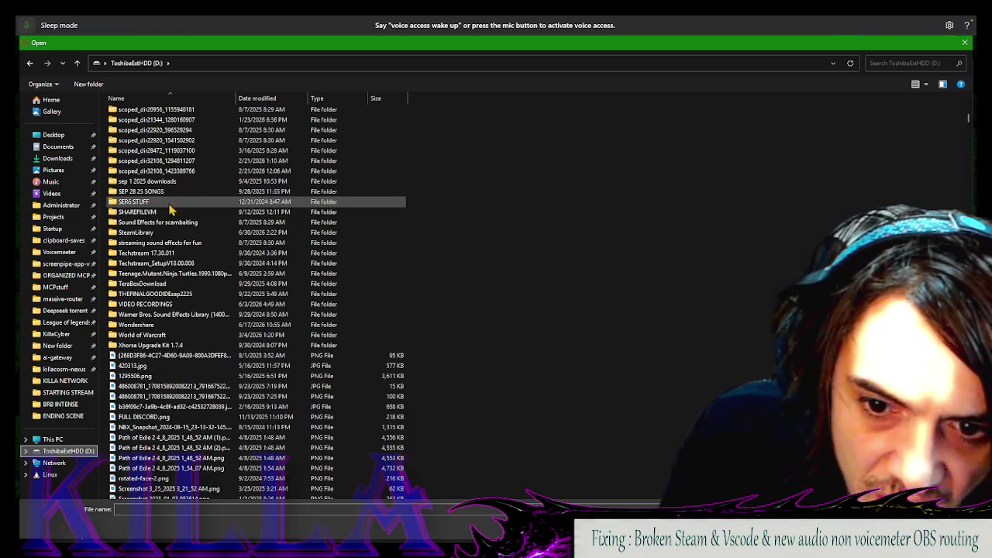
scroll(174, 203, up, 15)
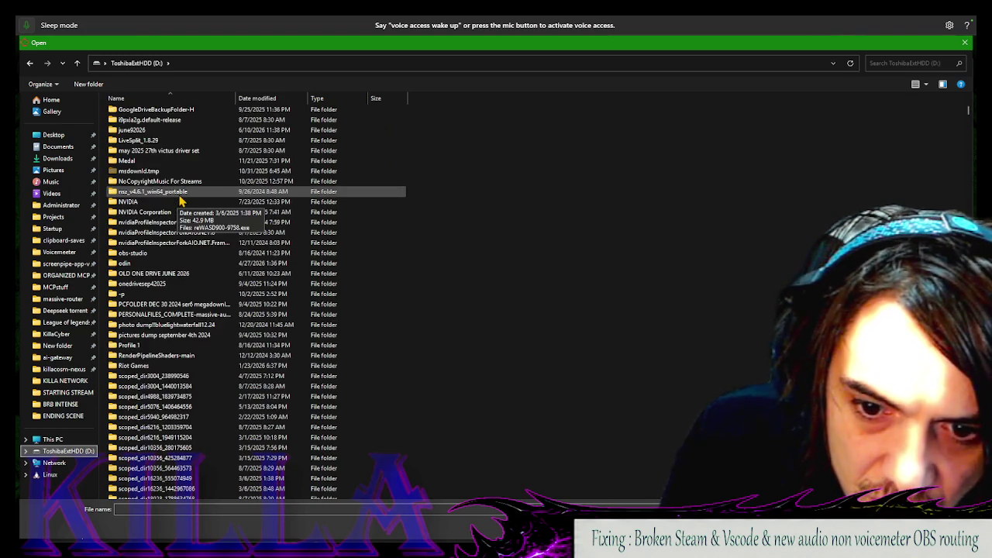
double_click(206, 335)
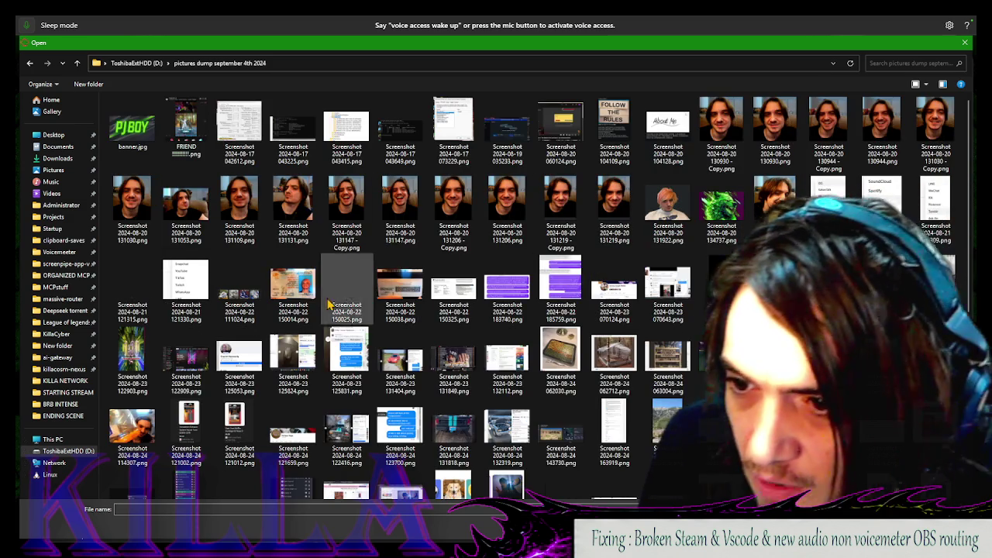
scroll(532, 300, down, 5)
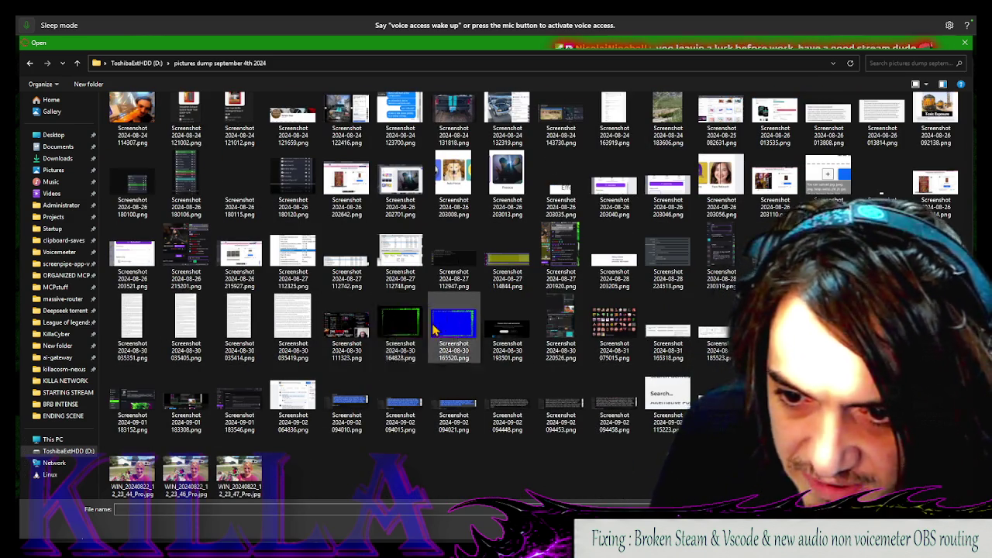
scroll(434, 325, up, 4)
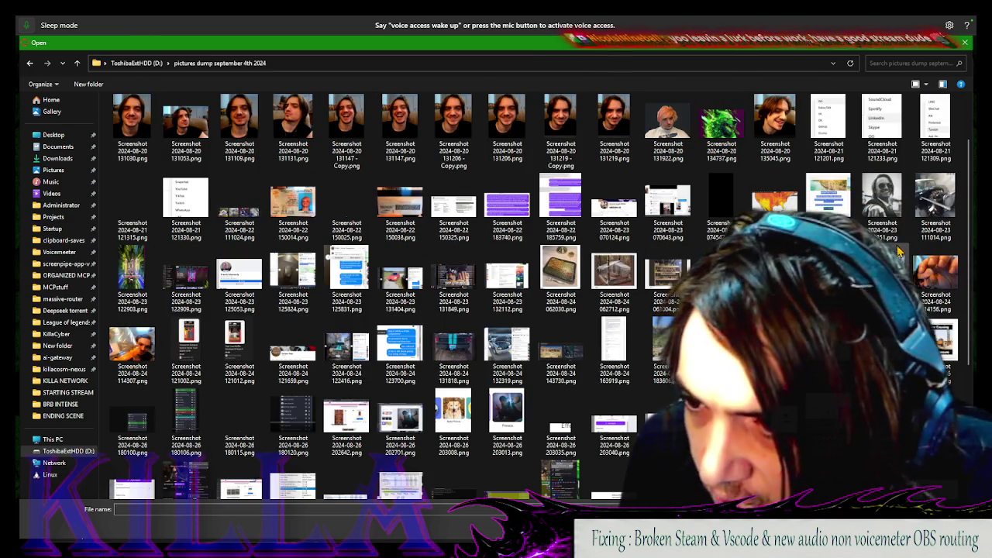
scroll(569, 337, down, 3)
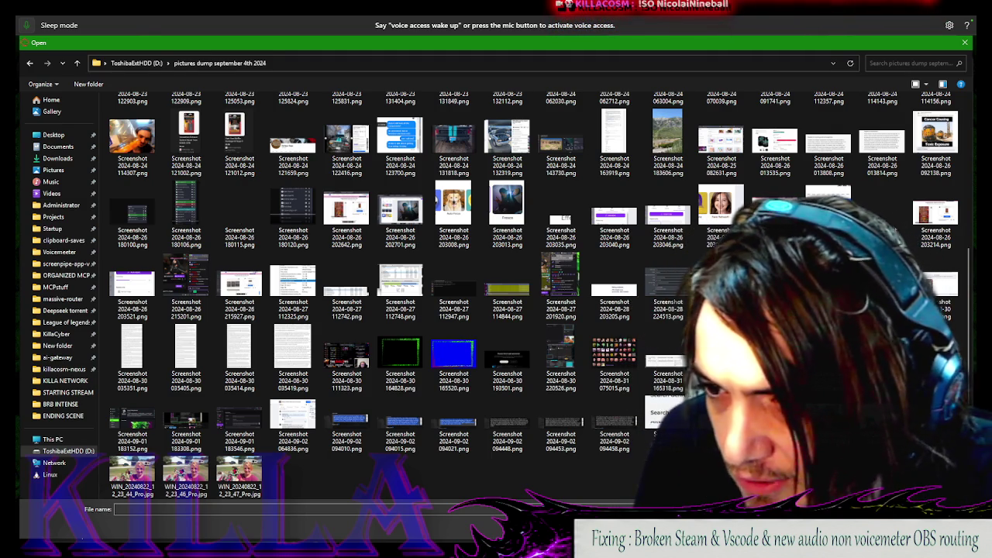
scroll(628, 380, up, 4)
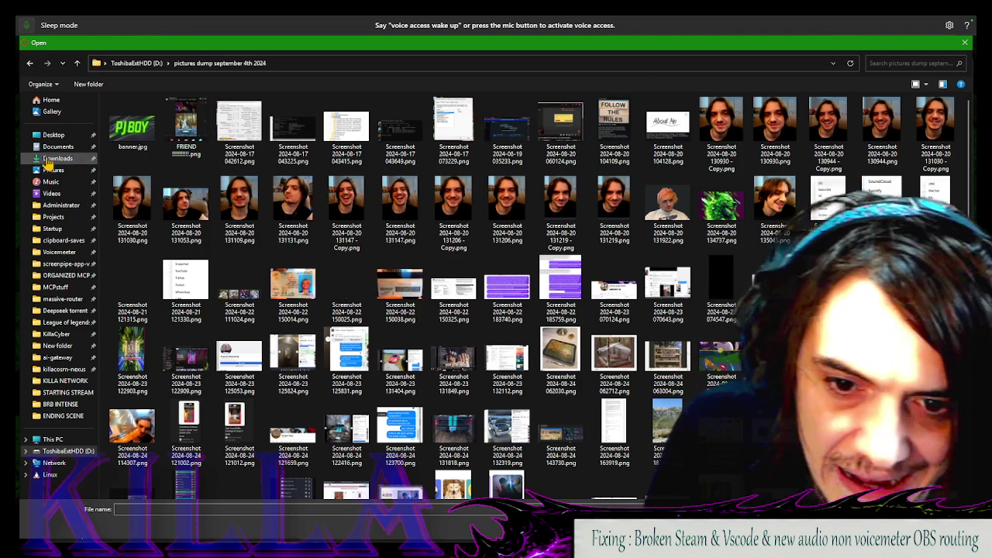
Go to the ToshibaExtHDD (D:) drive and scroll through its screenshots
click(62, 148)
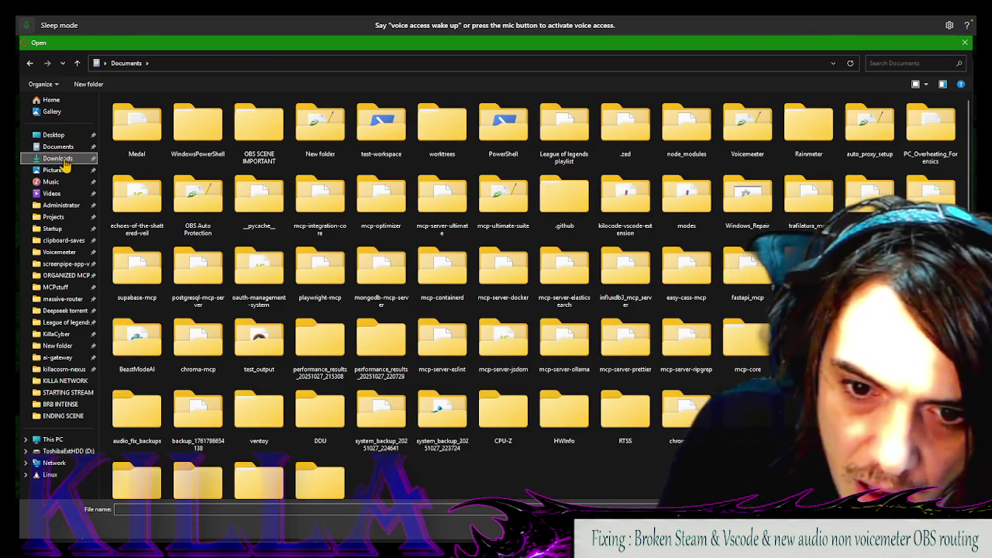
click(65, 159)
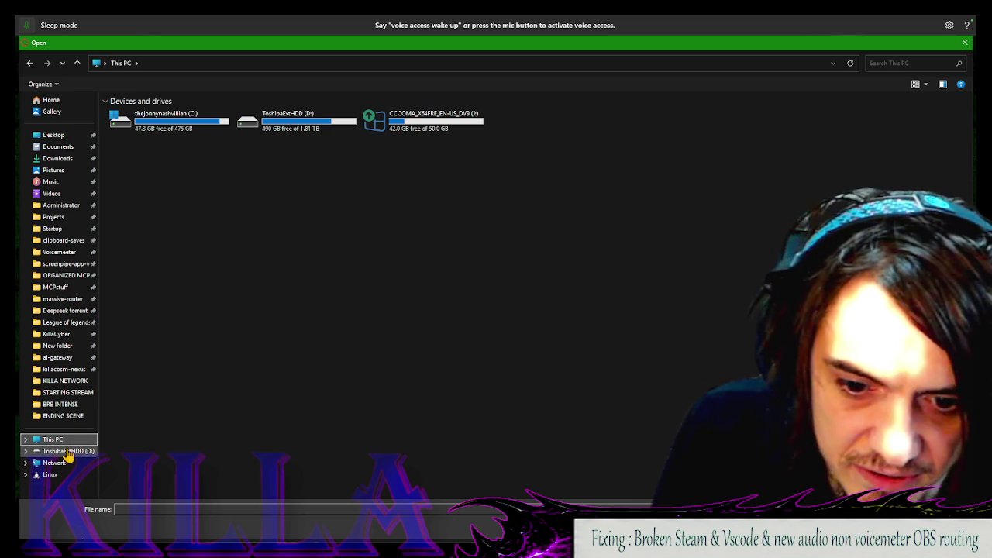
click(68, 452)
scroll(230, 273, down, 5)
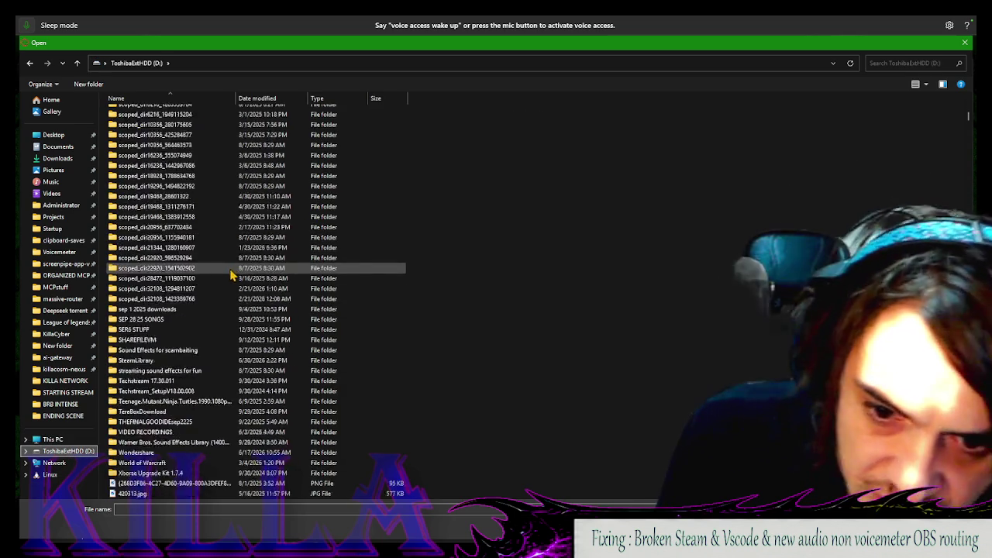
scroll(230, 273, down, 8)
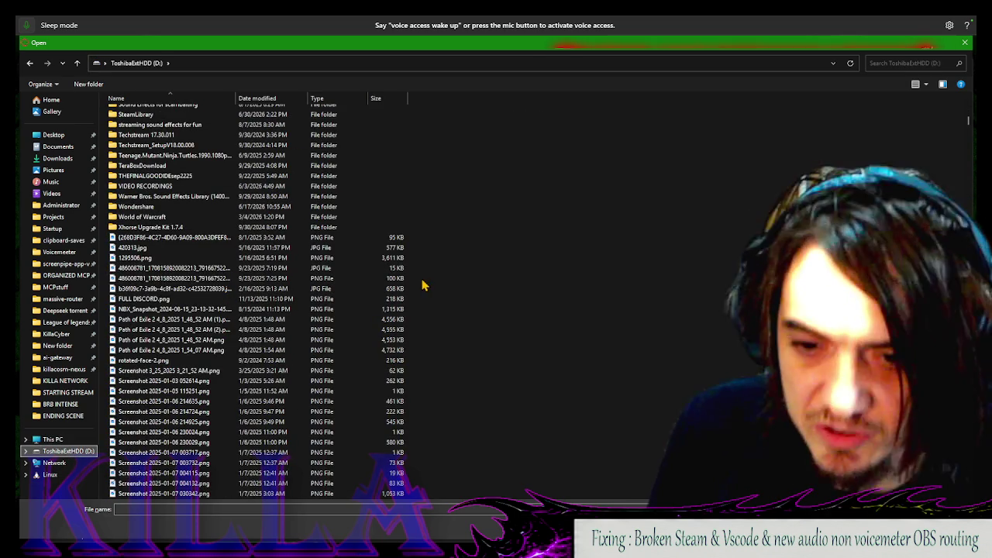
ctrl+scroll(431, 284, down, 1)
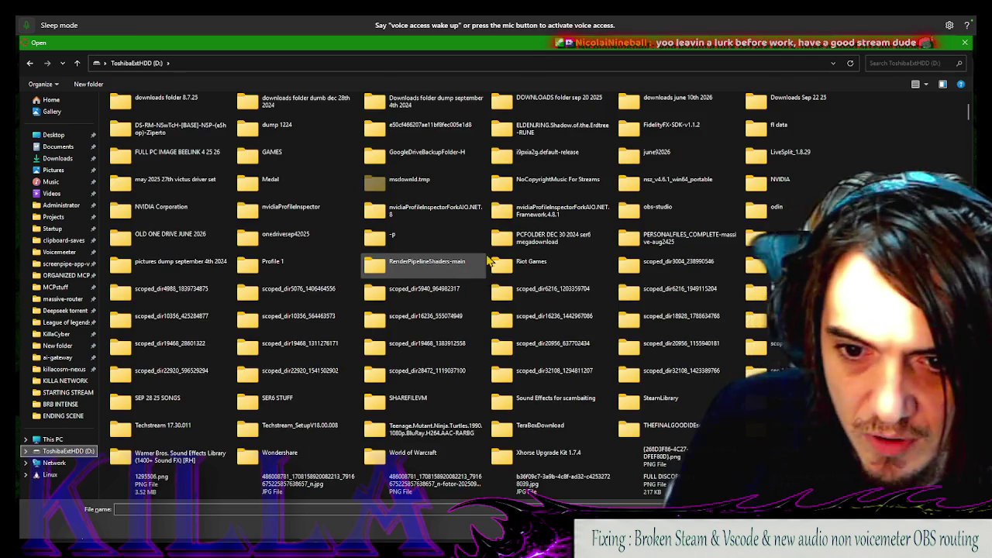
scroll(489, 263, down, 2)
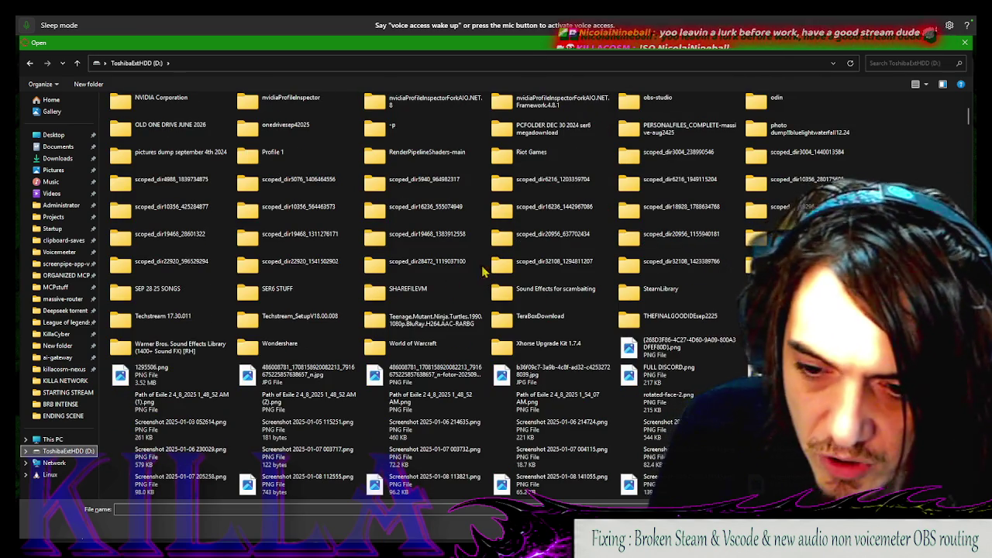
scroll(482, 271, down, 2)
scroll(505, 260, down, 2)
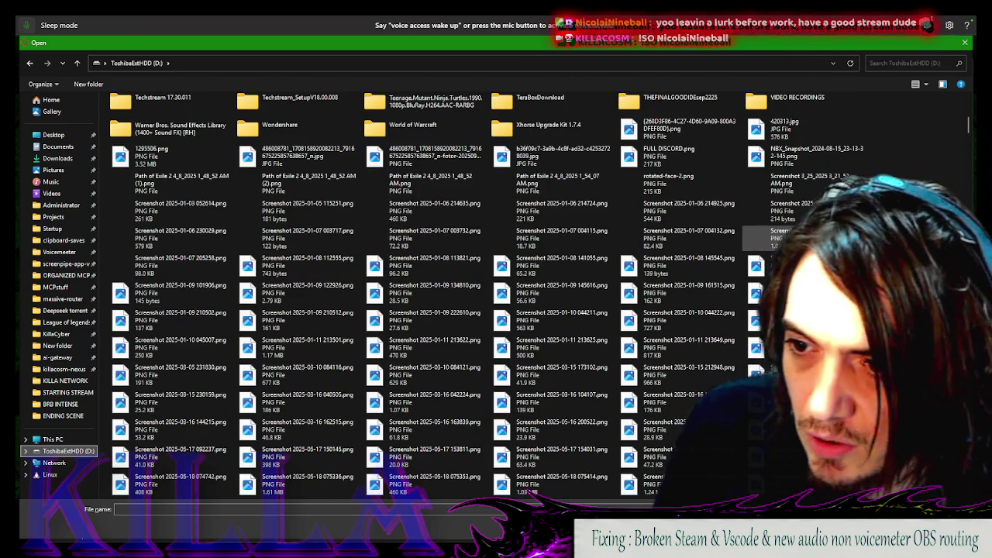
scroll(698, 240, down, 8)
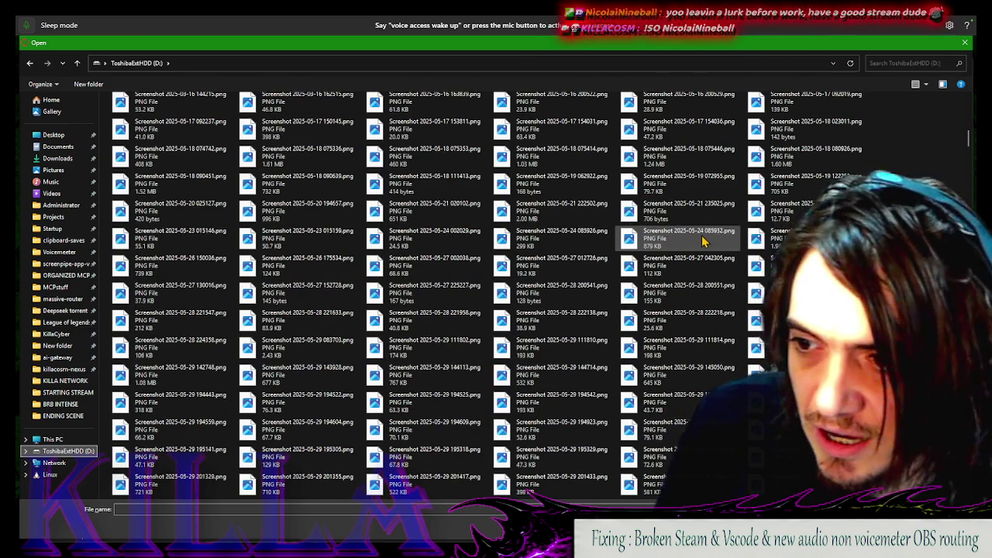
scroll(686, 225, down, 5)
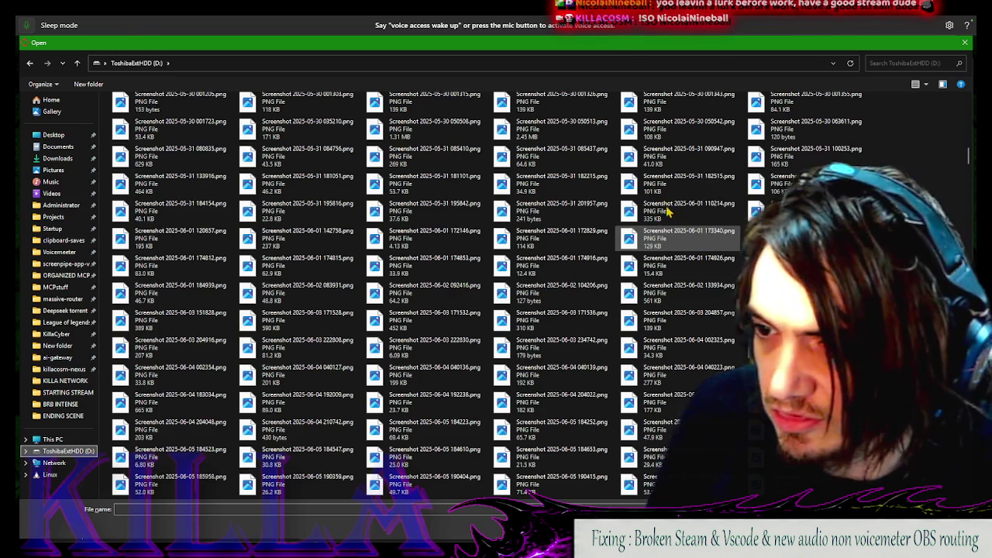
scroll(668, 217, down, 5)
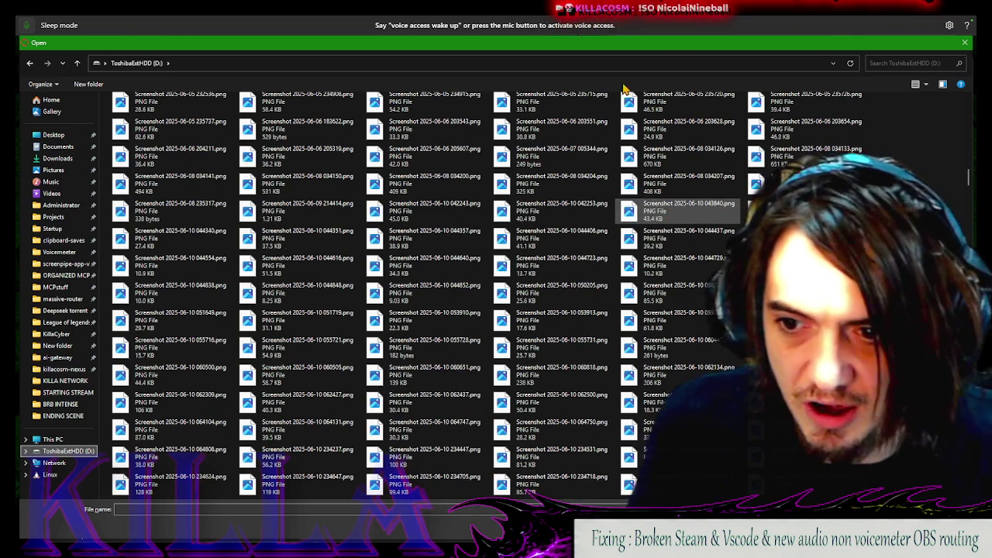
scroll(667, 213, down, 5)
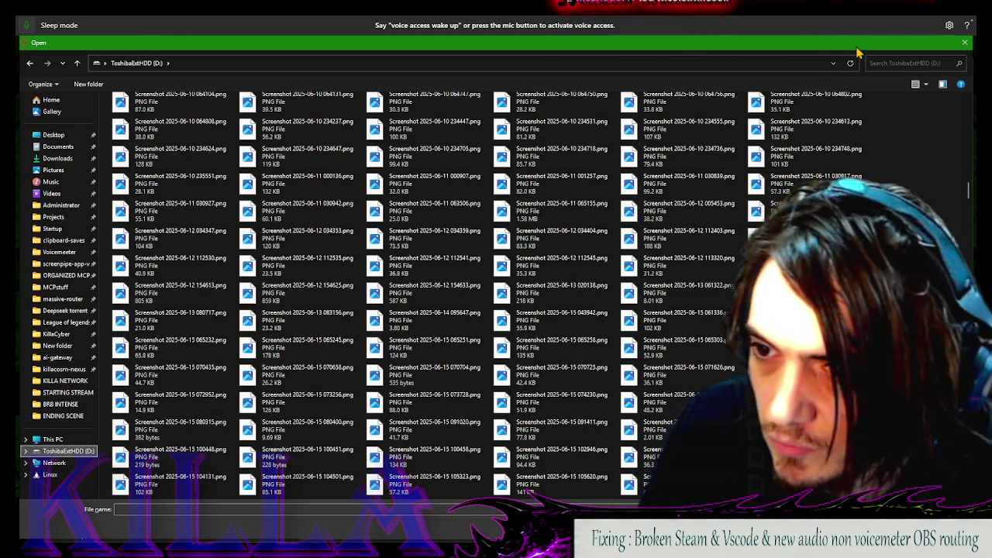
scroll(496, 294, down, 6)
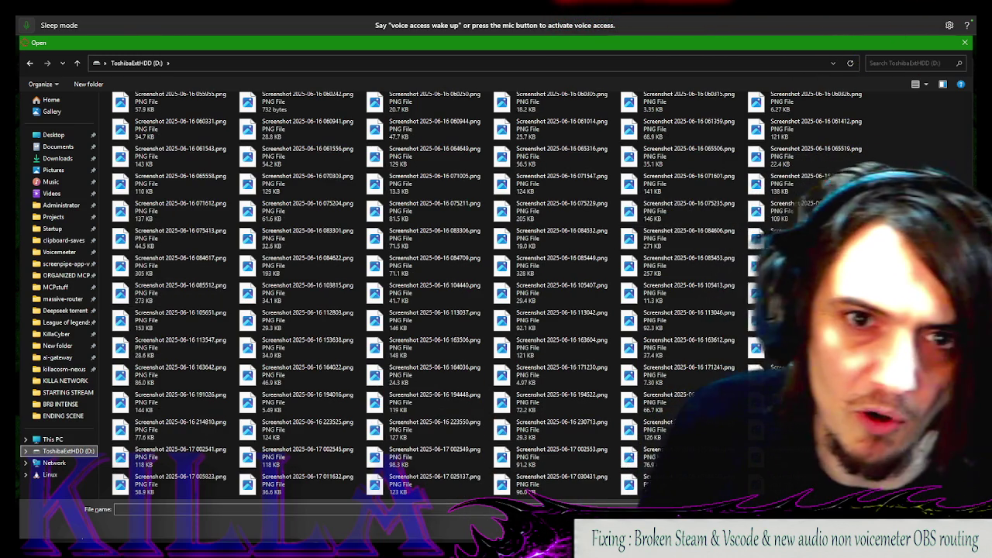
scroll(497, 242, down, 6)
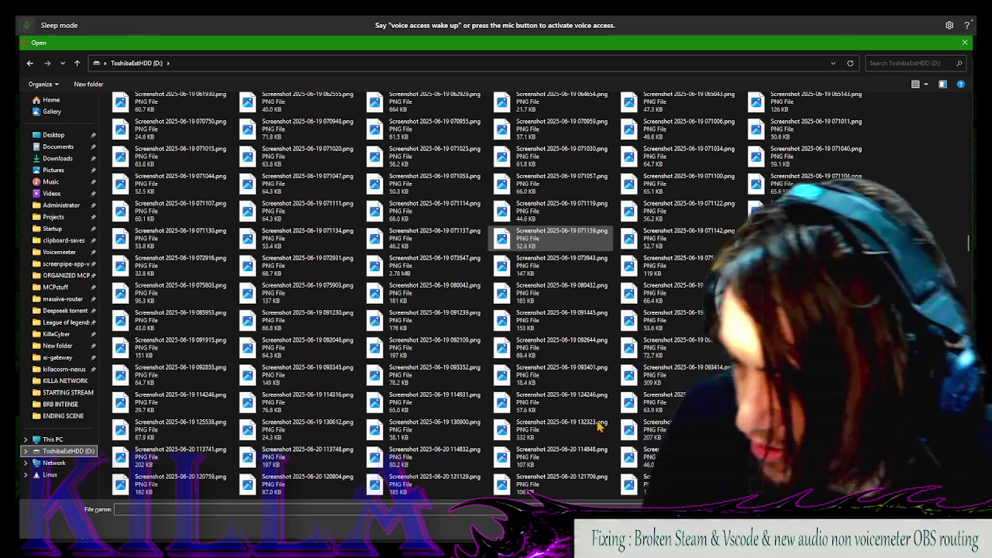
scroll(569, 285, down, 5)
scroll(569, 285, down, 5)
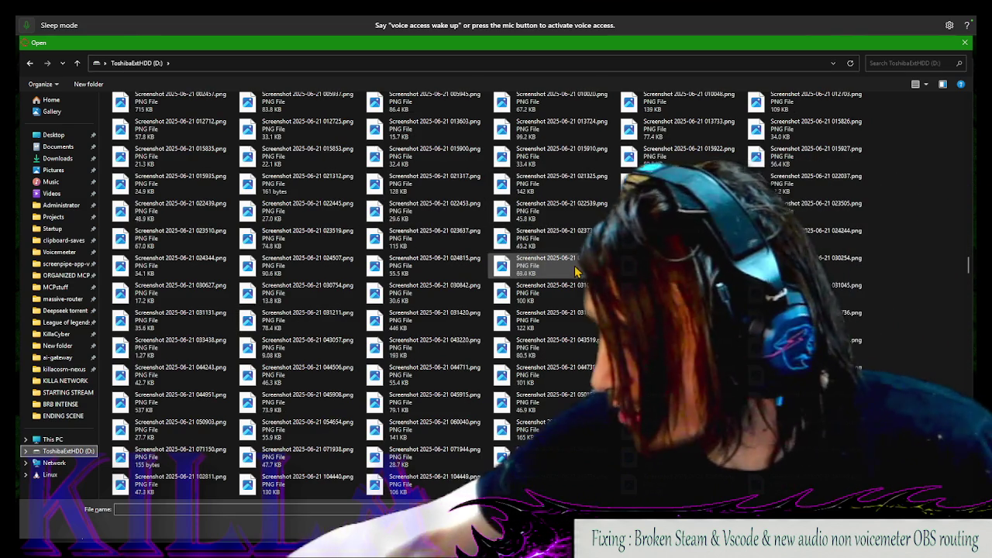
scroll(564, 313, down, 5)
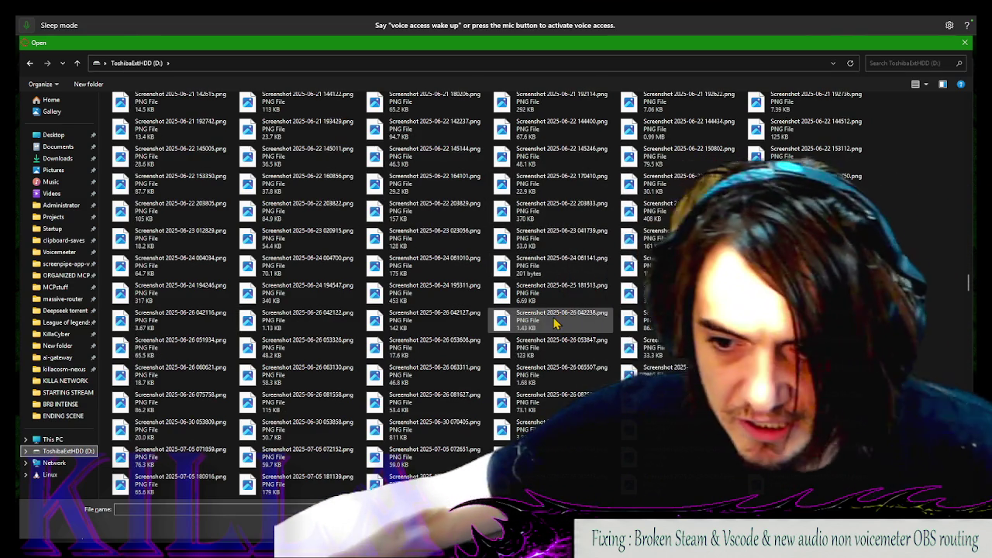
scroll(551, 326, down, 4)
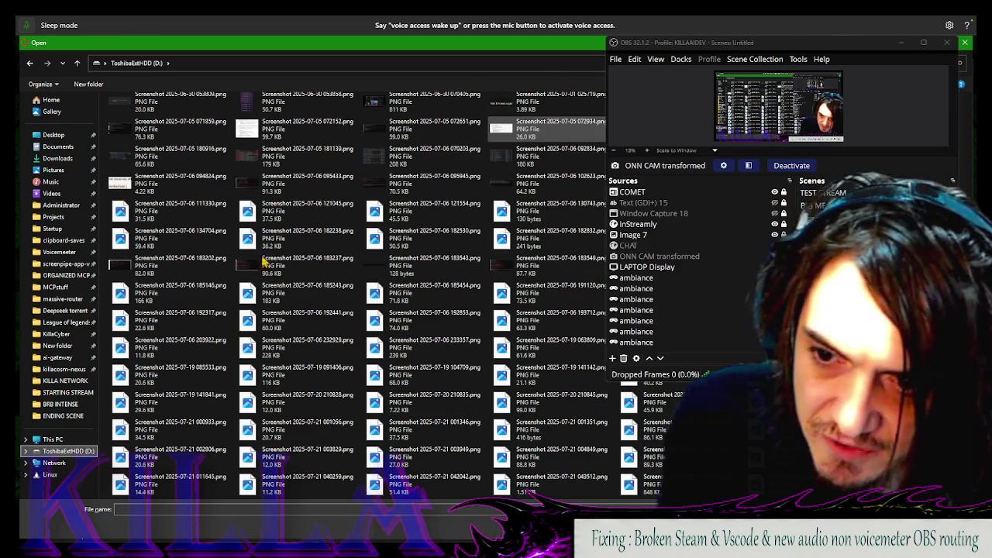
scroll(476, 195, up, 10)
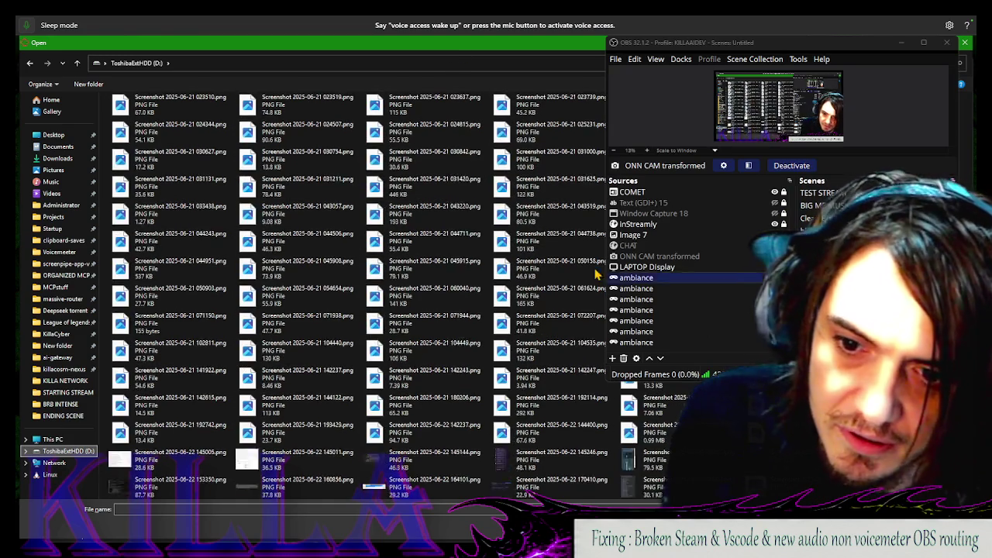
Switch the Open dialog's file list to extra large thumbnails
scroll(409, 266, up, 10)
click(692, 377)
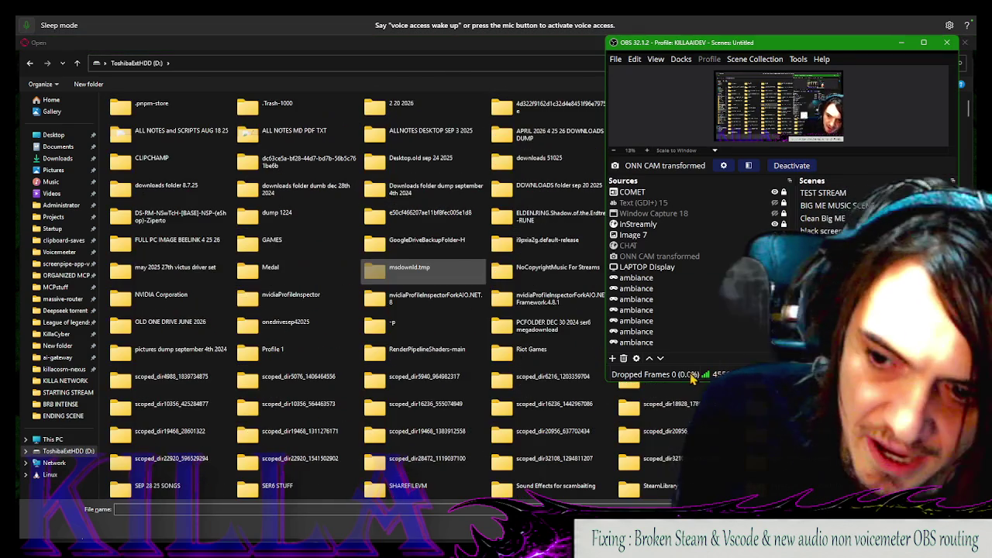
scroll(421, 305, down, 5)
scroll(465, 306, down, 3)
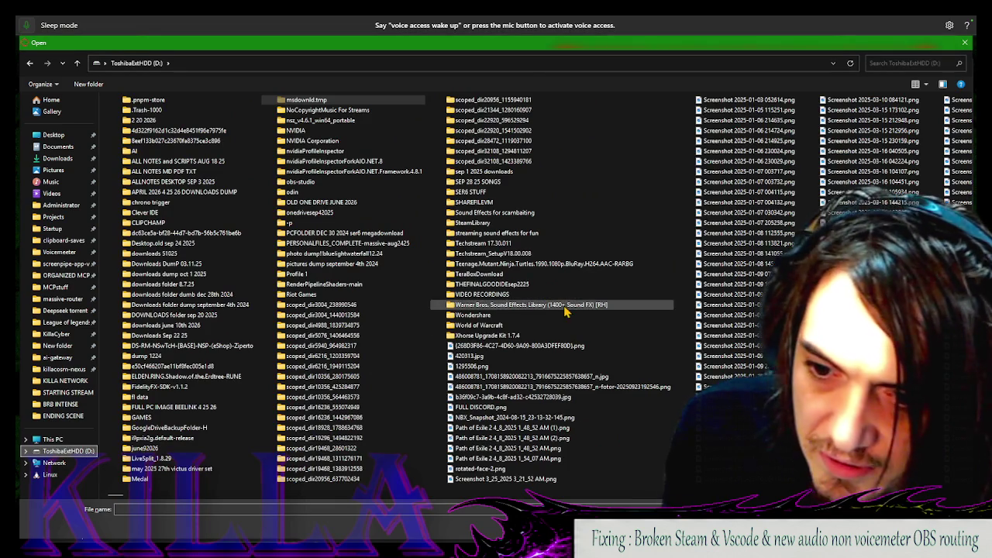
scroll(394, 203, down, 2)
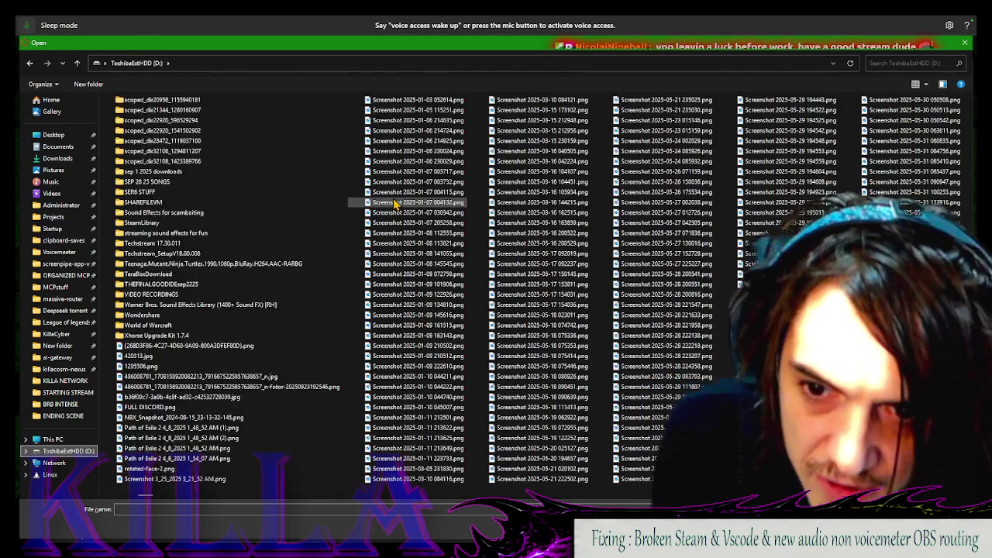
scroll(394, 202, up, 2)
click(926, 85)
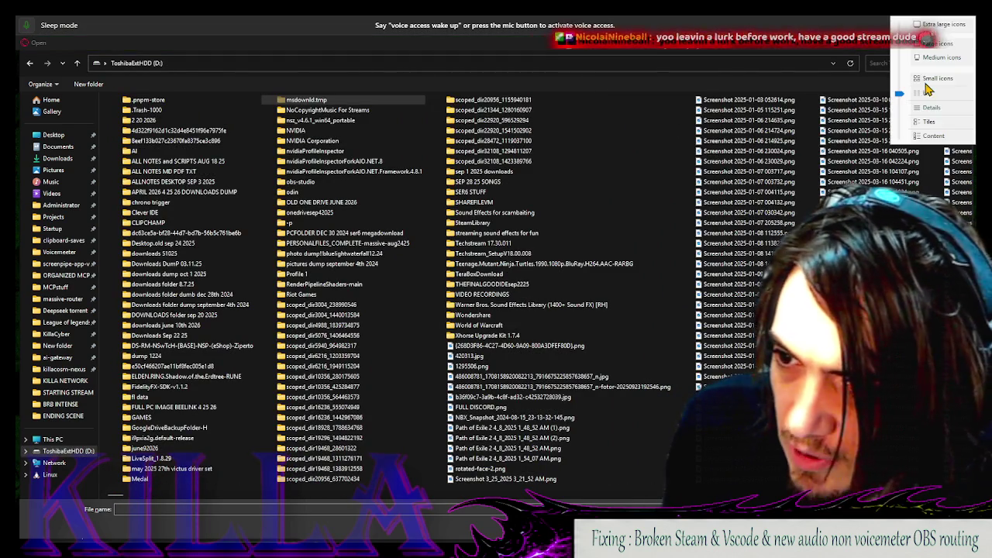
click(935, 24)
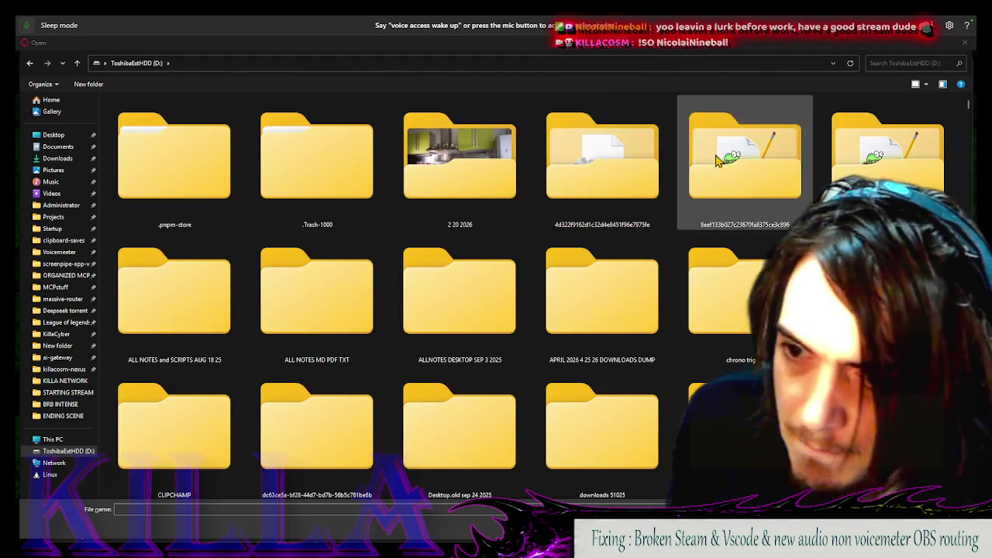
Scroll through the thumbnails to find the July 29 house screenshot
scroll(578, 230, down, 15)
scroll(578, 230, down, 5)
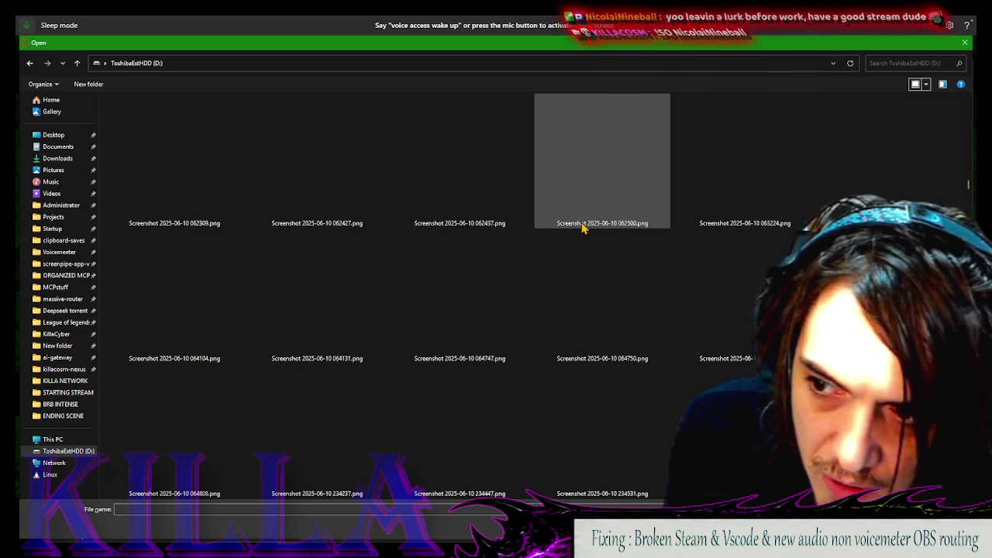
scroll(586, 225, up, 20)
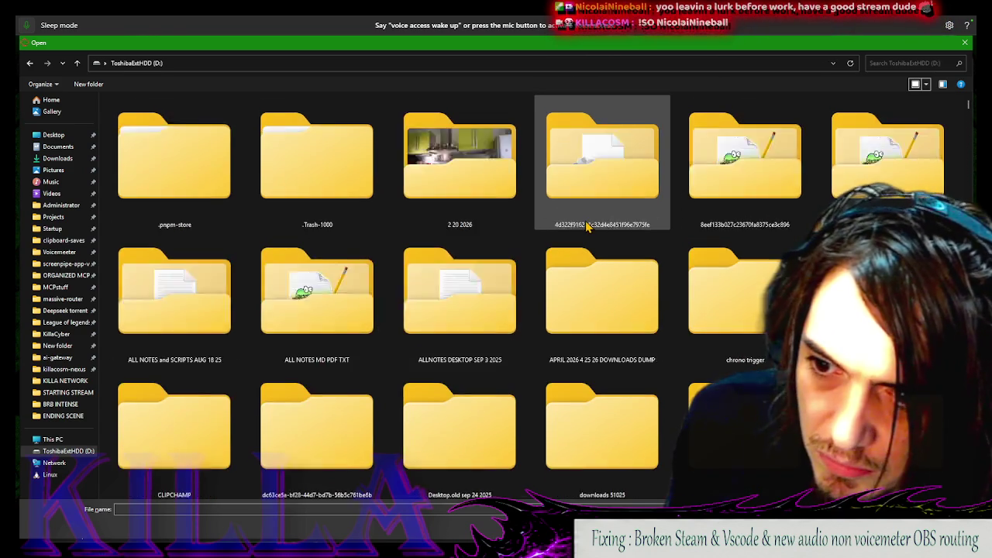
scroll(587, 225, down, 2)
scroll(587, 226, up, 2)
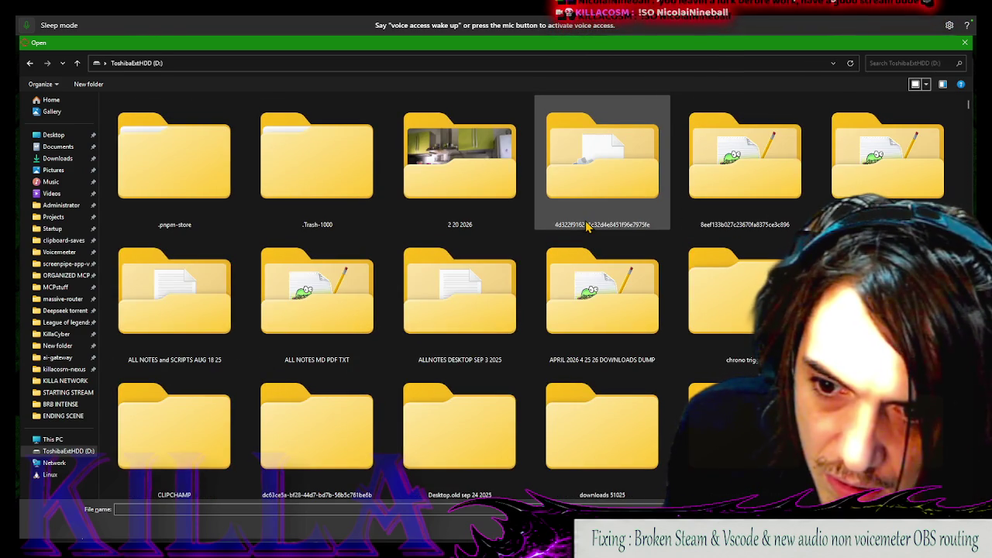
mouse_move(462, 171)
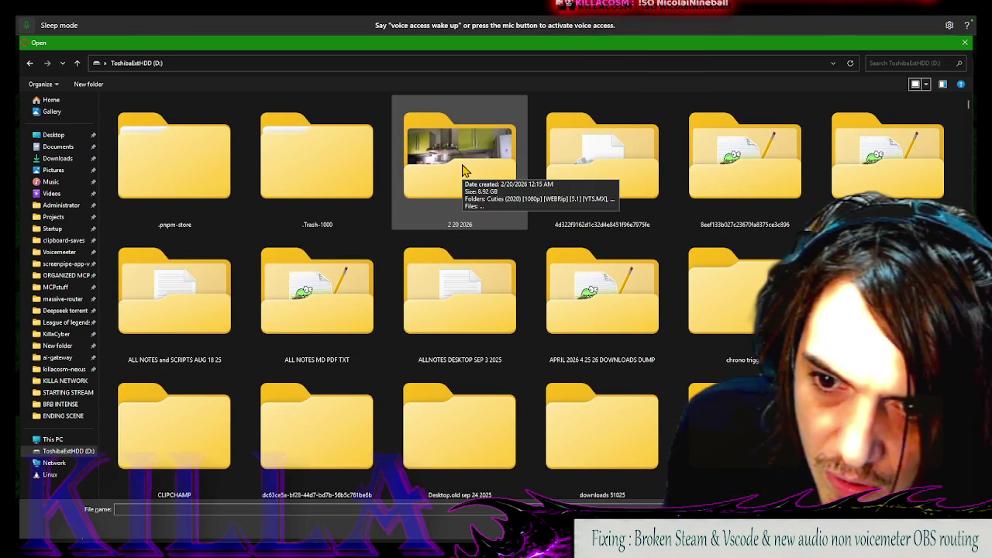
scroll(462, 170, down, 20)
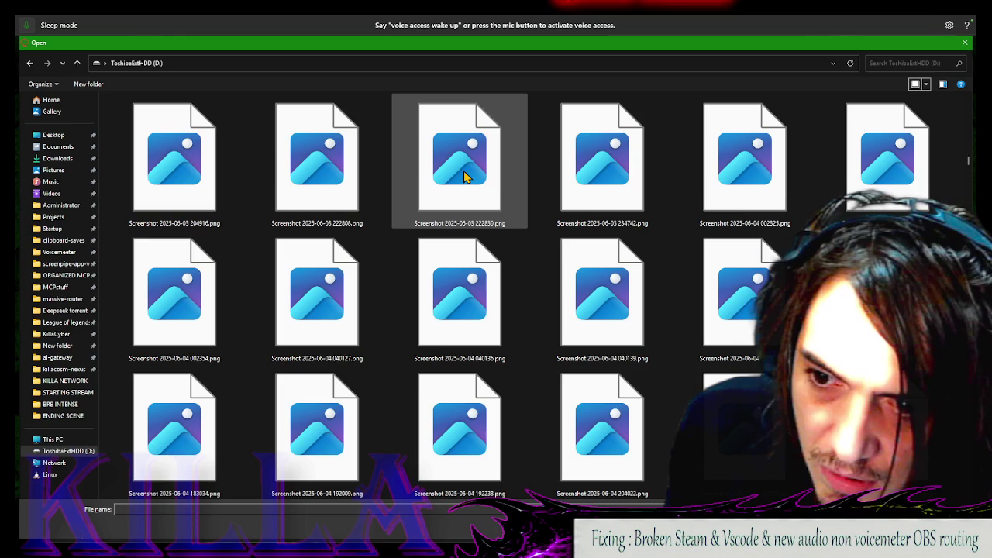
scroll(463, 177, down, 15)
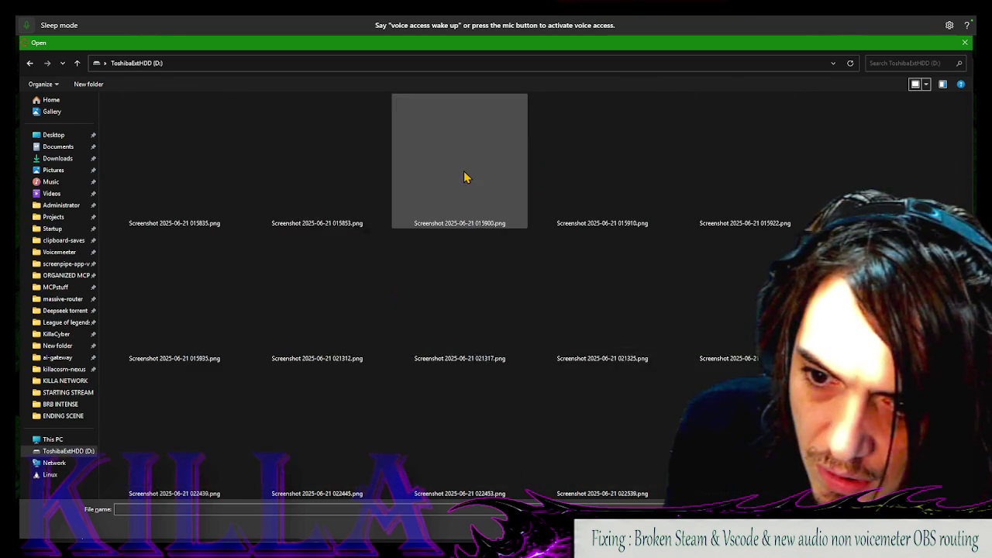
scroll(464, 178, down, 15)
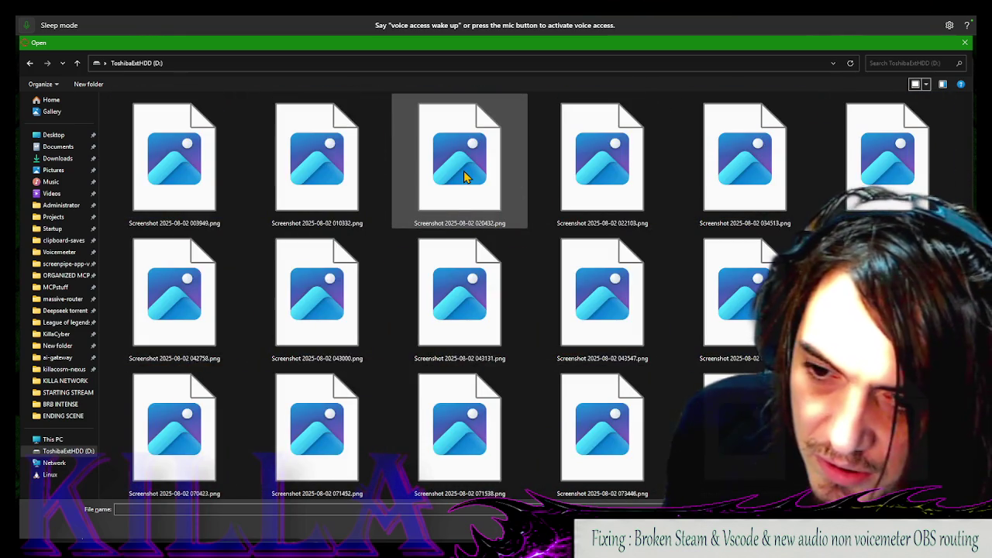
scroll(531, 216, down, 10)
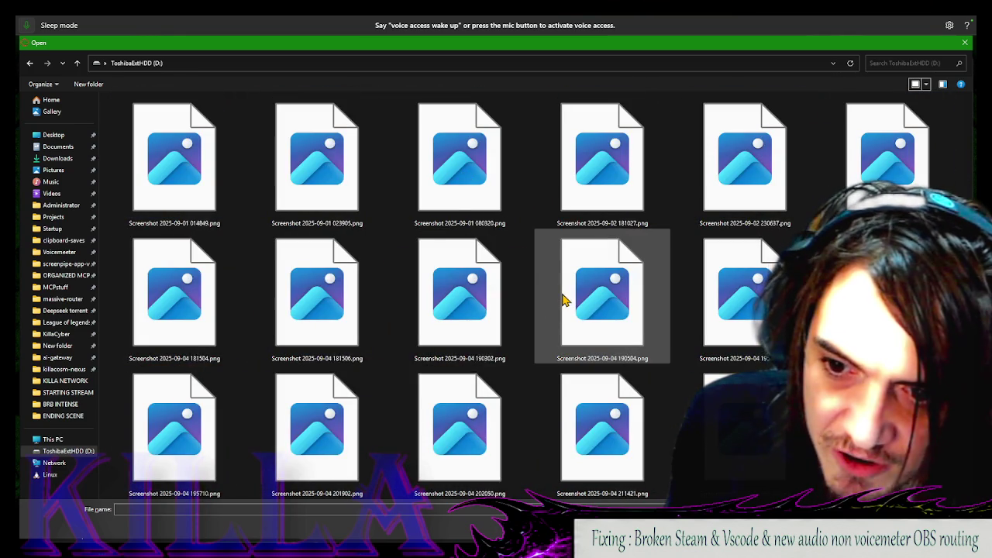
scroll(564, 300, down, 10)
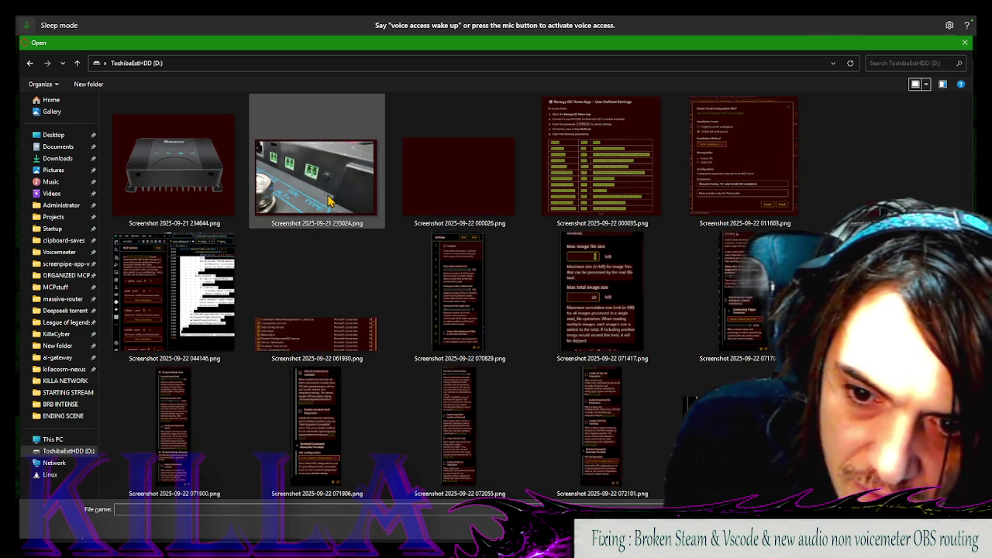
scroll(328, 200, up, 5)
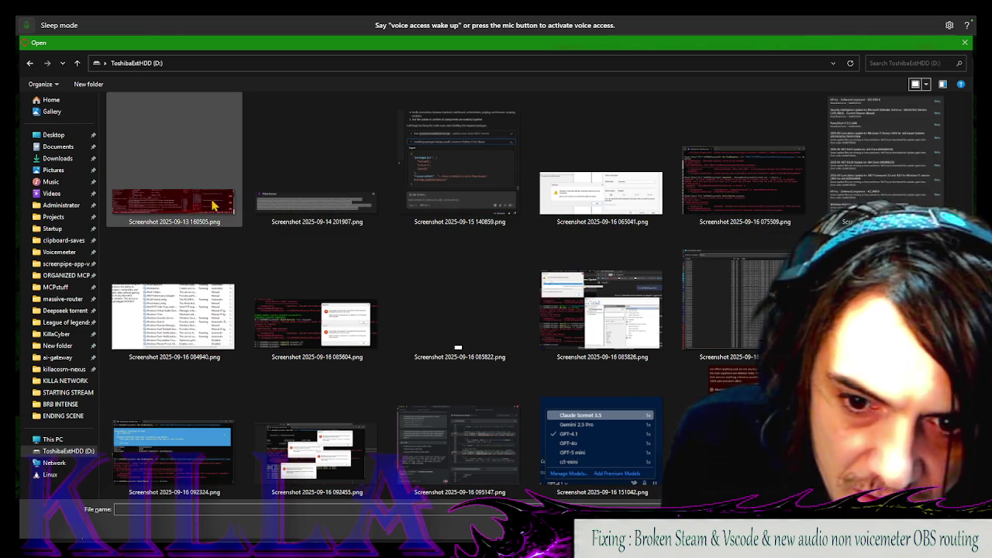
scroll(209, 210, up, 5)
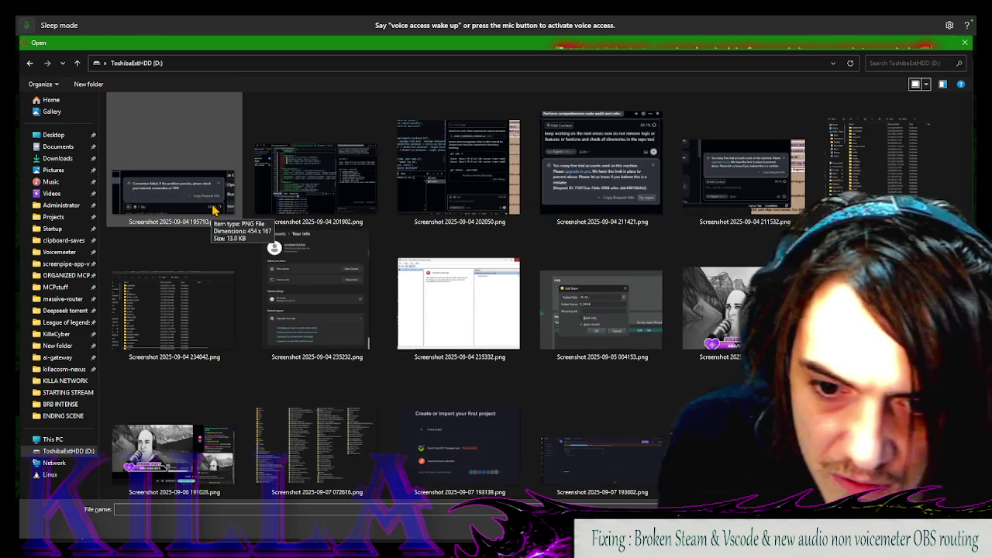
scroll(499, 246, up, 5)
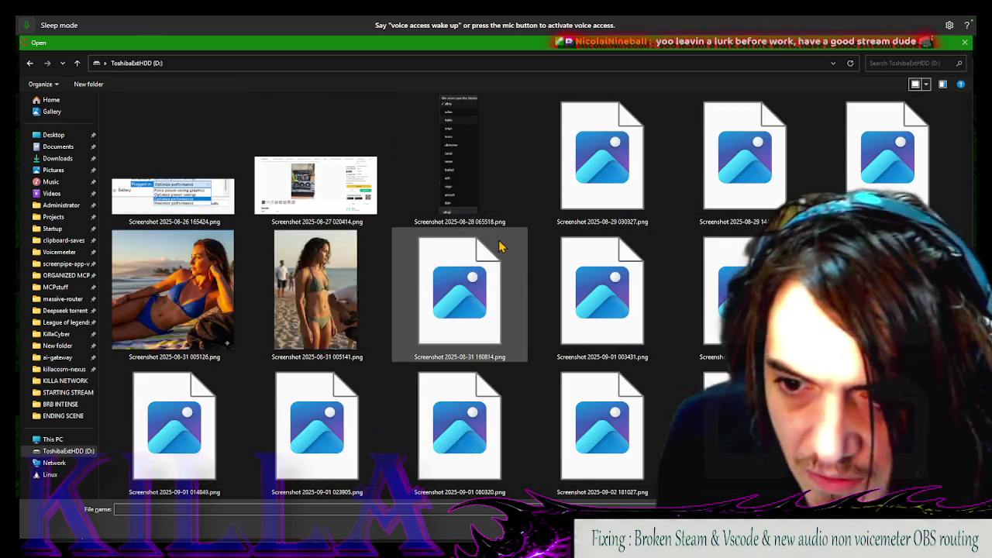
scroll(500, 247, up, 10)
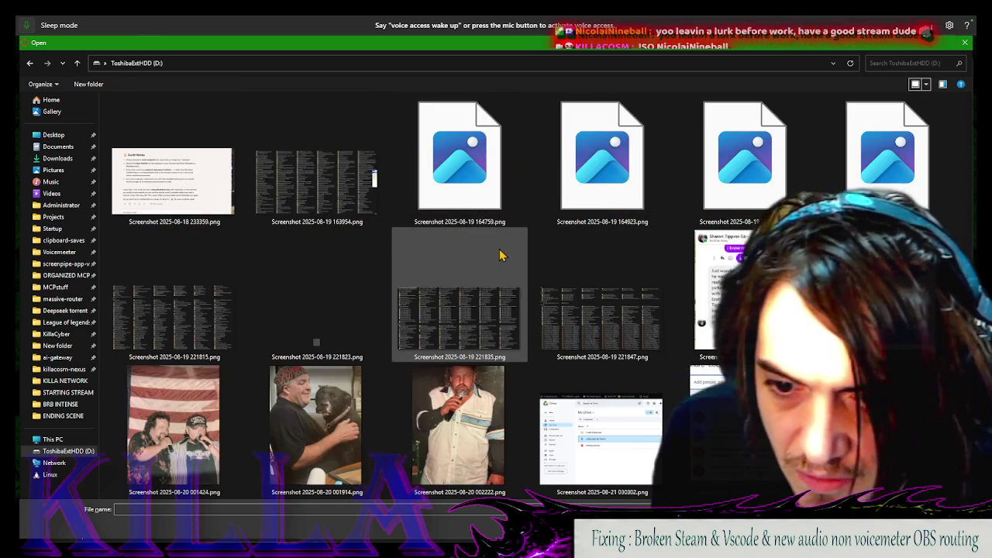
scroll(500, 254, up, 5)
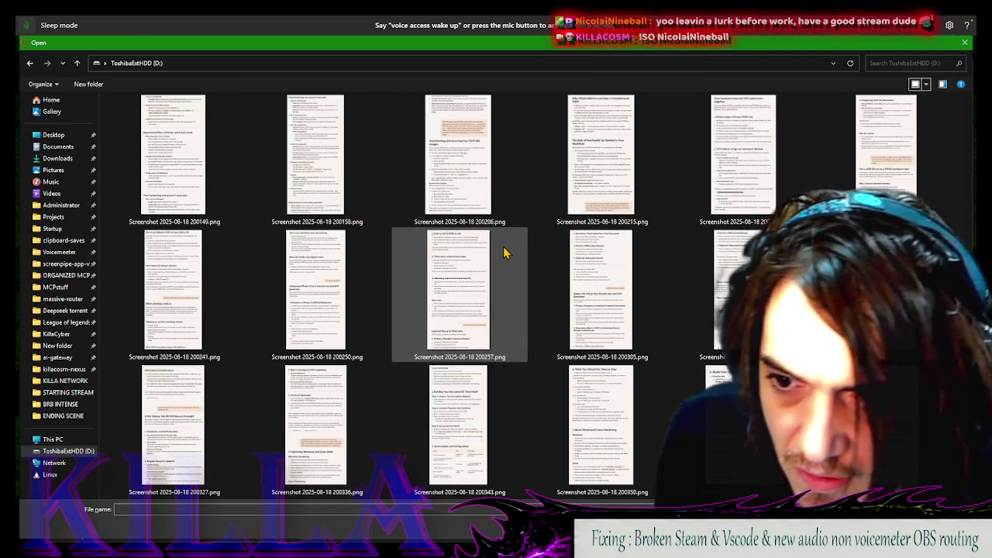
scroll(503, 250, down, 3)
scroll(504, 251, up, 5)
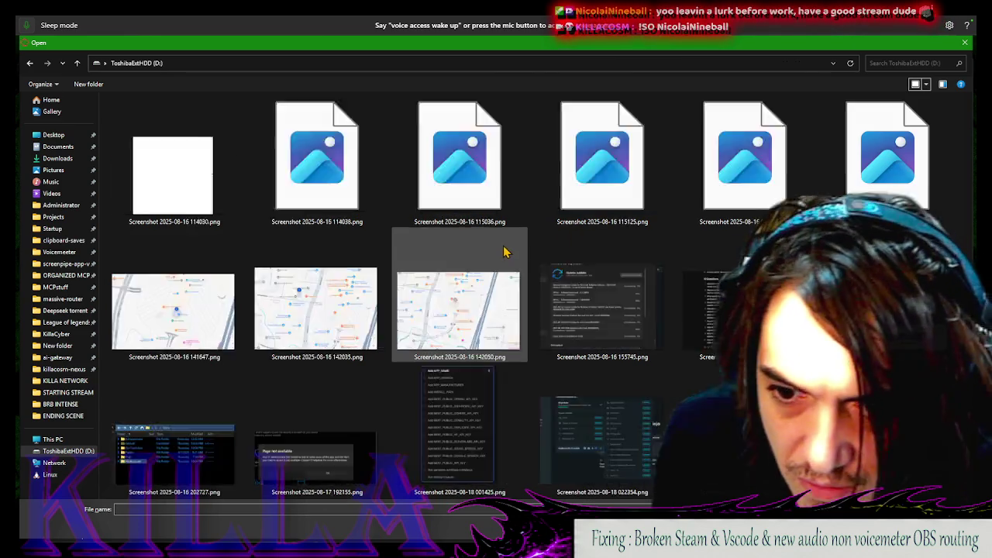
scroll(504, 250, up, 3)
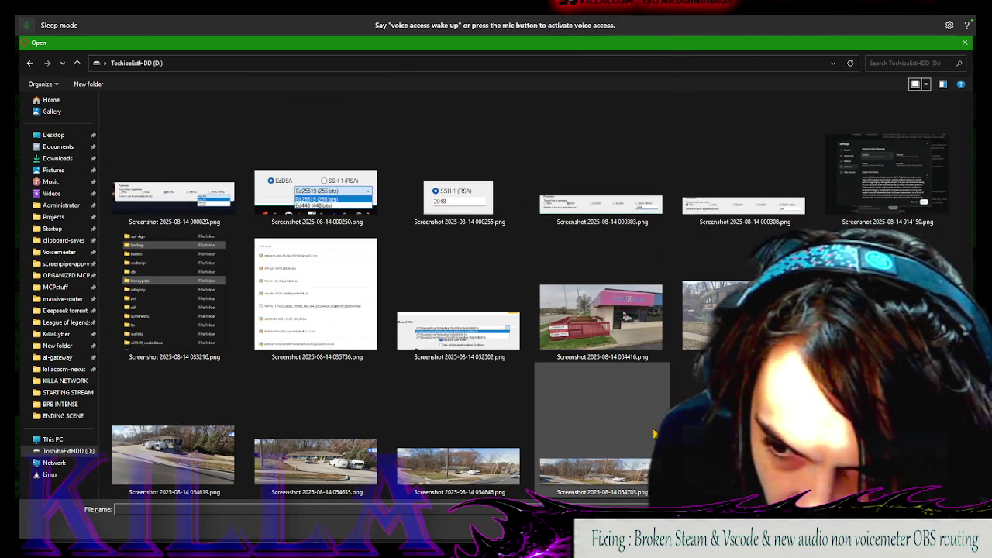
scroll(620, 442, up, 10)
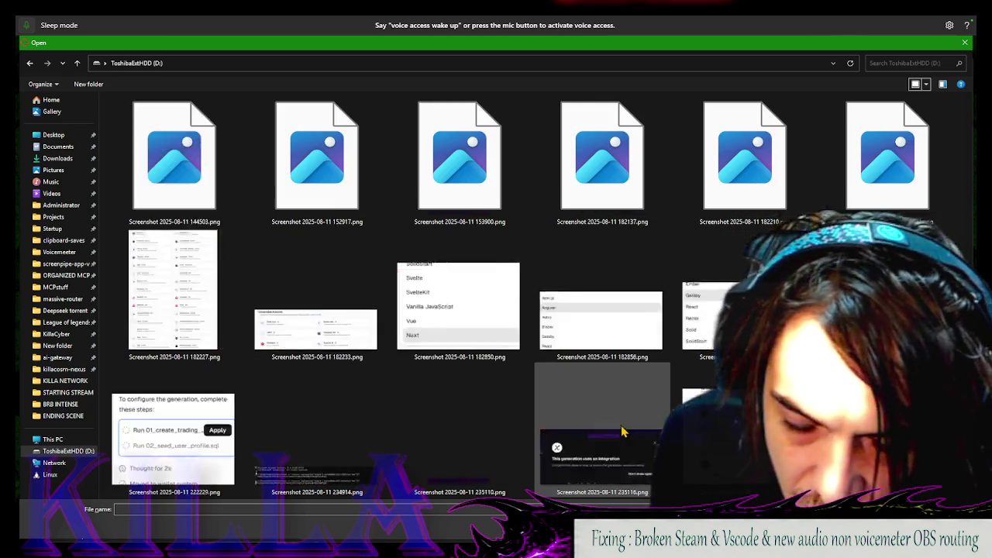
scroll(628, 421, up, 10)
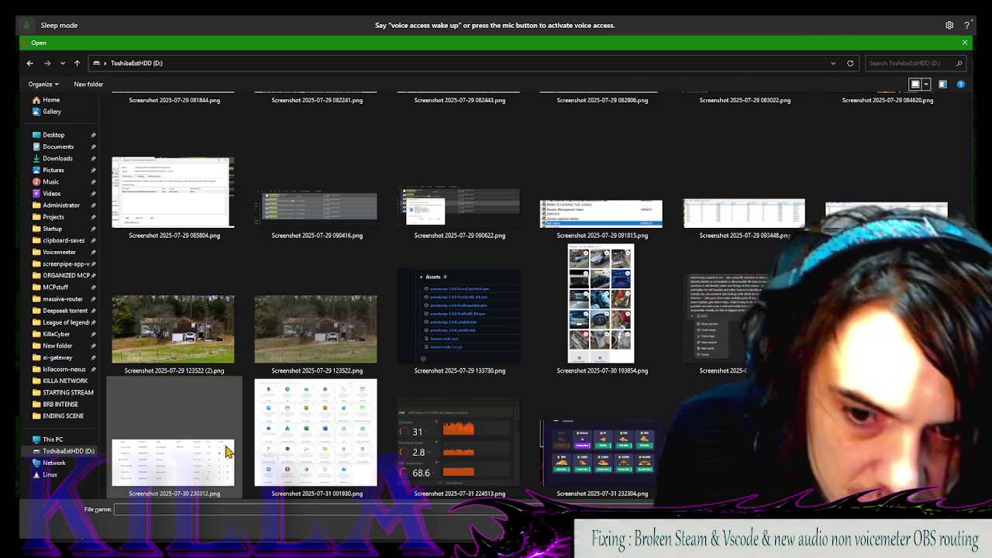
click(184, 373)
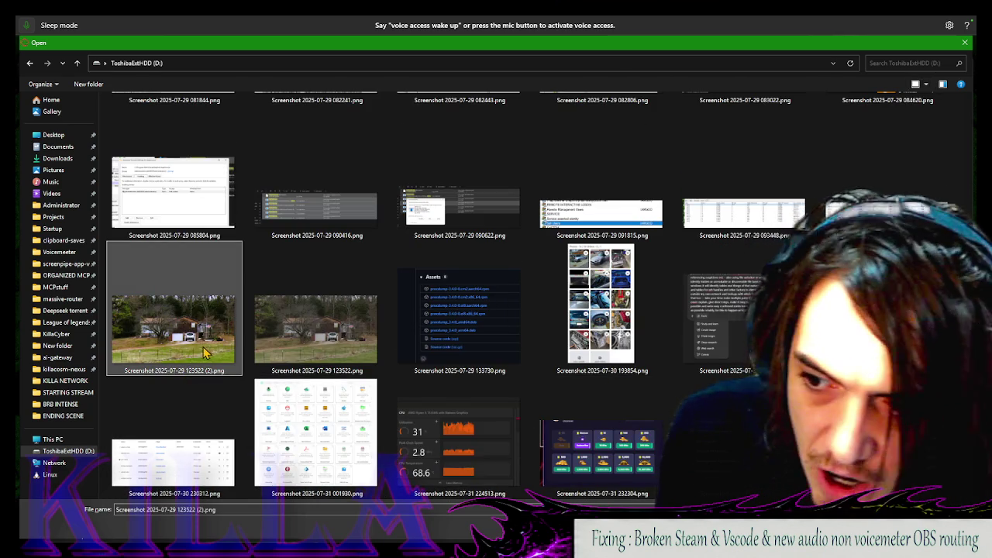
double_click(205, 353)
scroll(558, 302, down, 3)
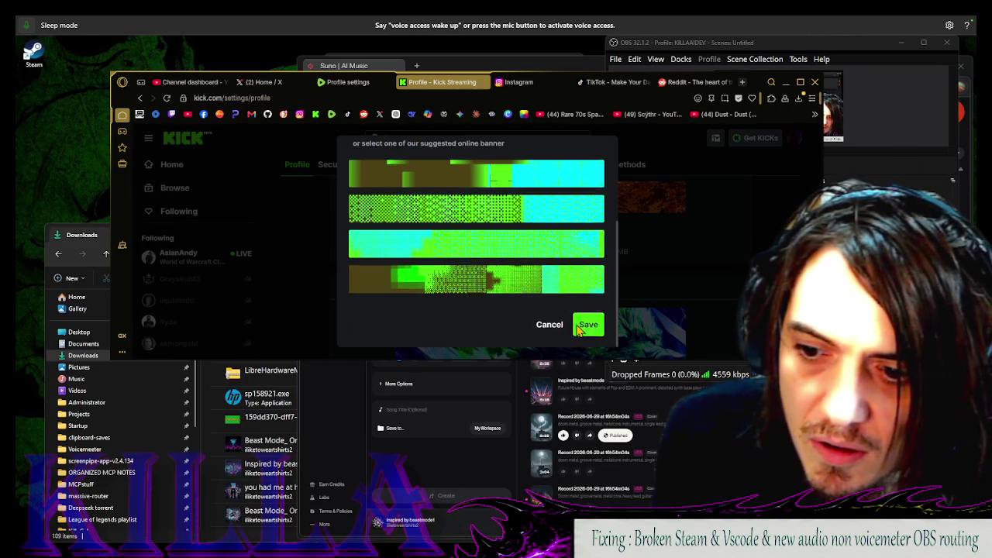
Save the house photo as the new channel banner
scroll(585, 335, up, 1)
scroll(570, 322, down, 2)
click(588, 327)
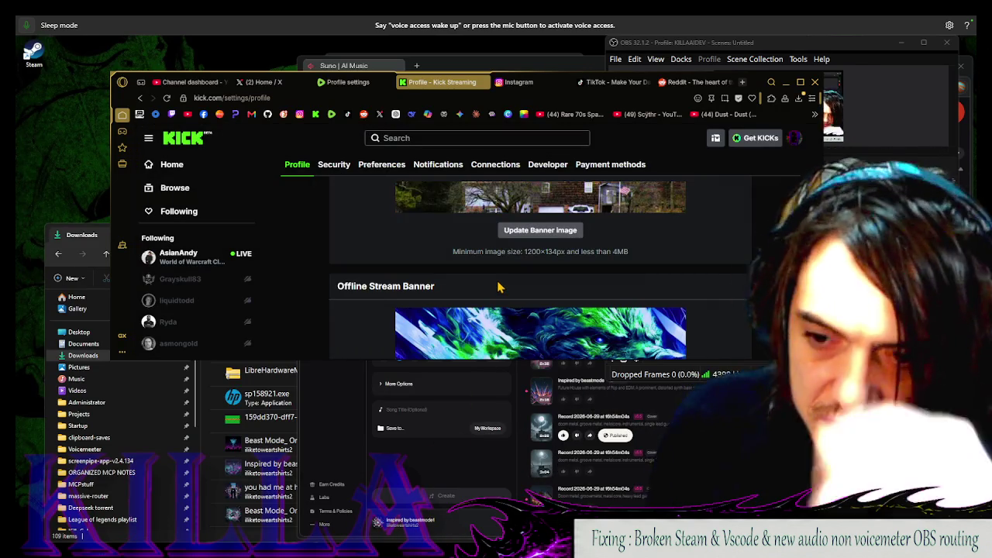
Open and dismiss the avatar change options, then select the bio's last sentences
scroll(629, 266, up, 1)
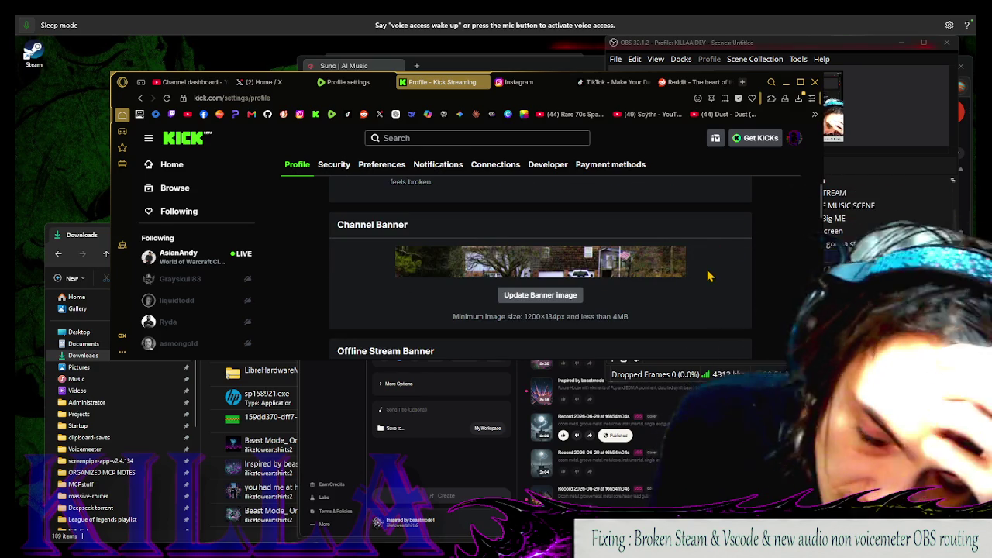
scroll(695, 276, up, 2)
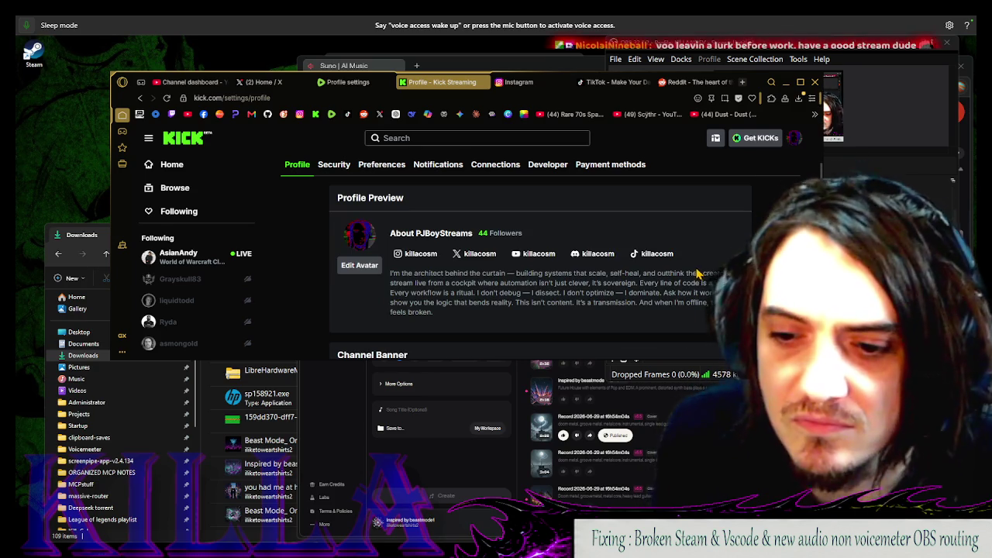
click(355, 268)
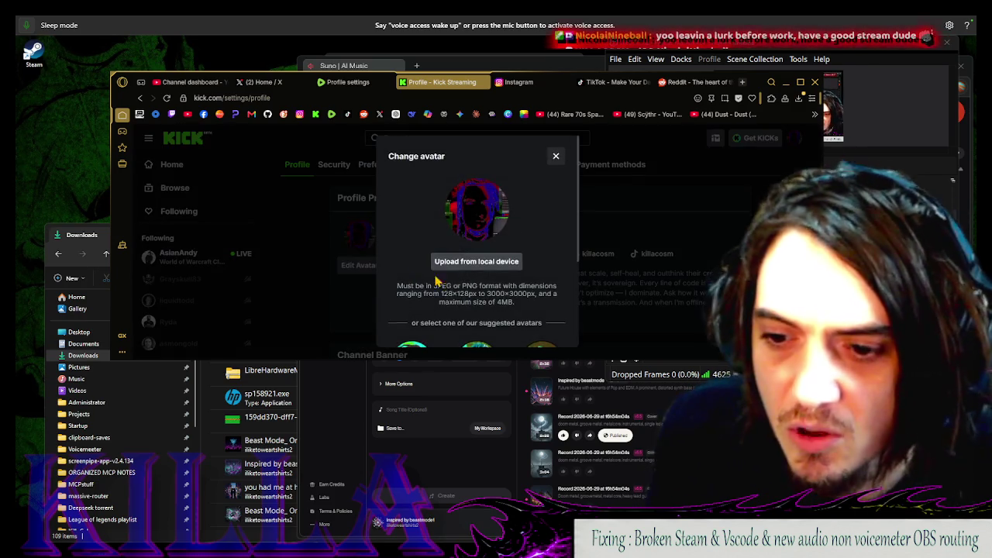
scroll(502, 284, down, 2)
click(498, 325)
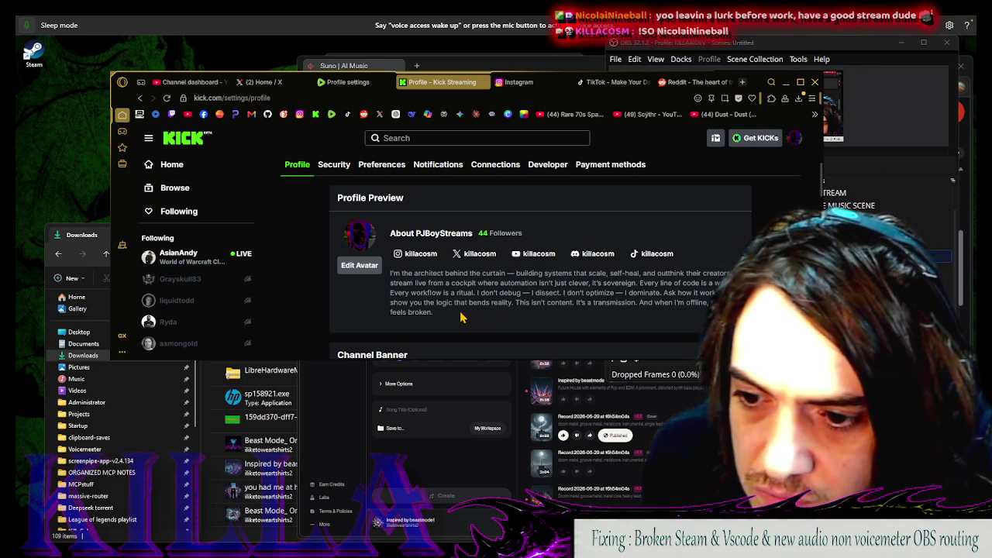
mouse_move(461, 316)
mouse_down()
mouse_move(465, 271)
mouse_move(480, 252)
mouse_up()
scroll(520, 295, down, 2)
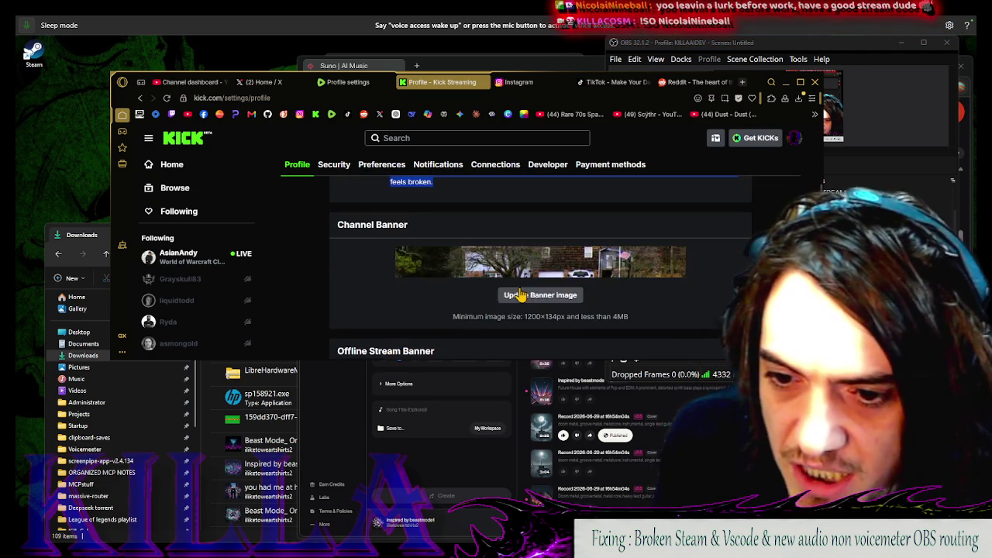
scroll(519, 296, up, 2)
scroll(519, 295, down, 2)
scroll(408, 252, up, 2)
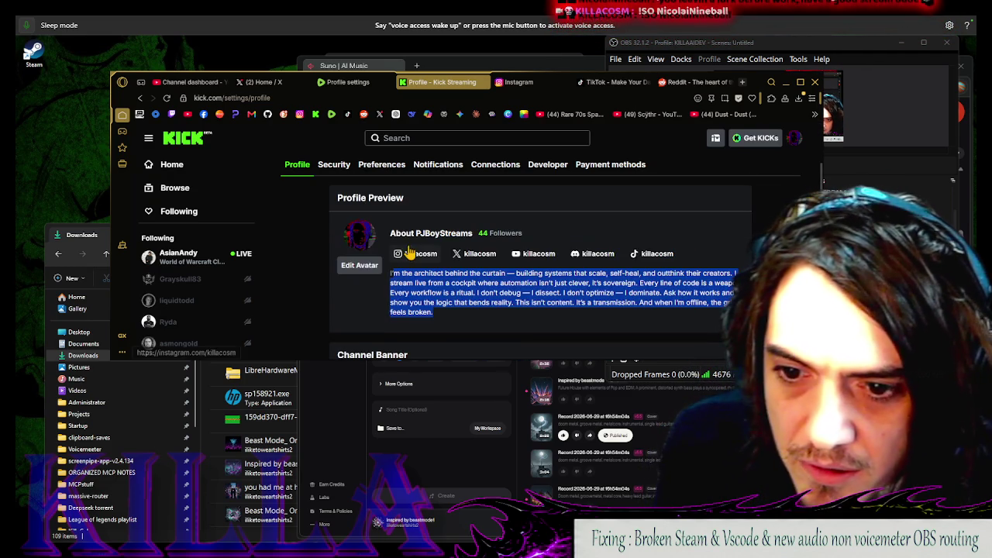
shift+click(515, 303)
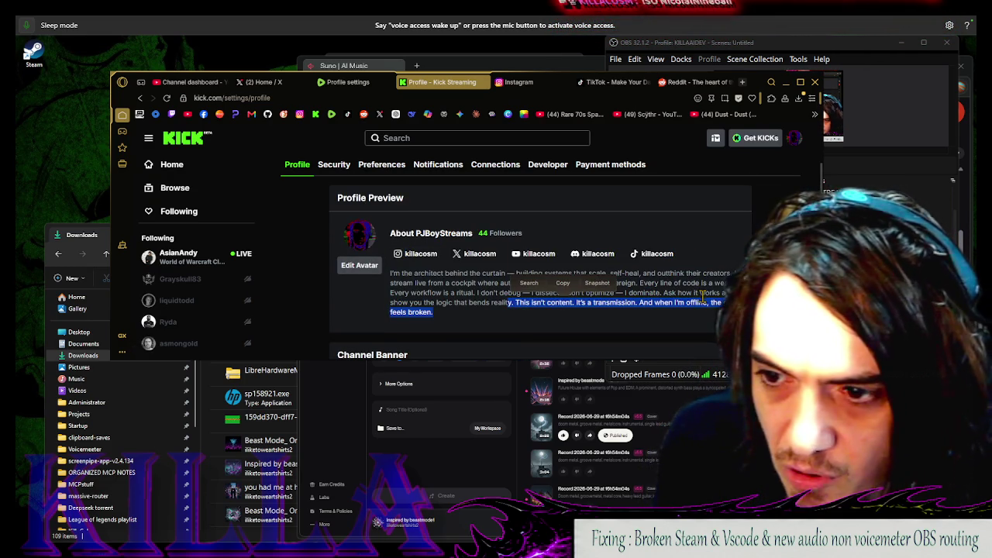
scroll(543, 248, down, 5)
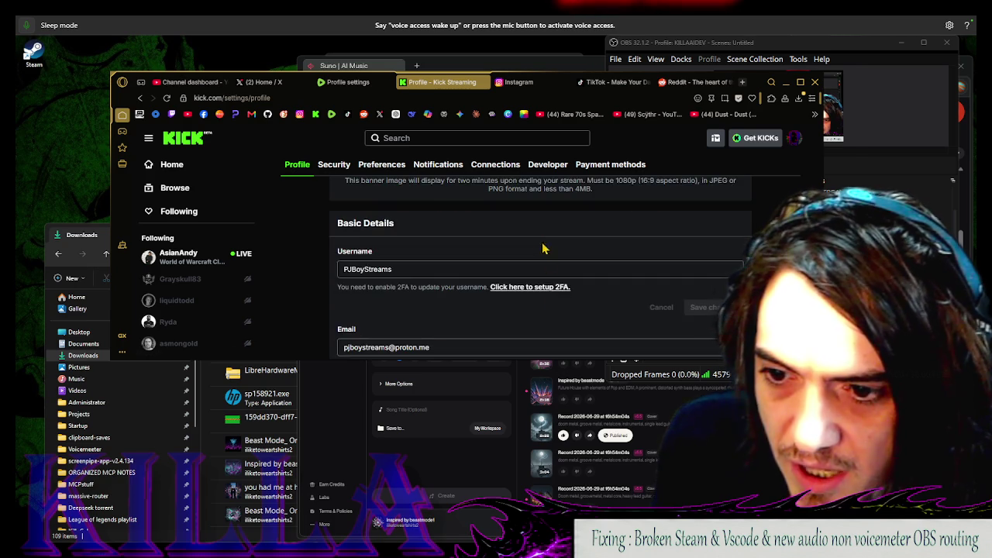
scroll(550, 246, up, 1)
Try a downloaded image as the offline stream banner, then browse all files instead
click(554, 227)
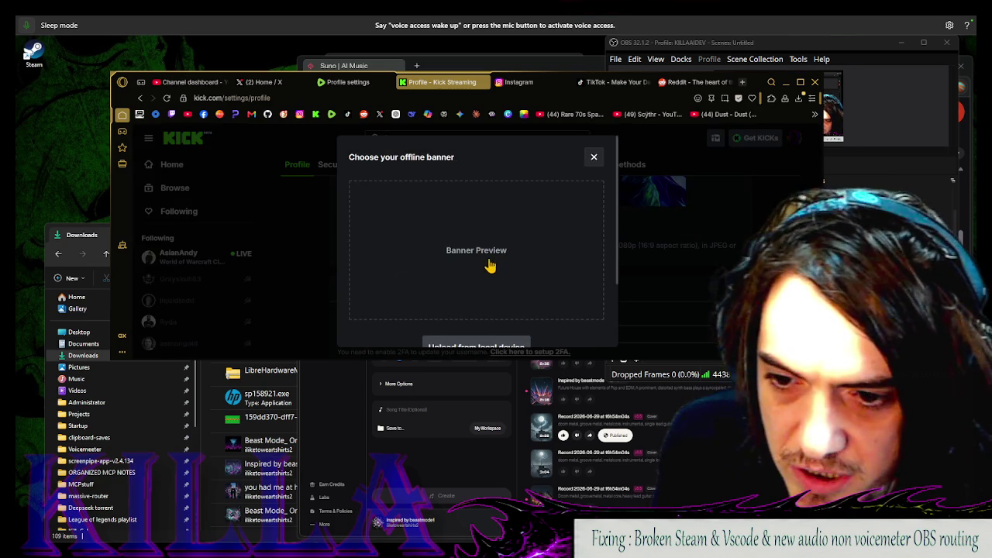
click(490, 266)
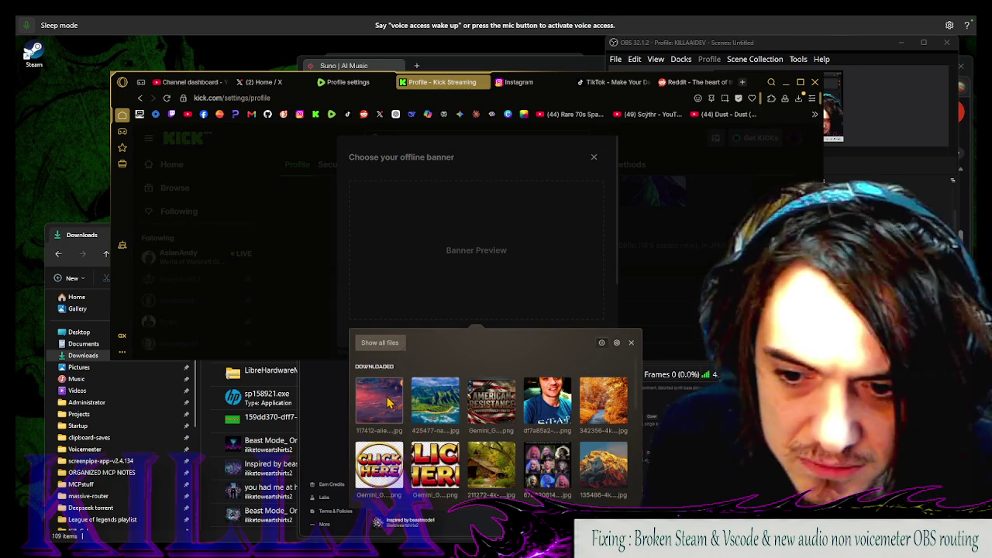
click(454, 383)
click(206, 260)
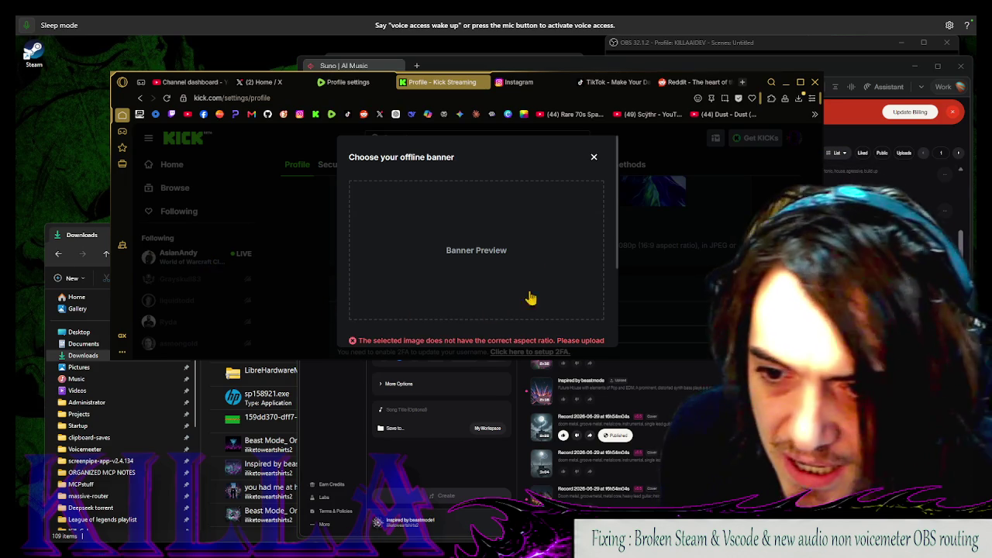
scroll(491, 255, down, 2)
click(491, 256)
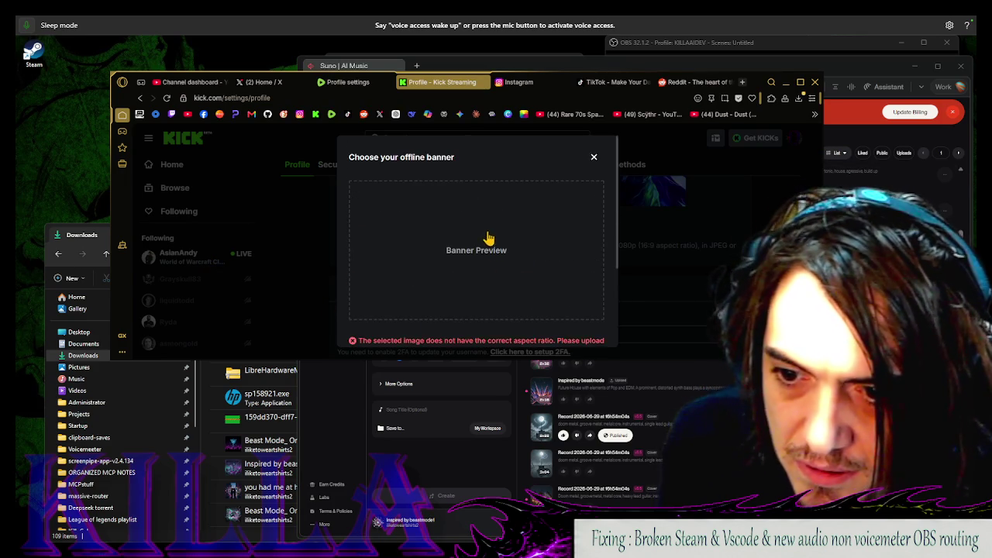
click(390, 351)
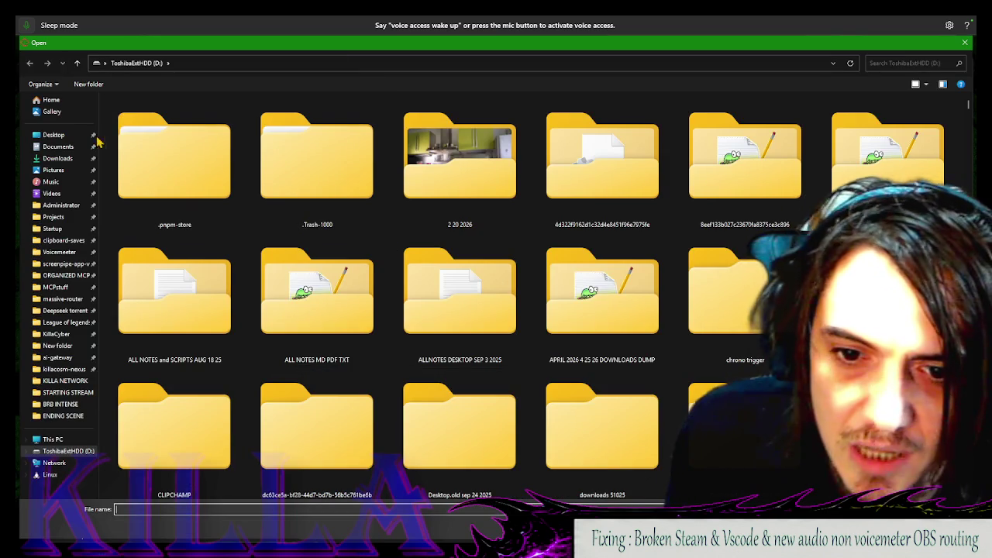
Pick the guitar player photo from Downloads, then cancel and reopen the file picker
click(47, 147)
click(62, 159)
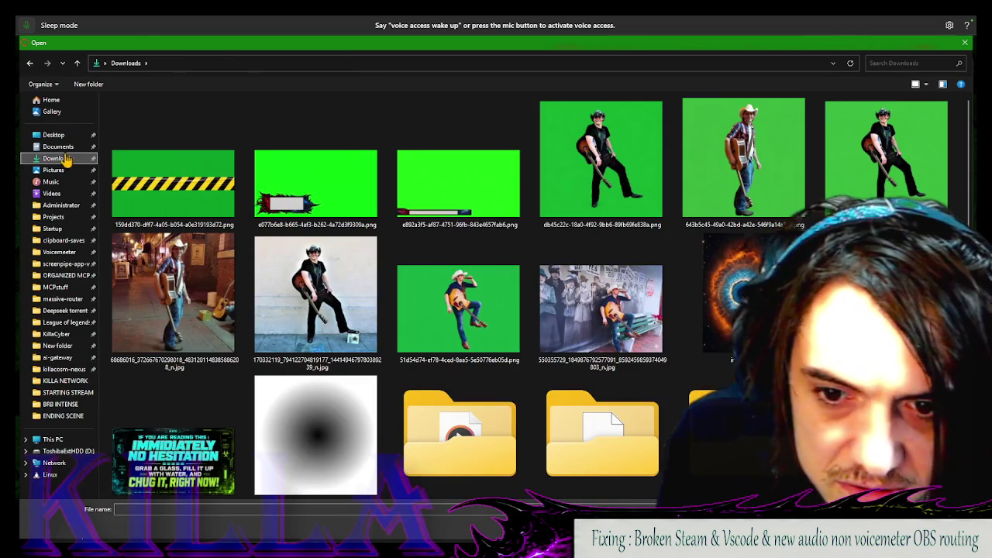
click(620, 306)
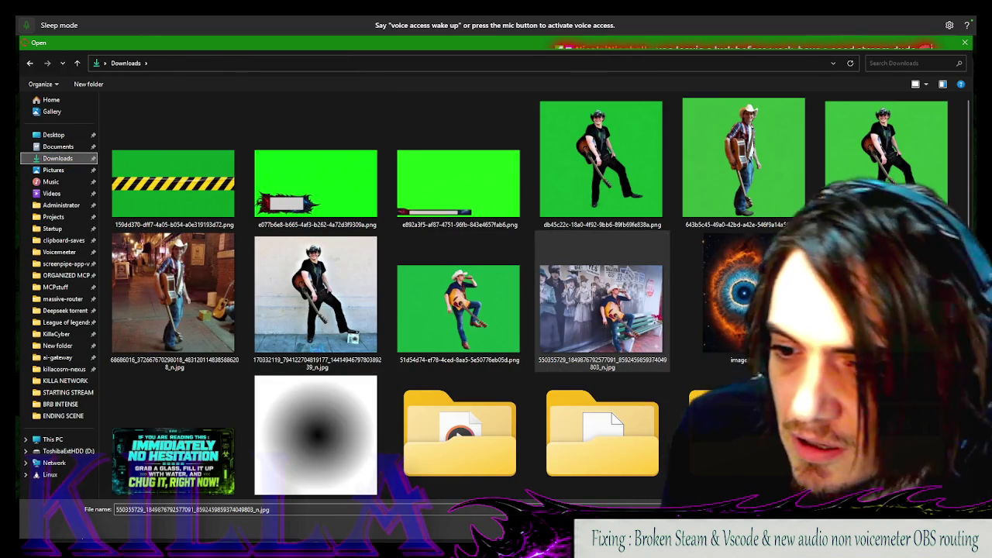
scroll(653, 322, down, 5)
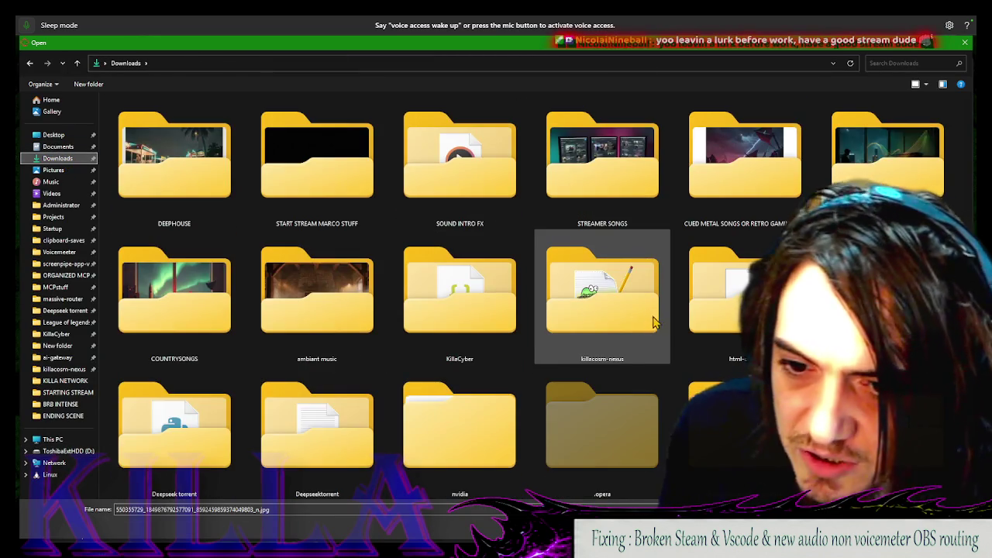
scroll(653, 322, up, 5)
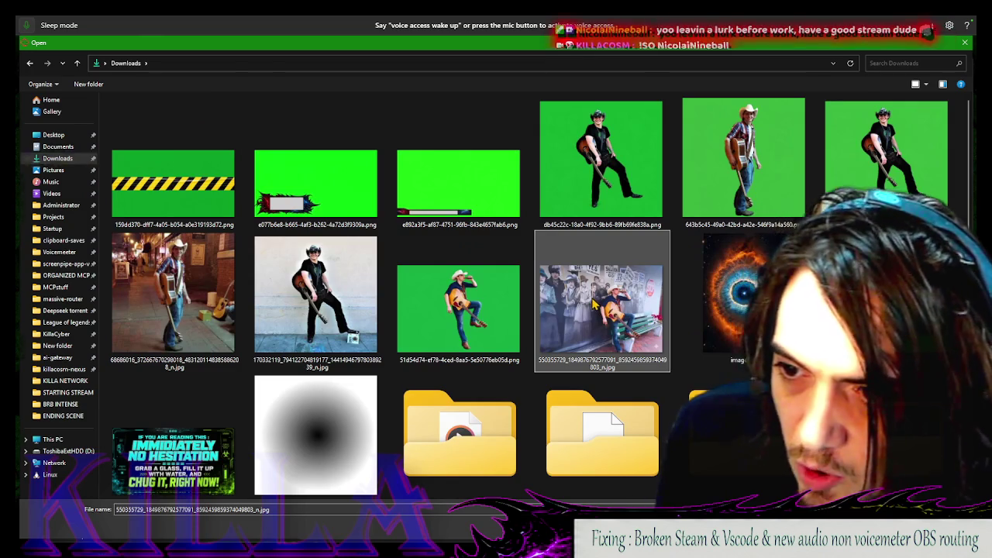
key(Escape)
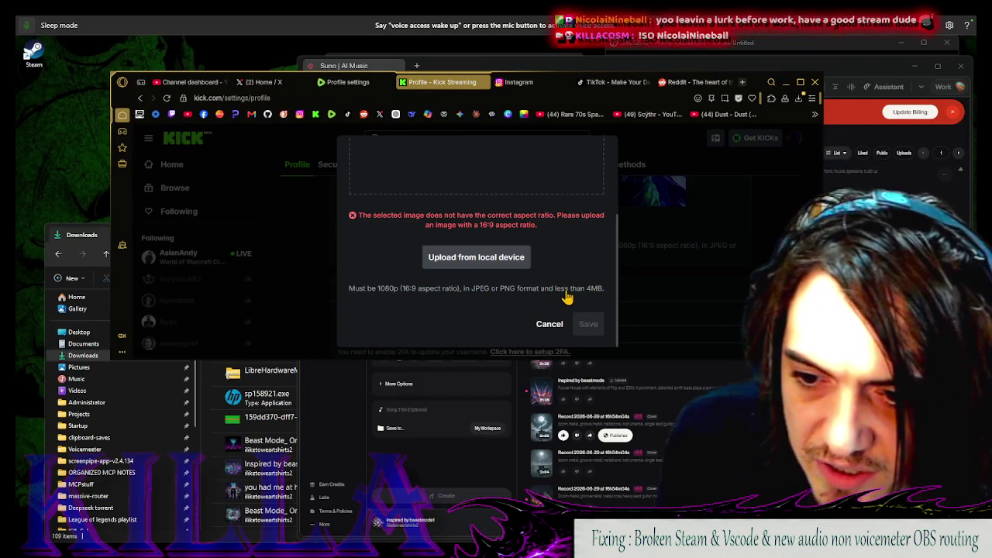
click(478, 260)
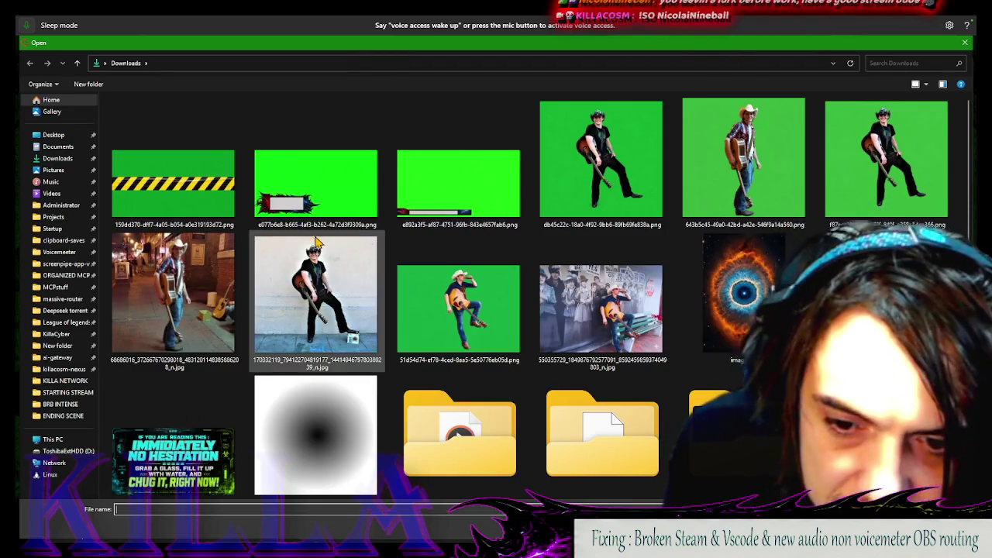
Browse the bluelightwaterfall and pictures dump september 4th 2024 folders on ToshibaExtHDD (D:)
scroll(585, 240, down, 5)
scroll(248, 233, up, 5)
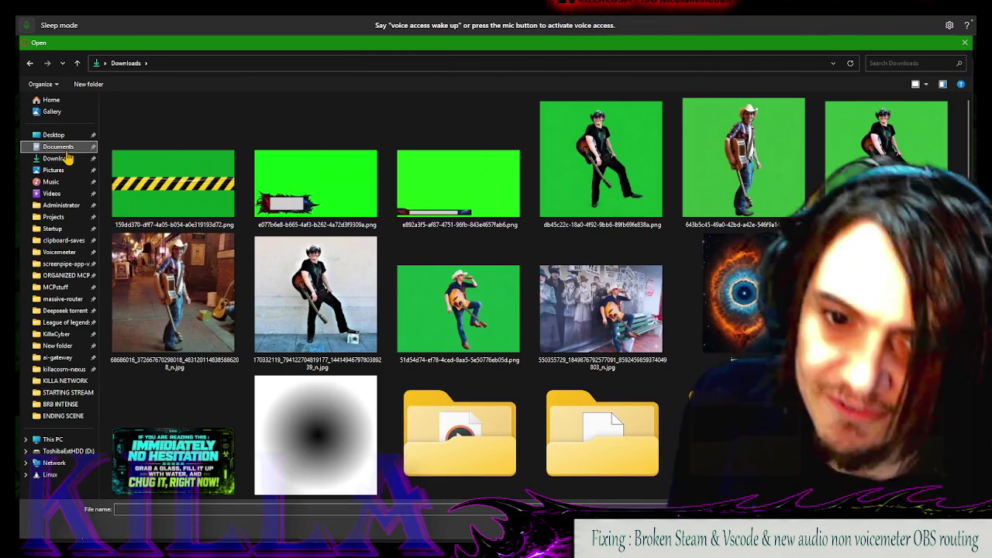
click(71, 147)
click(54, 135)
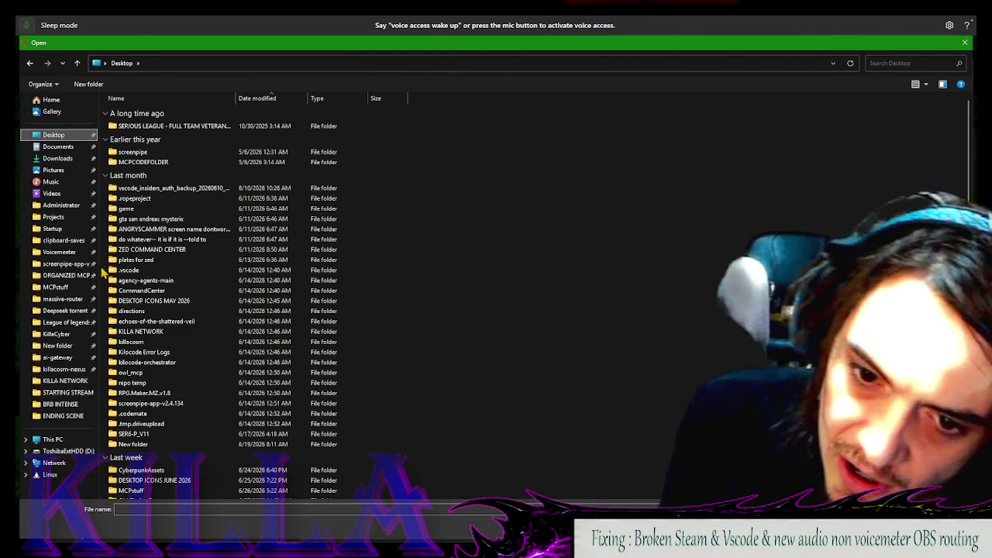
click(62, 453)
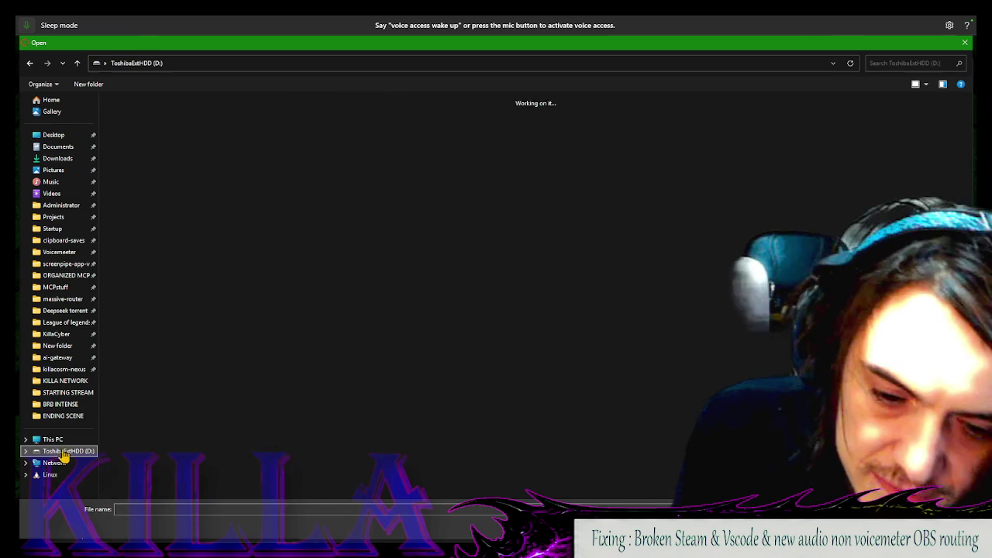
scroll(498, 219, down, 5)
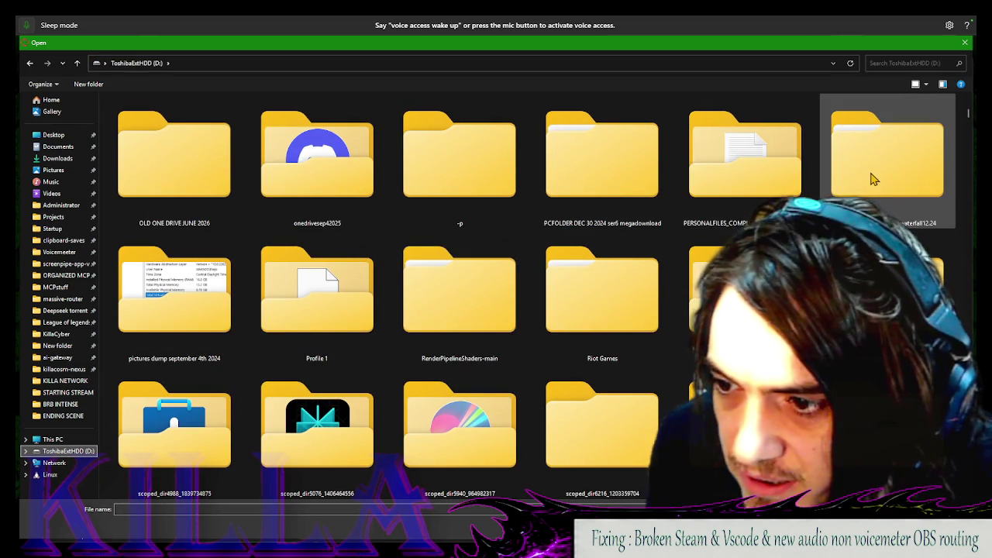
double_click(872, 178)
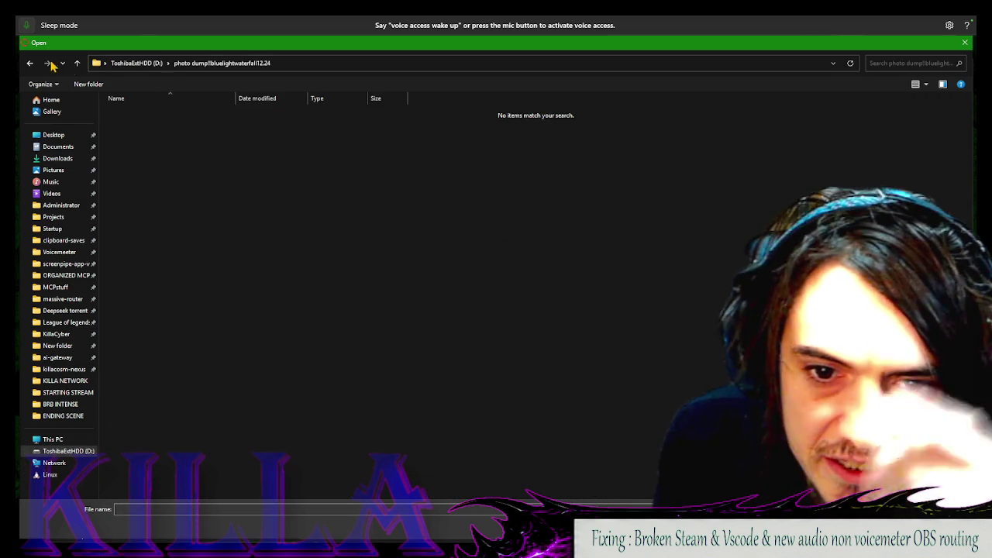
click(30, 64)
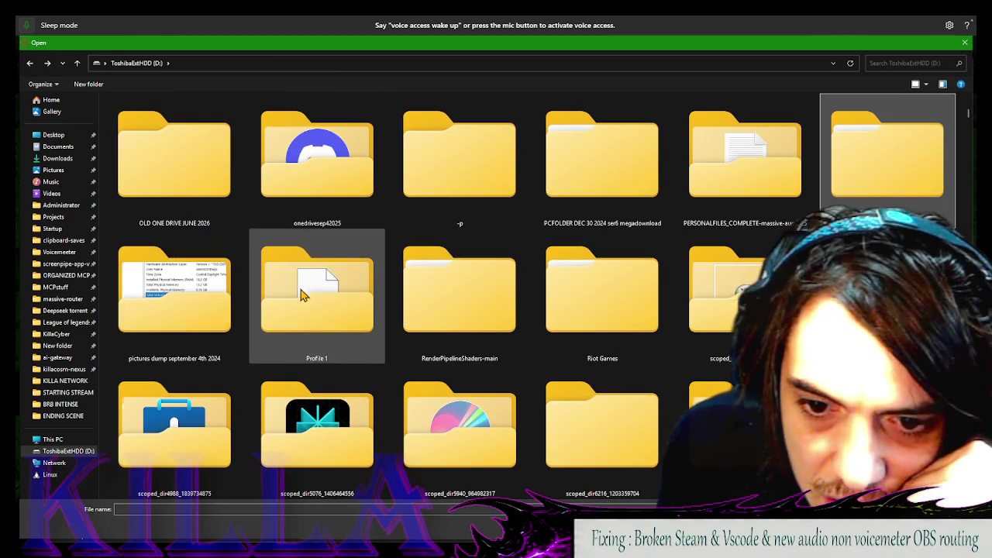
click(186, 318)
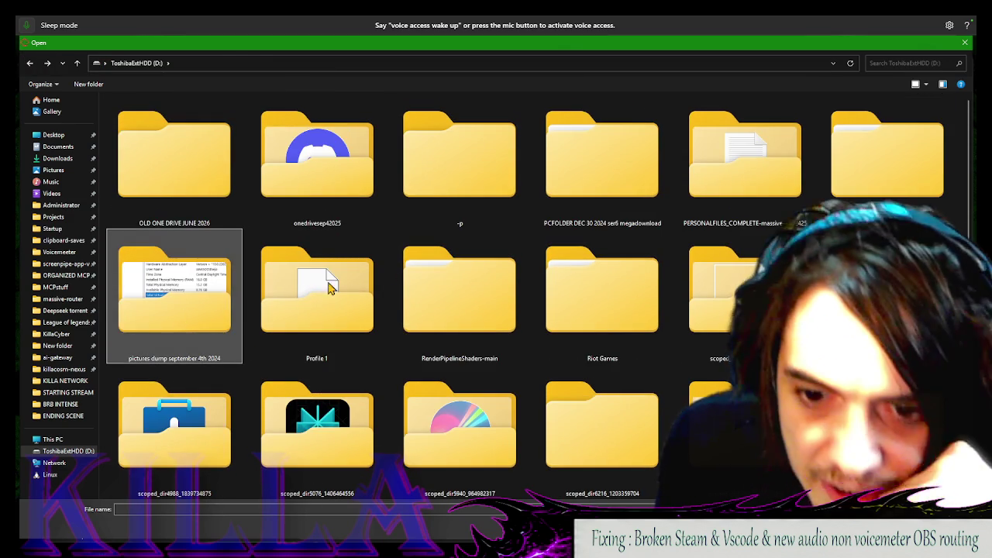
key(Return)
scroll(550, 290, down, 4)
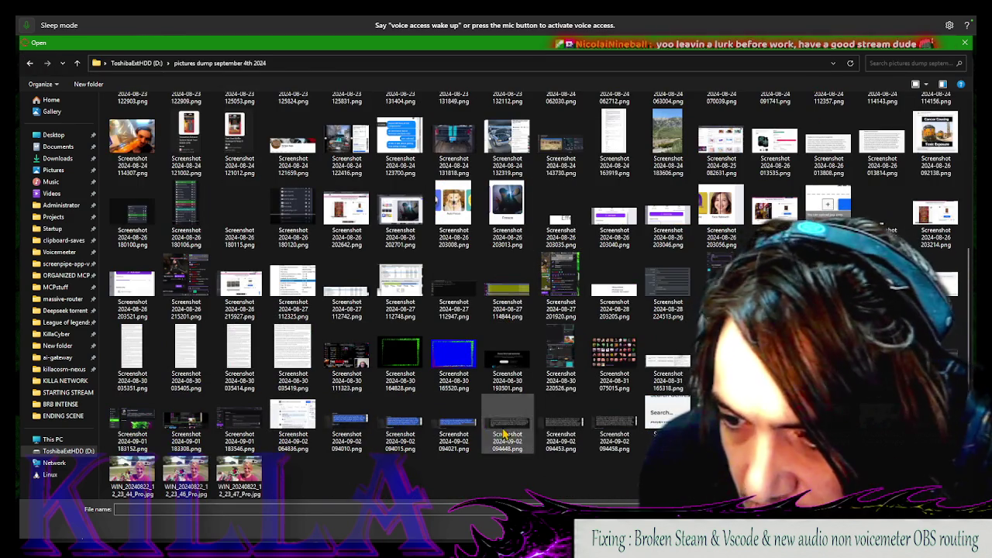
scroll(403, 426, up, 4)
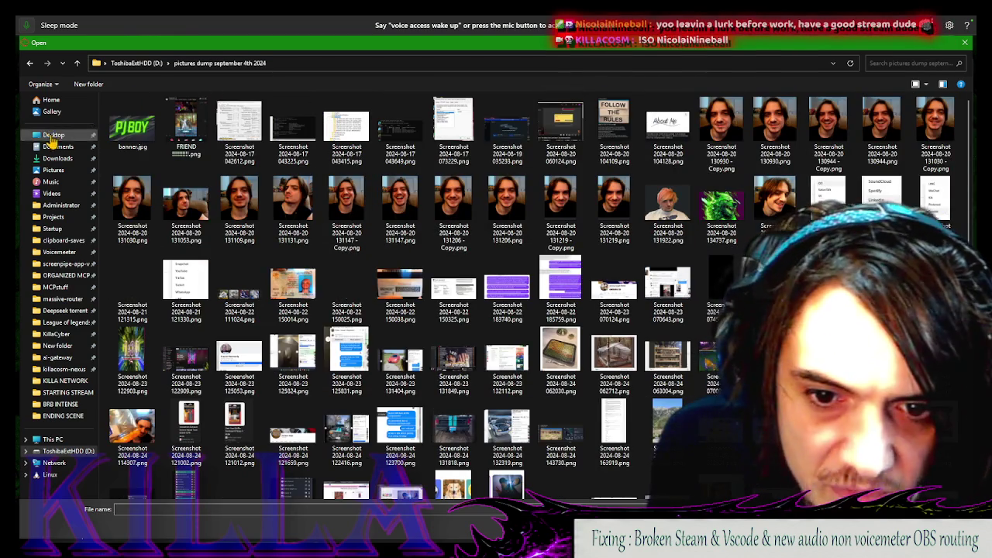
Check Downloads, Music, Pictures and Videos, ending in the Administrator's Pictures folder
click(58, 158)
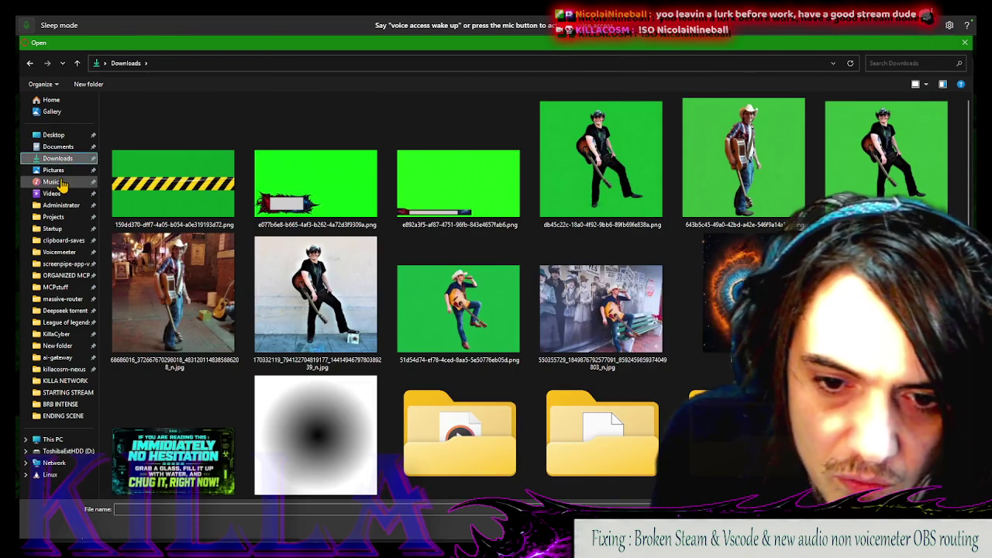
click(60, 182)
click(57, 171)
click(61, 206)
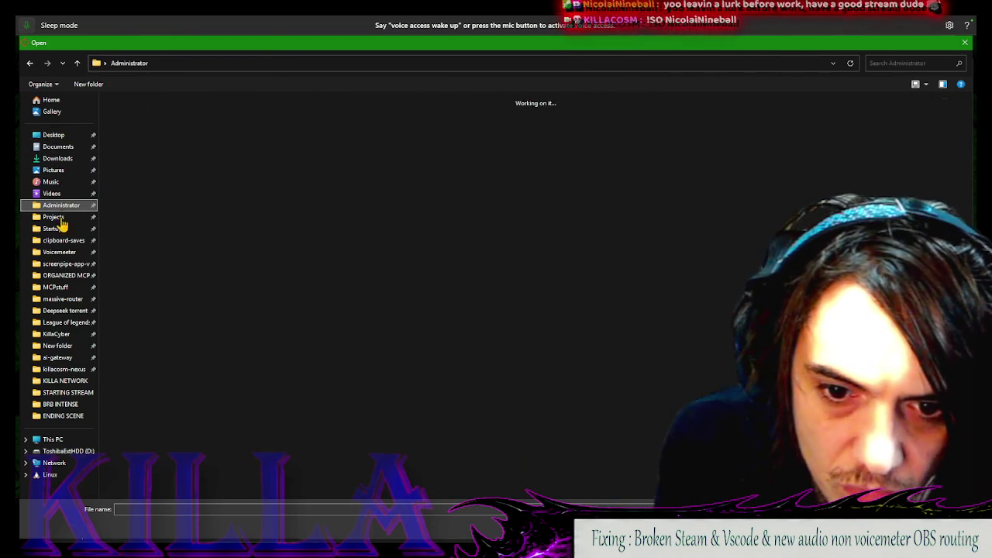
click(54, 194)
click(61, 206)
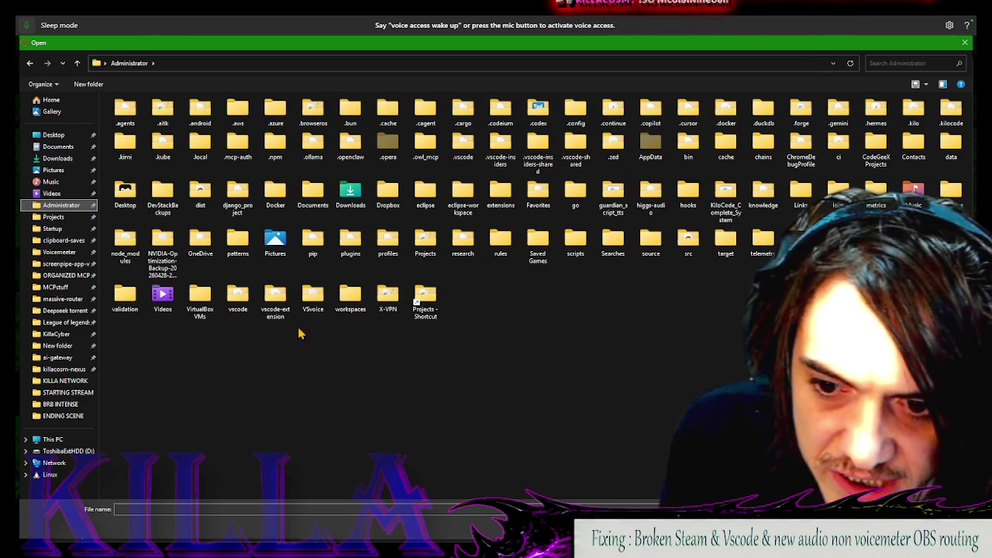
double_click(261, 254)
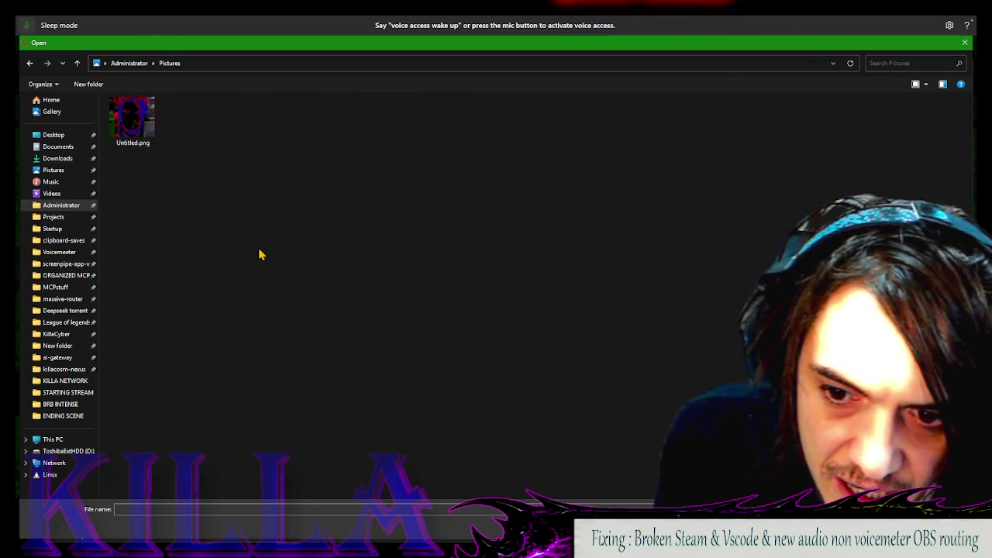
Close the file picker and dismiss the upload dialog showing the aspect-ratio error
click(963, 43)
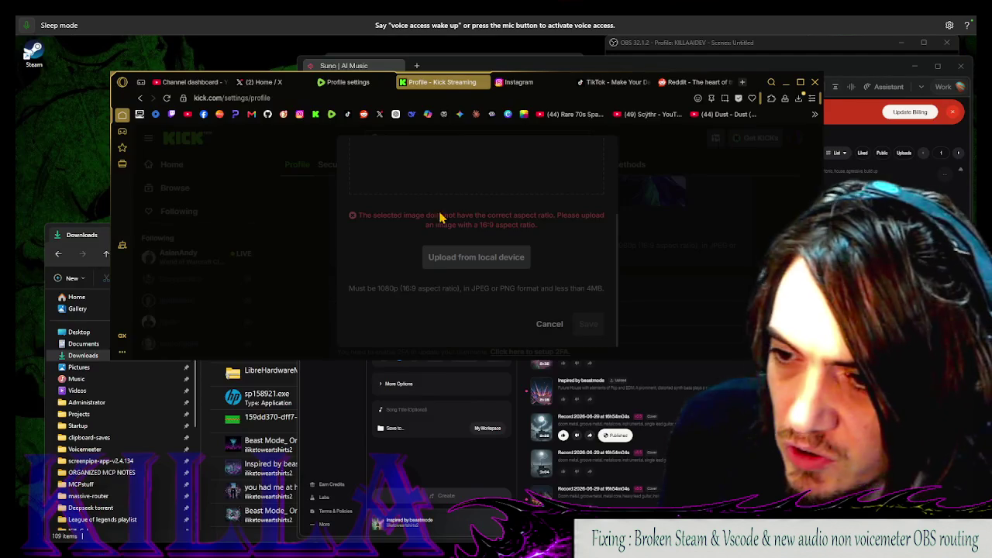
click(551, 324)
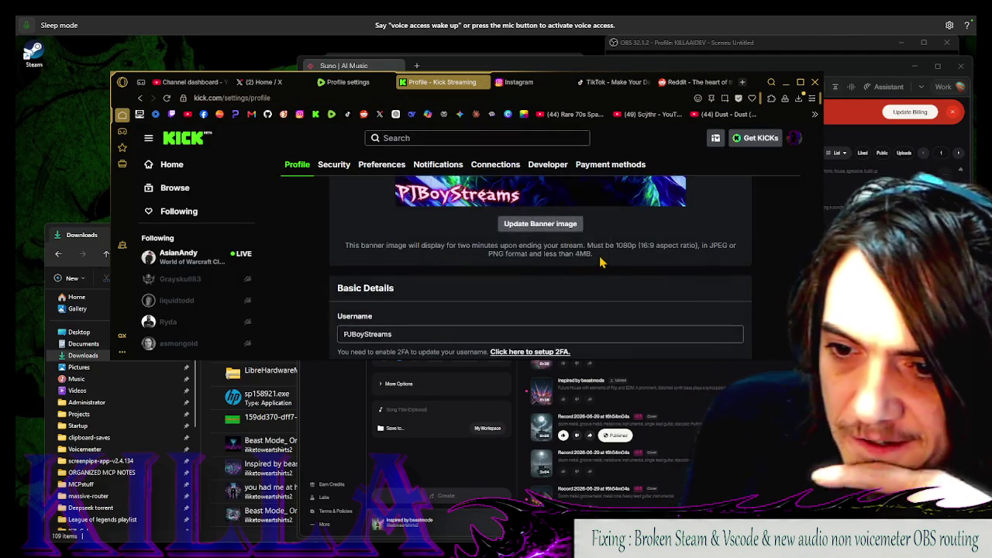
scroll(534, 314, down, 5)
scroll(535, 295, up, 3)
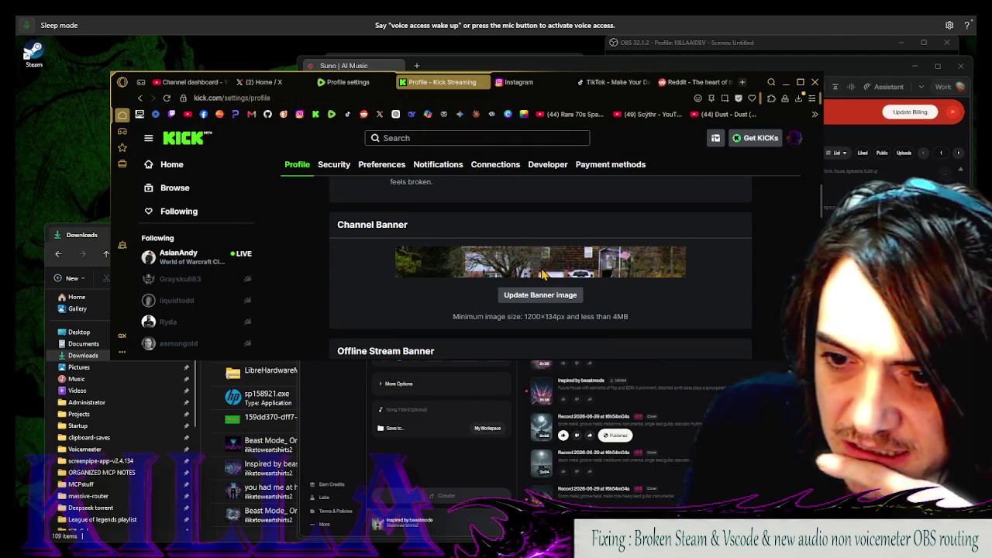
scroll(512, 295, down, 3)
scroll(557, 228, up, 1)
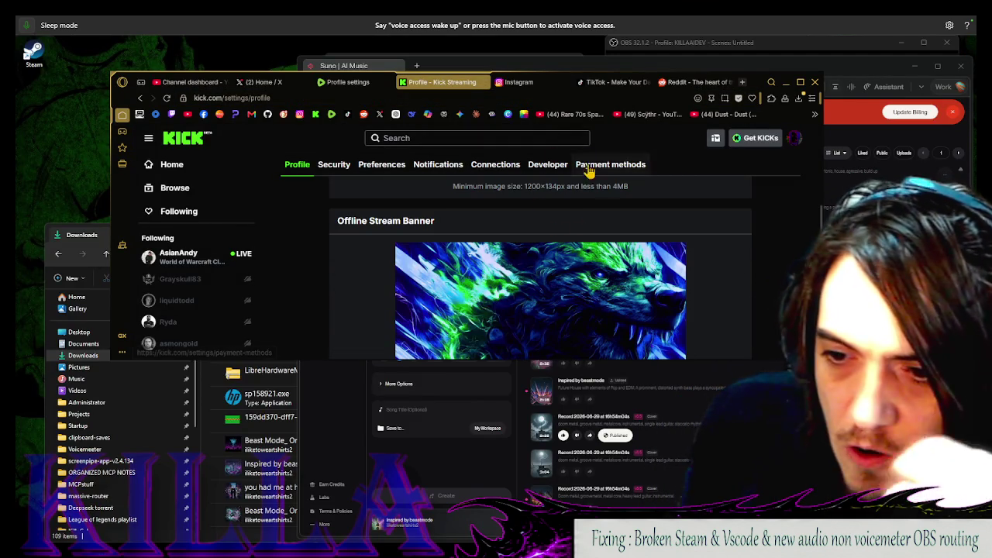
scroll(578, 290, up, 5)
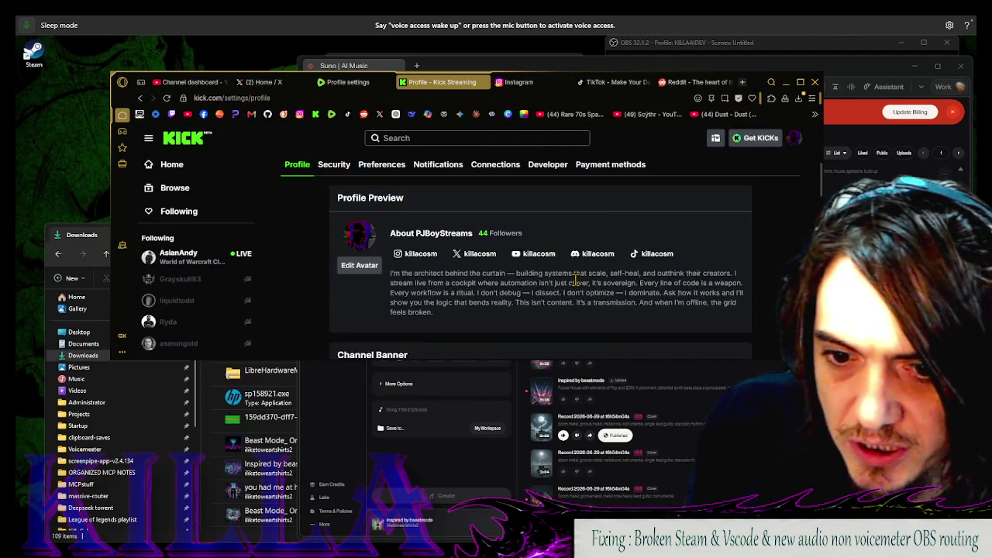
scroll(580, 285, down, 5)
Open and close the account menu, then start a new browser tab
click(797, 142)
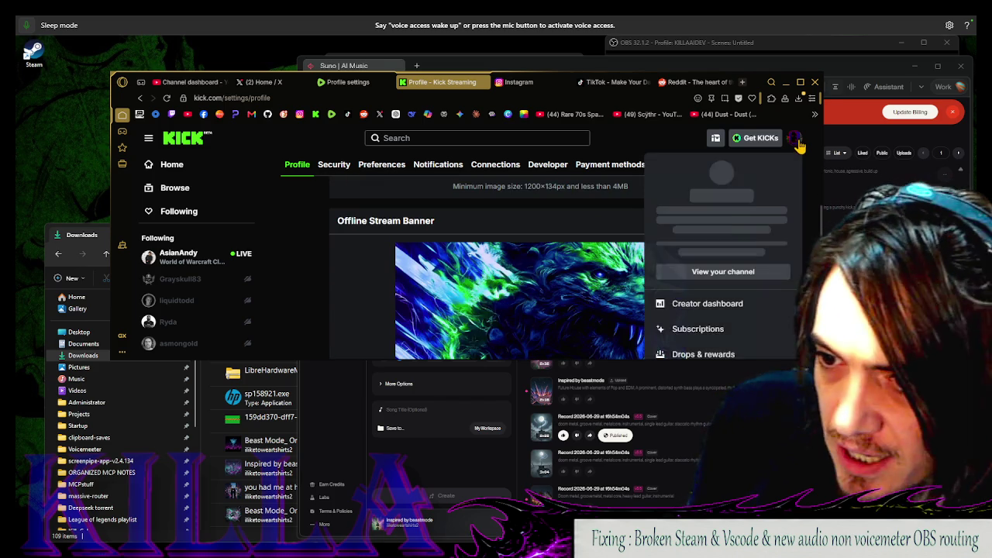
click(797, 142)
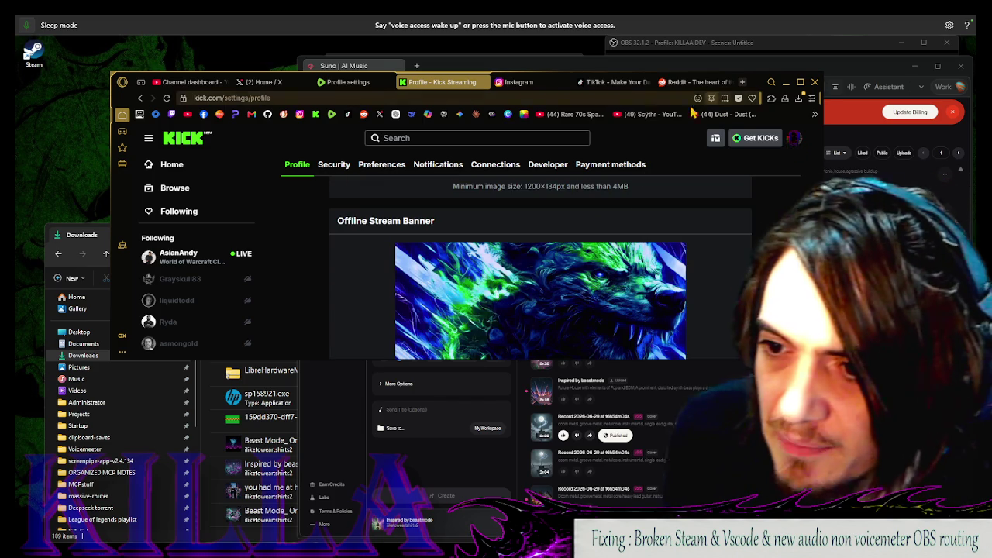
click(741, 83)
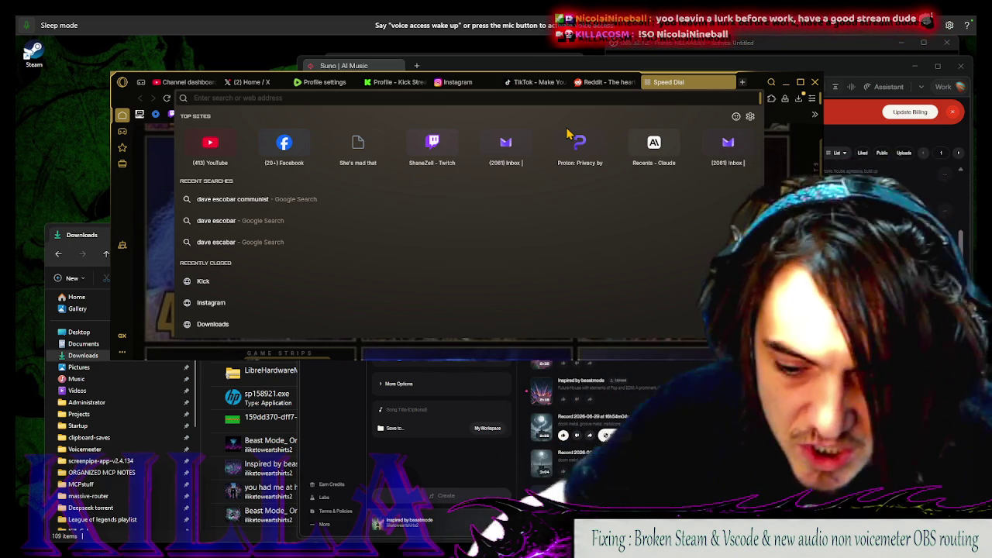
Search the web for 'macocosm' and look over the macrocosm definition
text(cm)
key(BackSpace)
key(BackSpace)
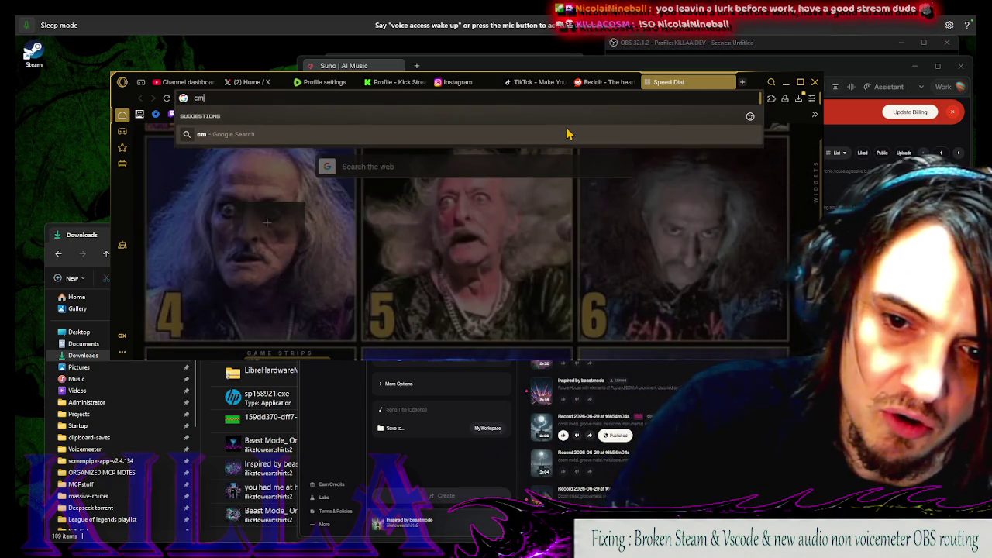
text(macocosm)
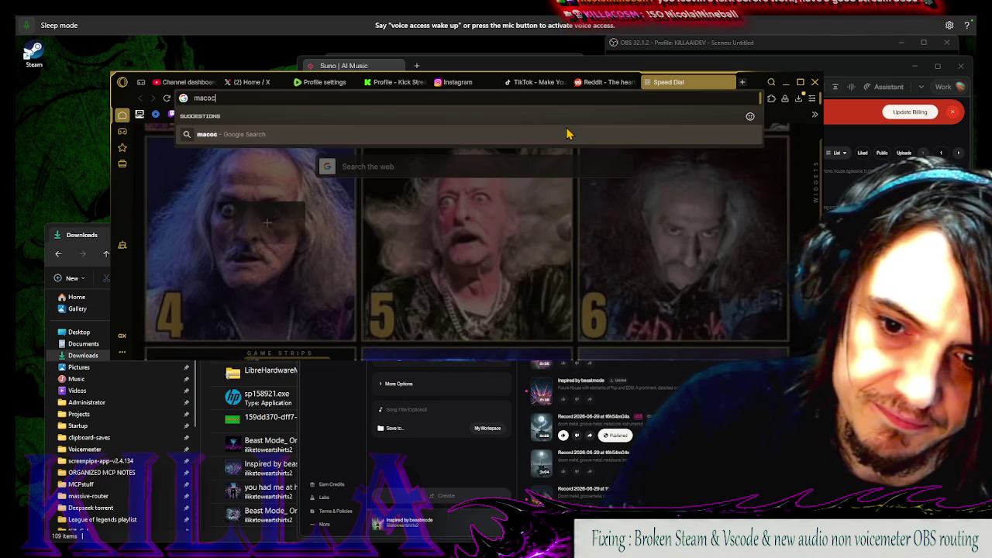
key(Return)
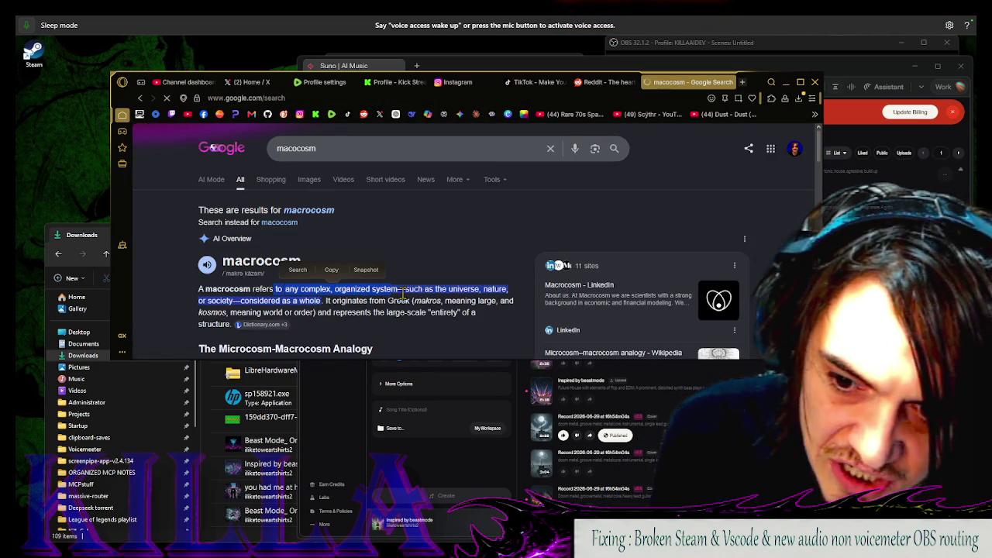
drag(208, 299, 205, 300)
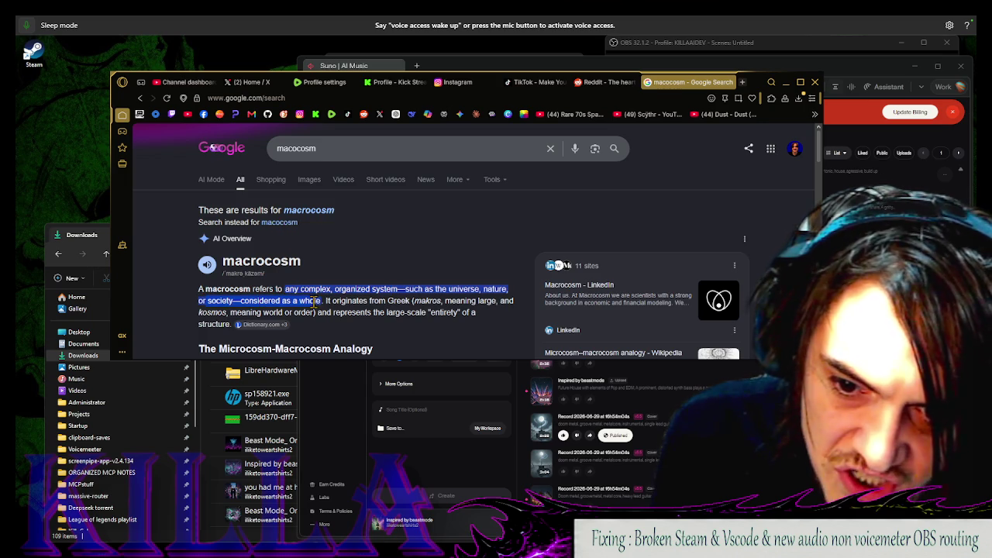
Switch to image results and edit the query to 'macrocosm 16:9'
click(309, 180)
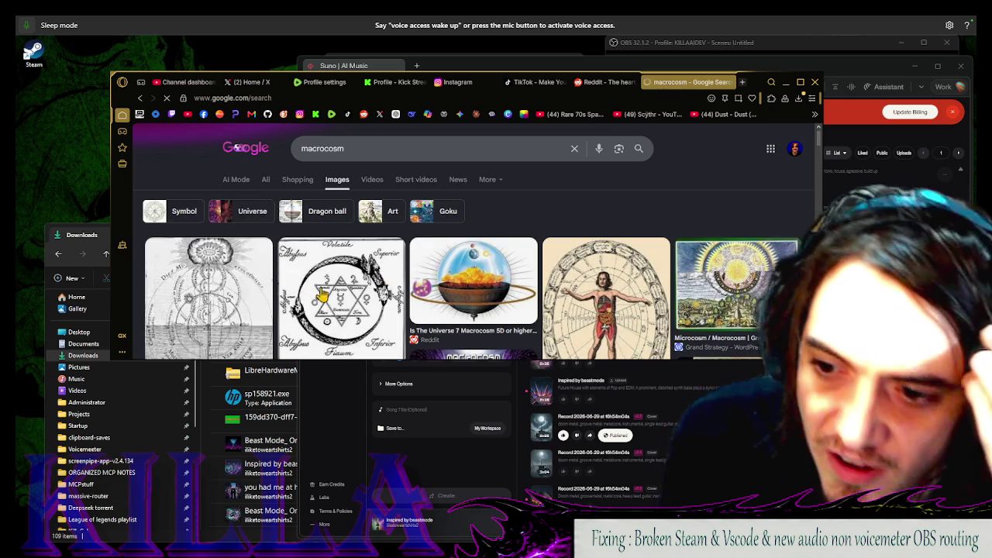
scroll(634, 221, down, 2)
scroll(452, 258, down, 5)
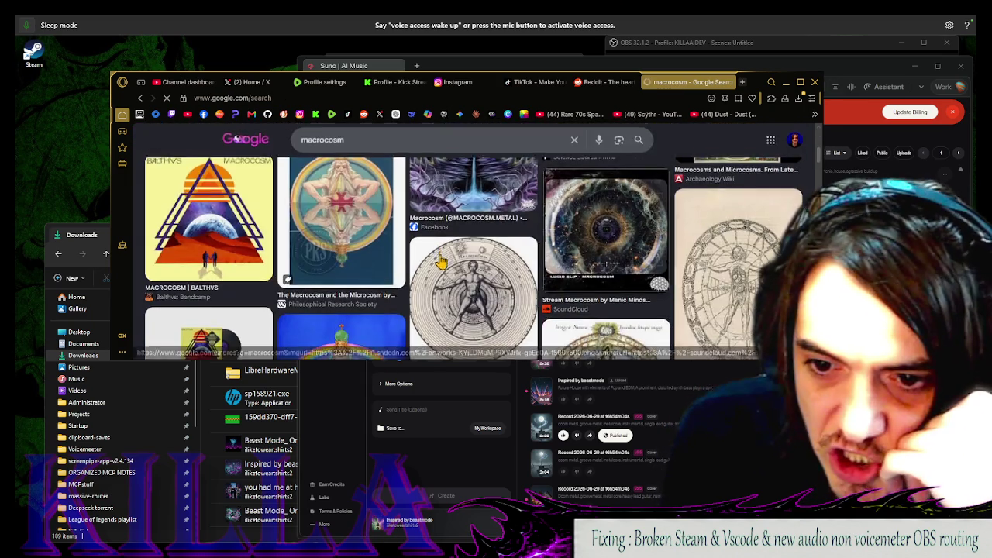
scroll(450, 267, down, 10)
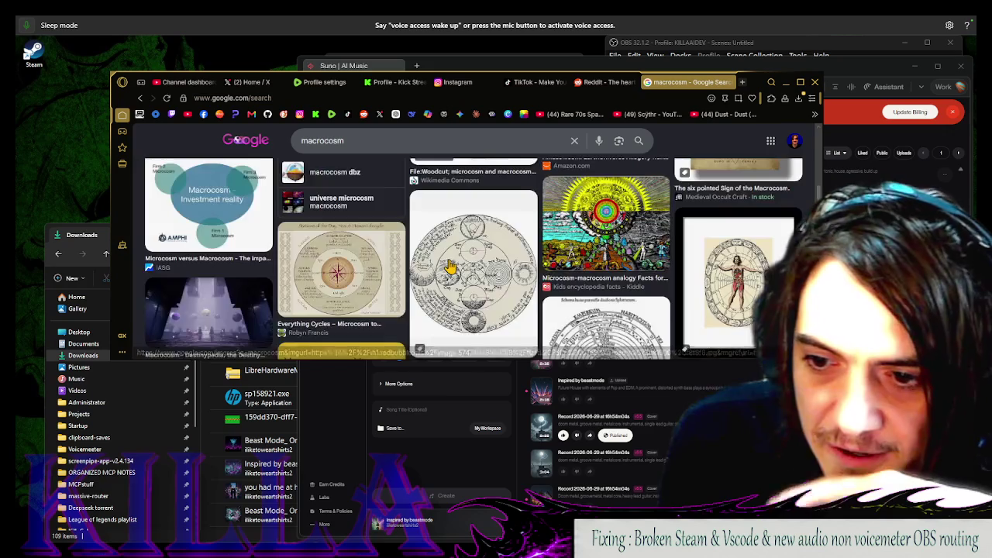
click(454, 136)
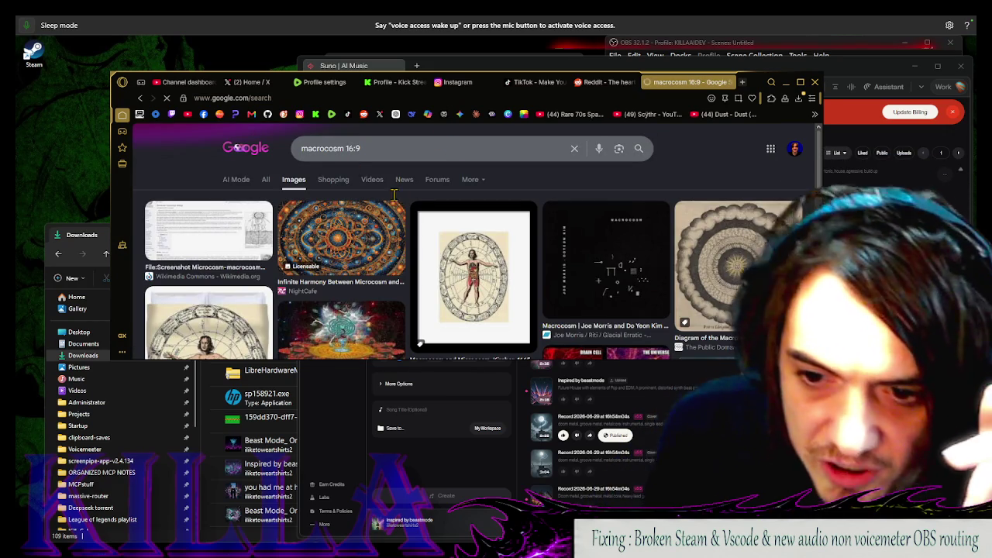
Scroll the macrocosm 16:9 image results and preview the Full Knowledge artwork
scroll(380, 260, down, 5)
scroll(349, 271, up, 3)
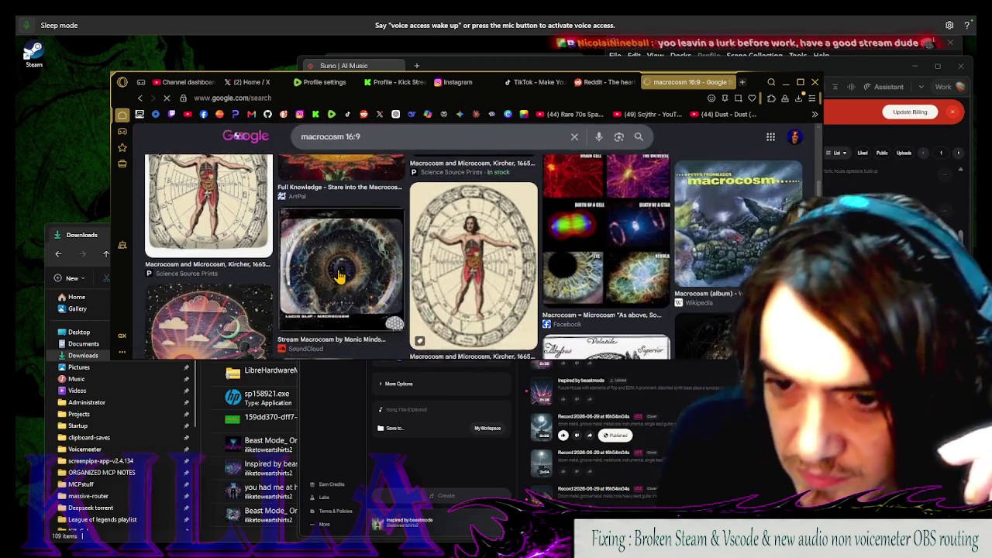
scroll(465, 248, down, 5)
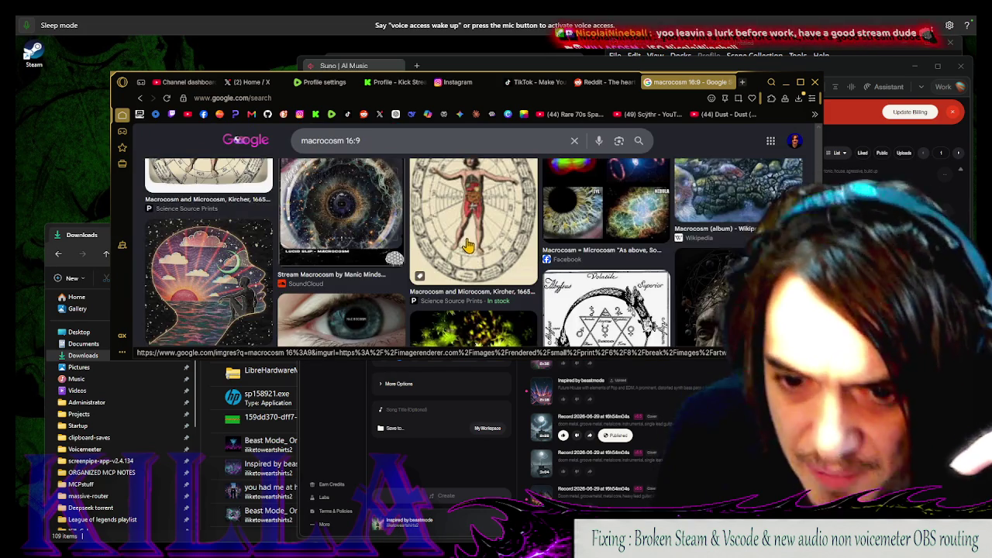
scroll(469, 244, down, 10)
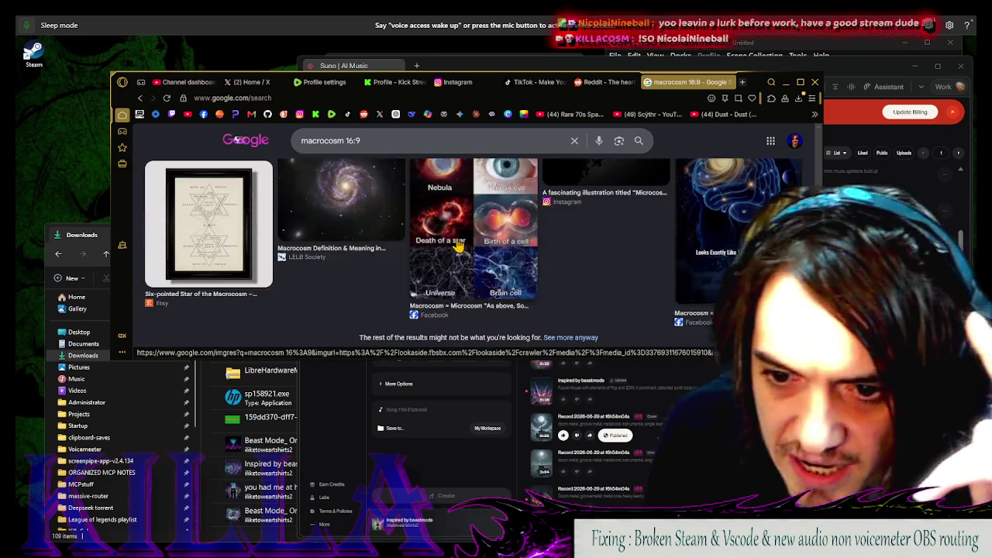
scroll(480, 239, up, 3)
scroll(543, 263, up, 2)
scroll(565, 274, down, 3)
scroll(560, 271, up, 3)
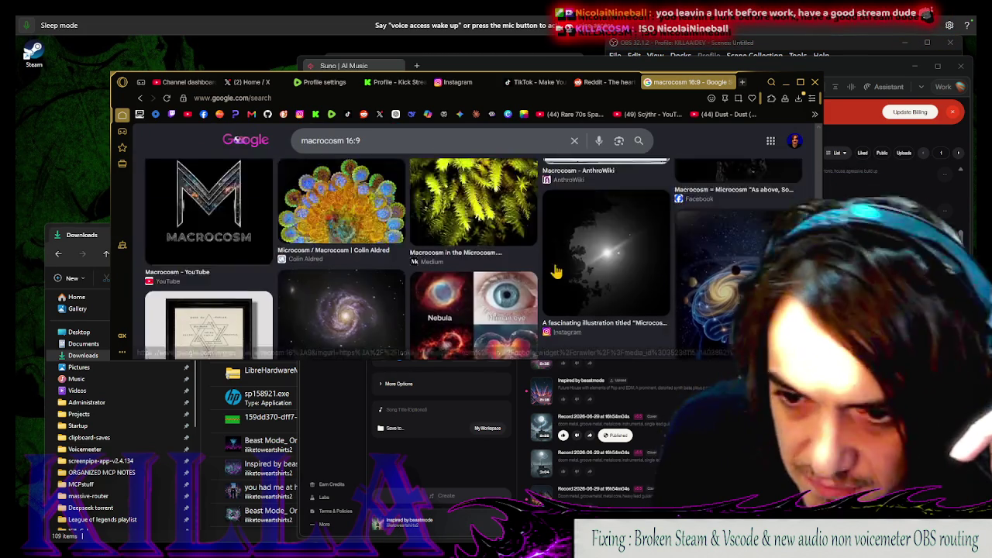
scroll(565, 274, down, 3)
scroll(565, 275, up, 10)
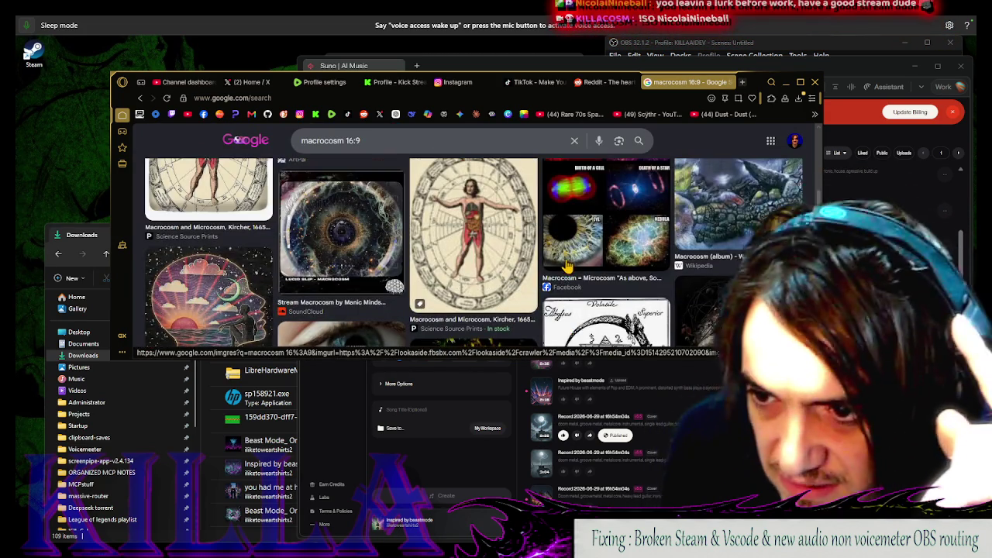
scroll(567, 266, up, 3)
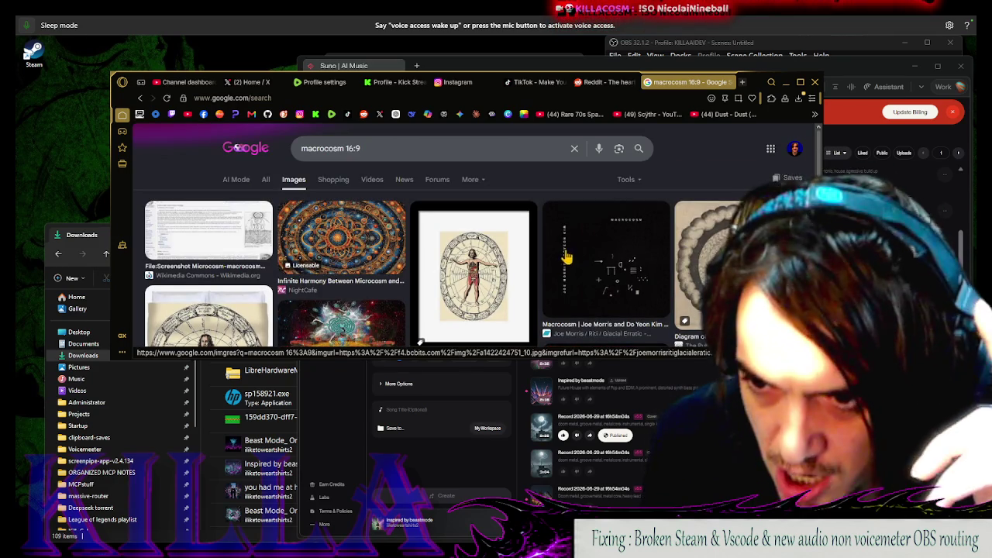
scroll(566, 256, down, 3)
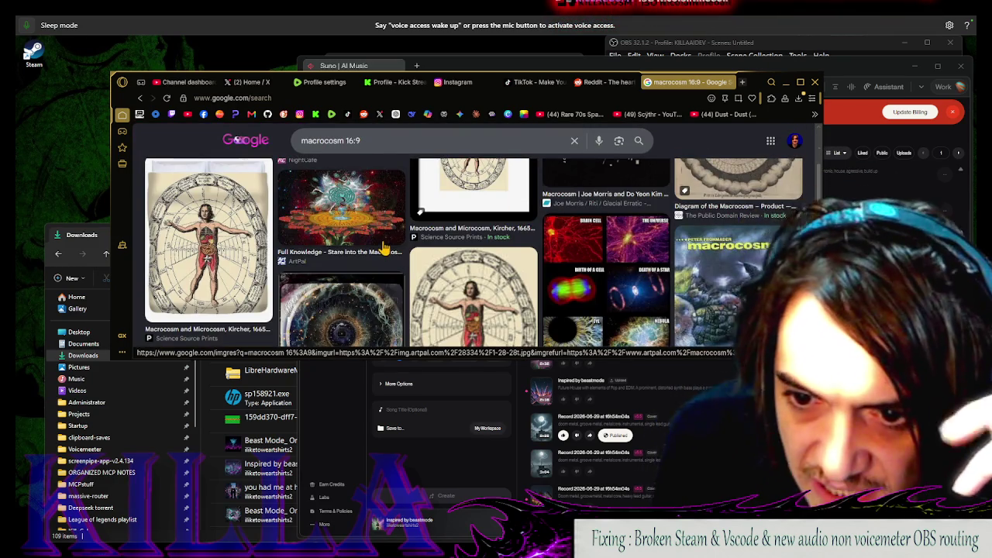
scroll(384, 248, up, 1)
click(344, 275)
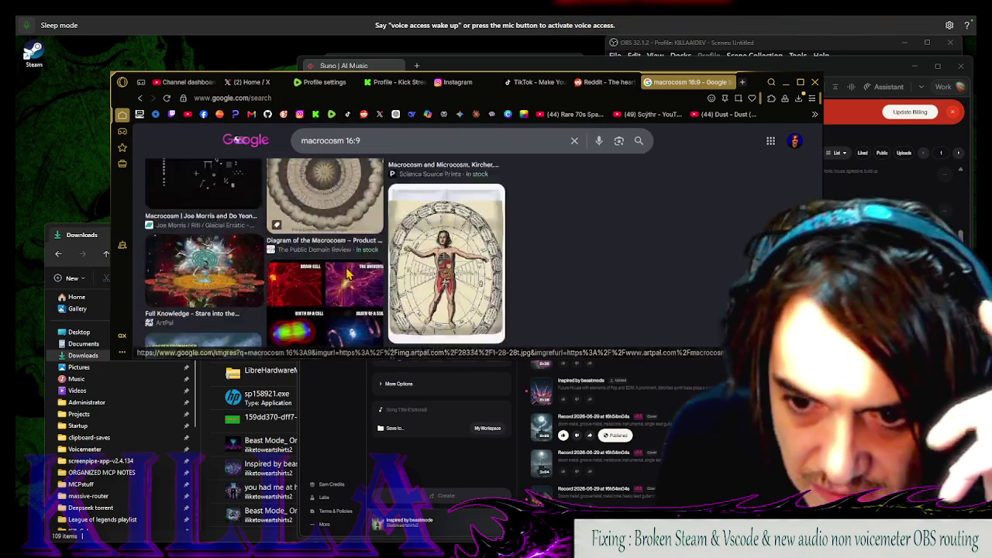
scroll(500, 225, down, 2)
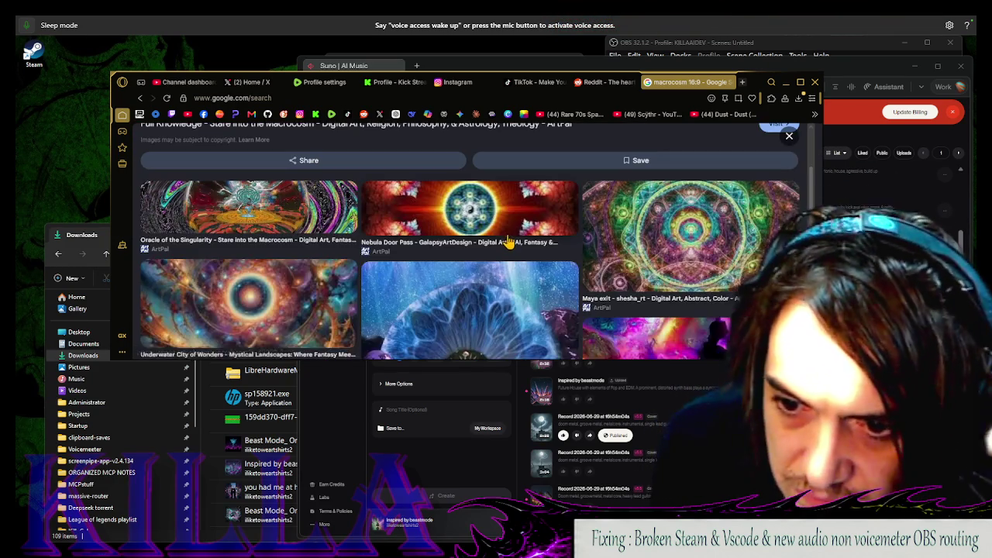
scroll(403, 256, down, 2)
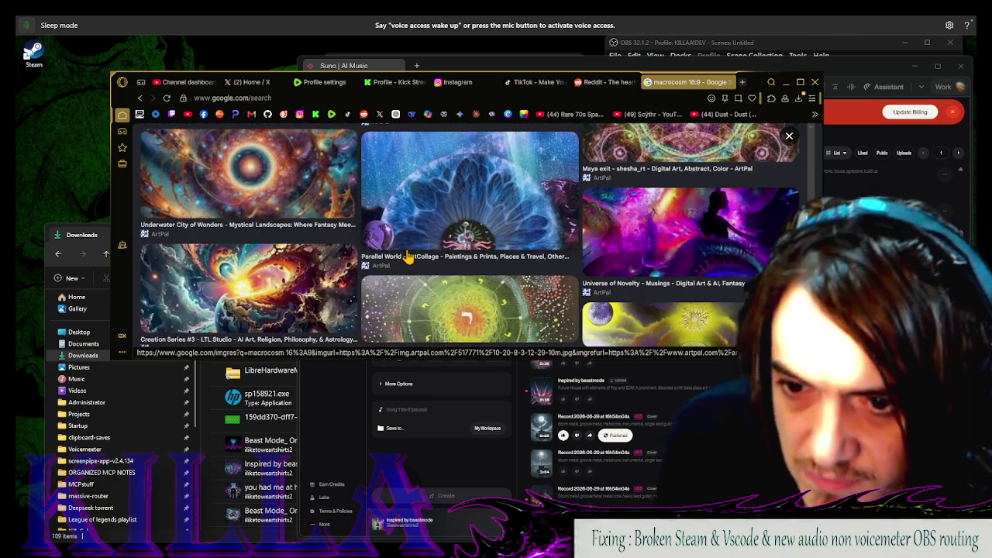
scroll(428, 252, down, 1)
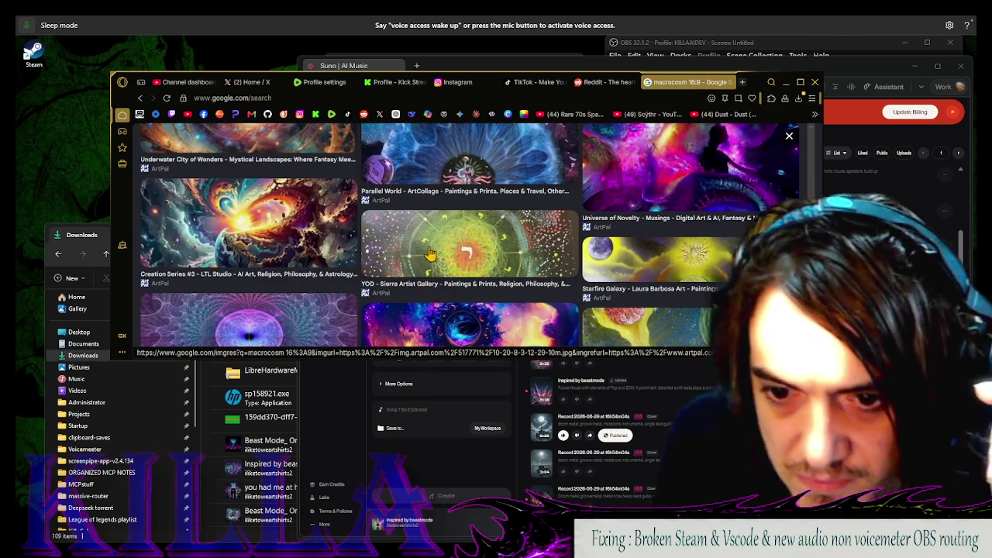
Preview the Creation Series #3, The Portal and Cosmic peace artworks
click(196, 223)
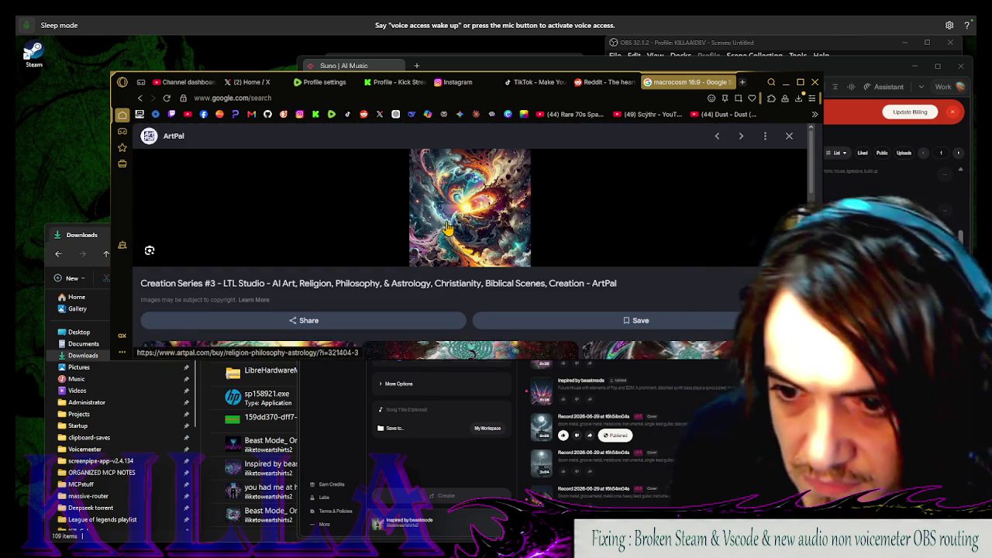
click(140, 98)
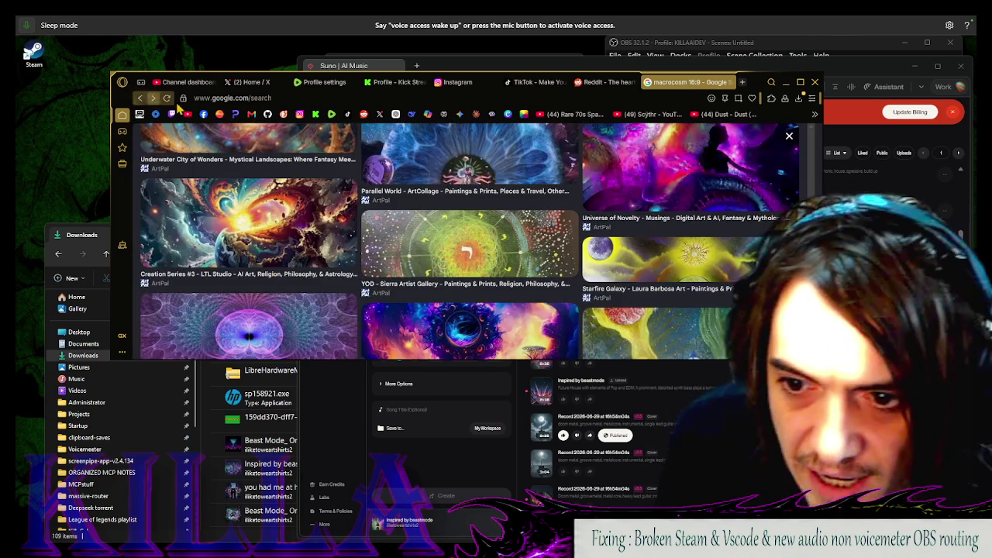
scroll(459, 222, down, 2)
click(233, 224)
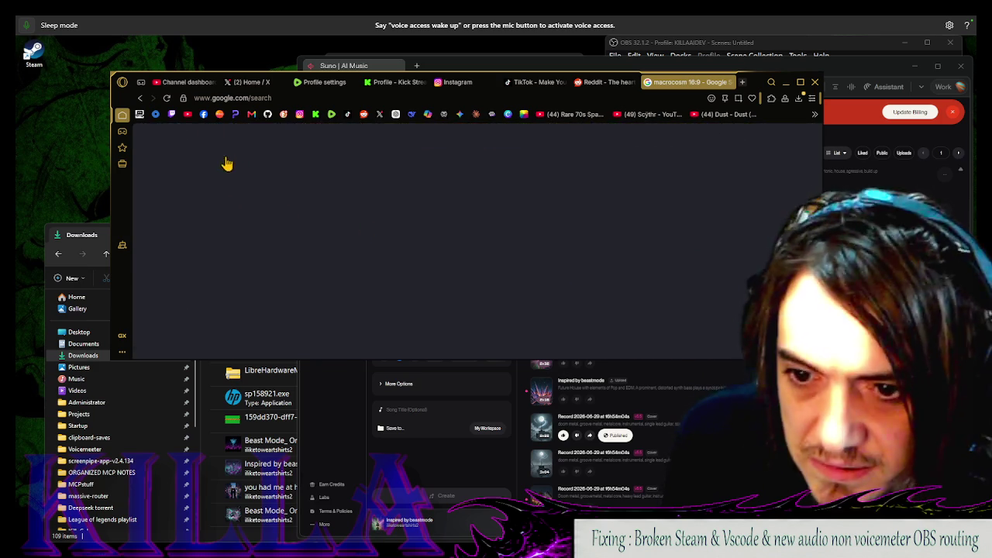
click(140, 98)
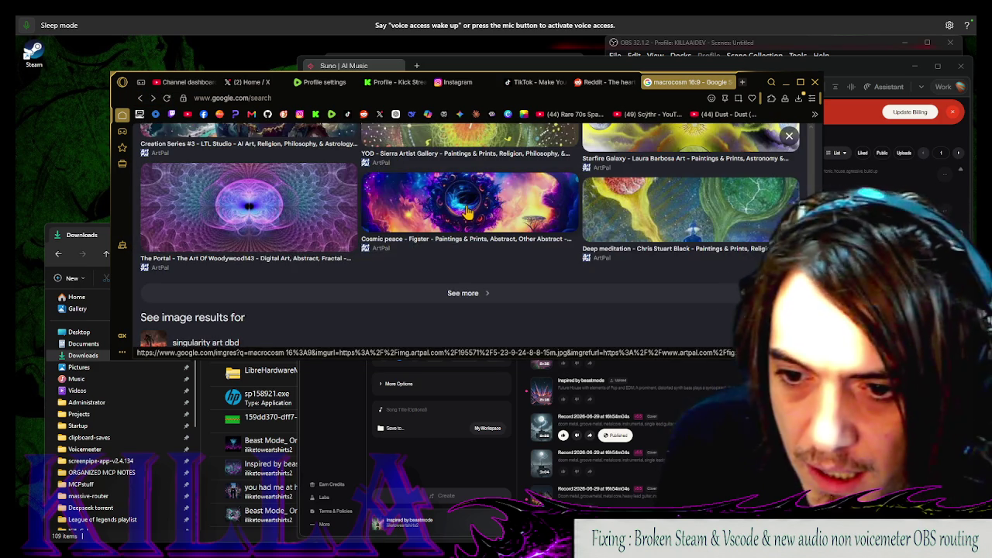
click(468, 212)
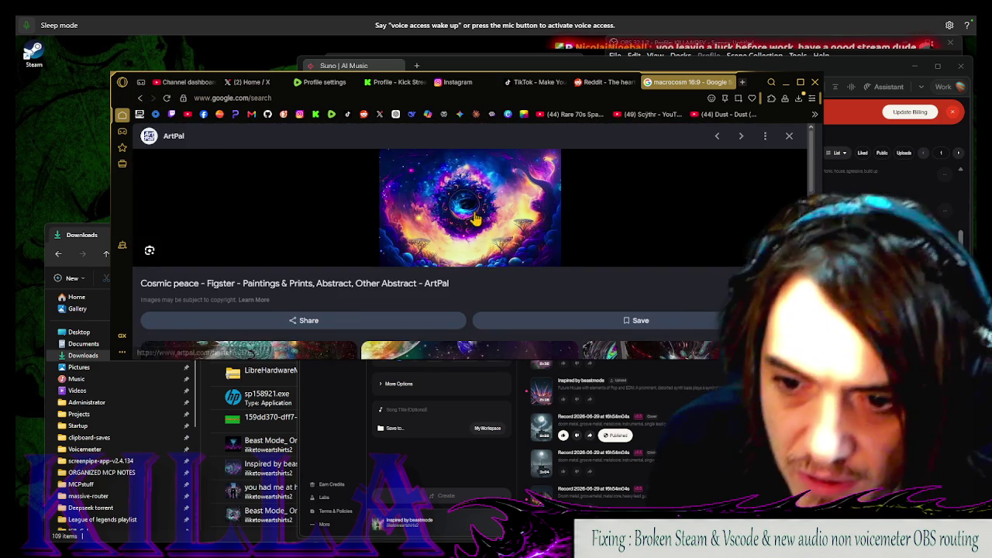
scroll(476, 219, down, 3)
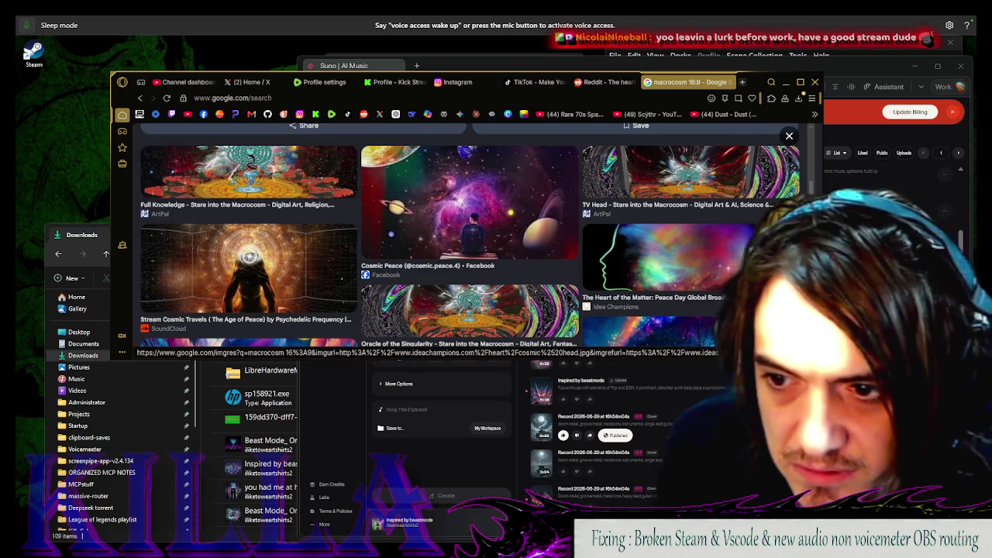
Preview Heart of the Matter and the Cosmic Peace nebula, return to Full Knowledge, then open a new tab
click(605, 148)
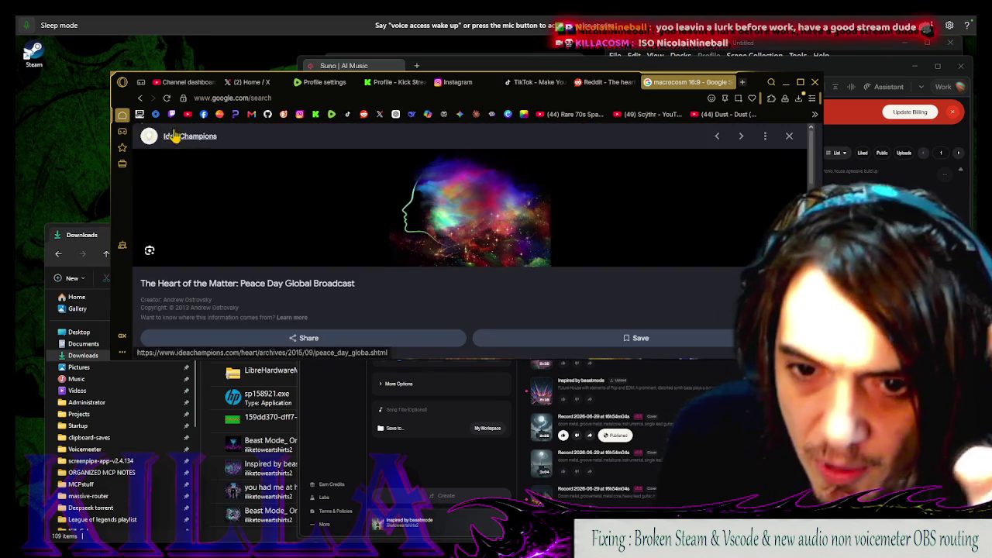
scroll(258, 244, down, 5)
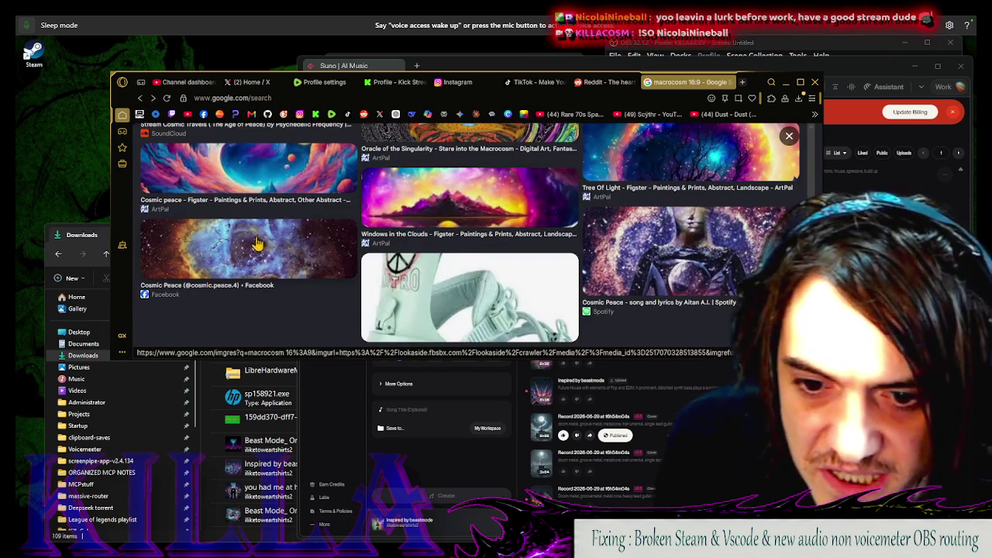
click(260, 242)
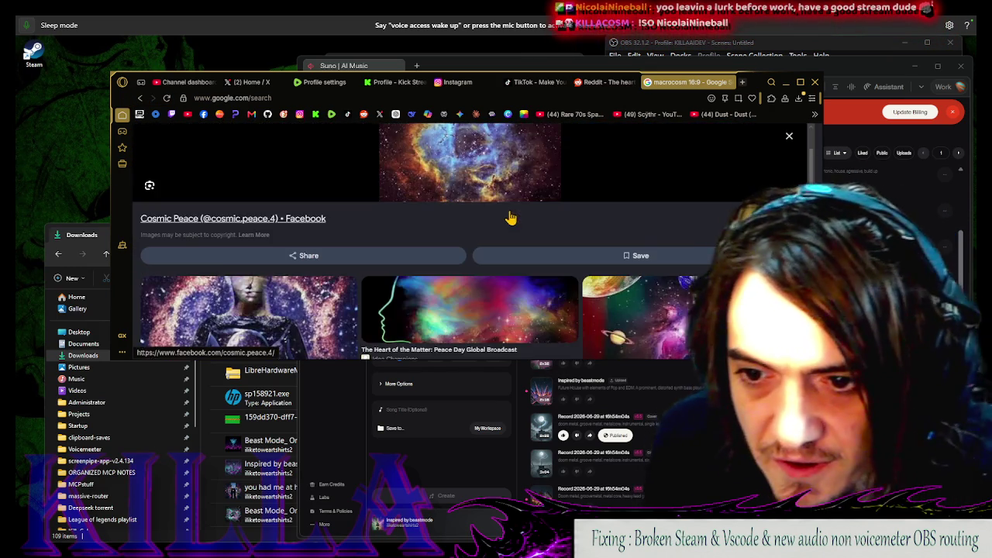
scroll(510, 218, up, 2)
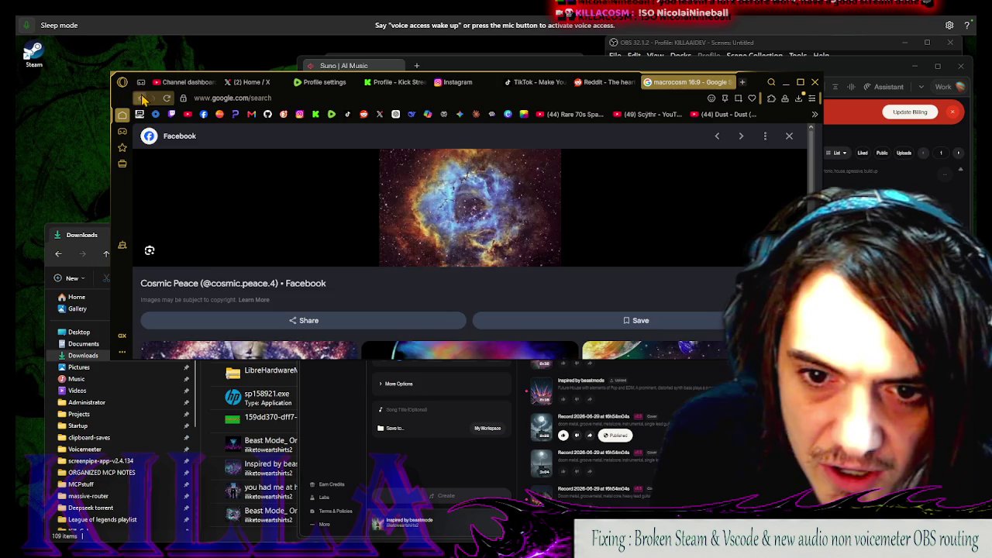
scroll(424, 233, down, 5)
click(424, 181)
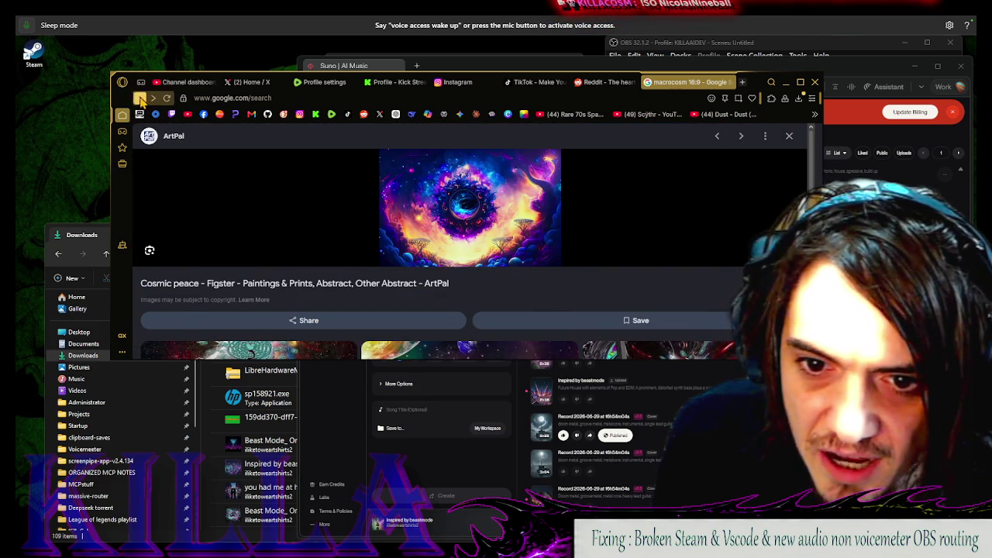
scroll(373, 167, down, 5)
click(372, 168)
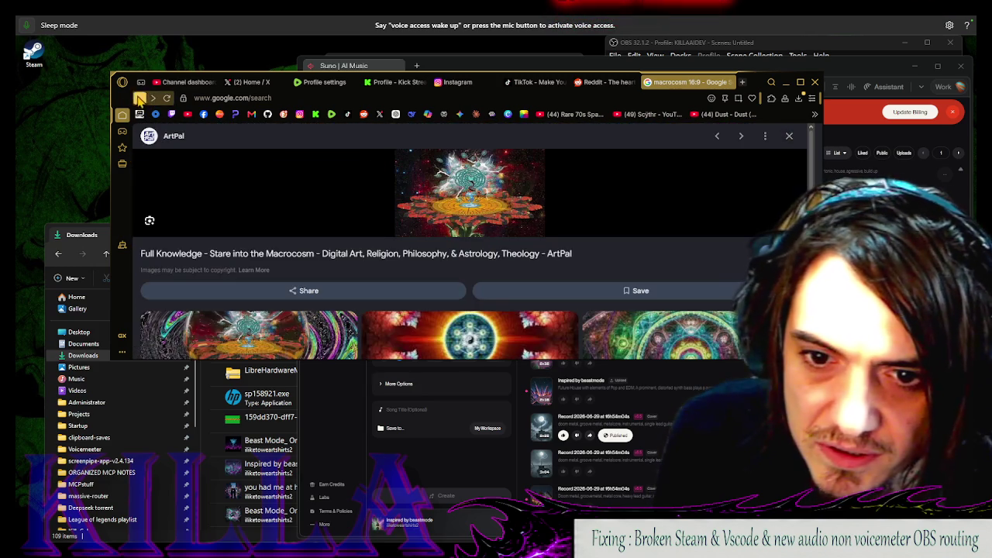
click(139, 99)
key(ctrl+t)
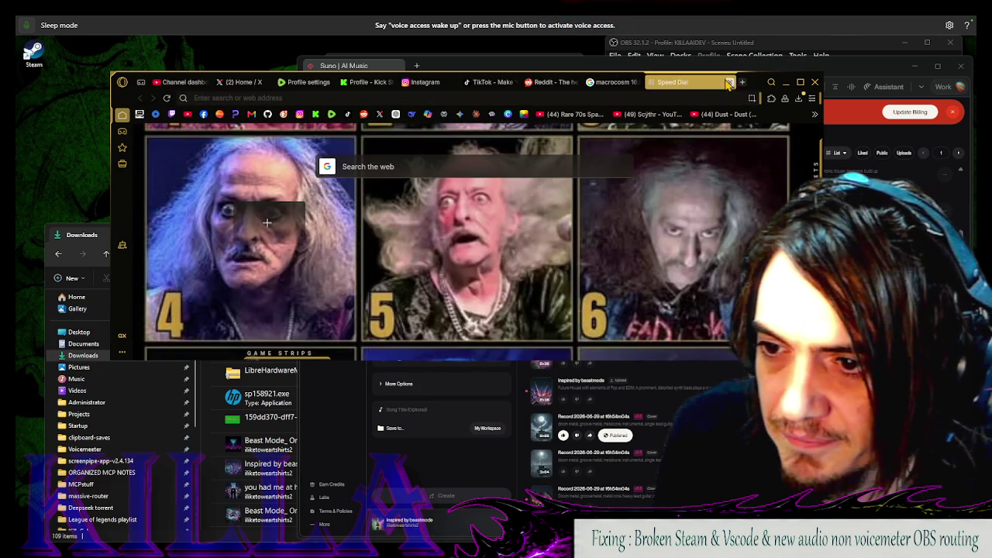
Ask Perplexity 'what resolutions is 16:9' in a new tab
click(729, 82)
click(789, 72)
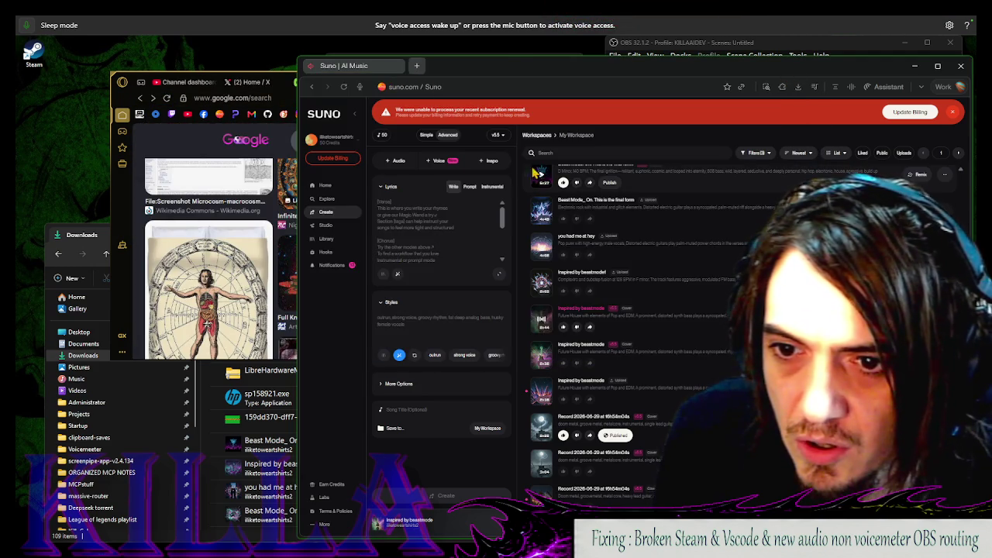
key(ctrl+t)
text(how)
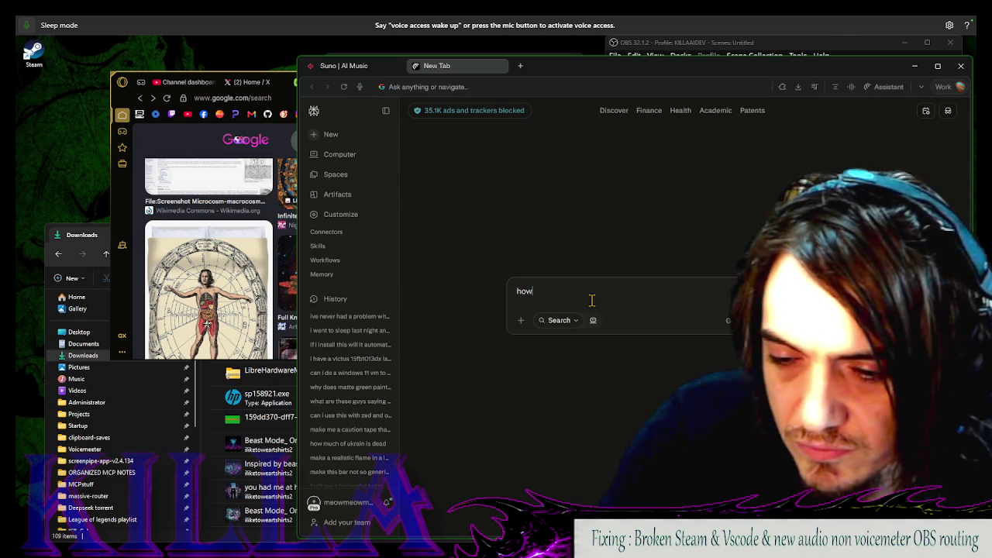
text(what resolutions is 16:9)
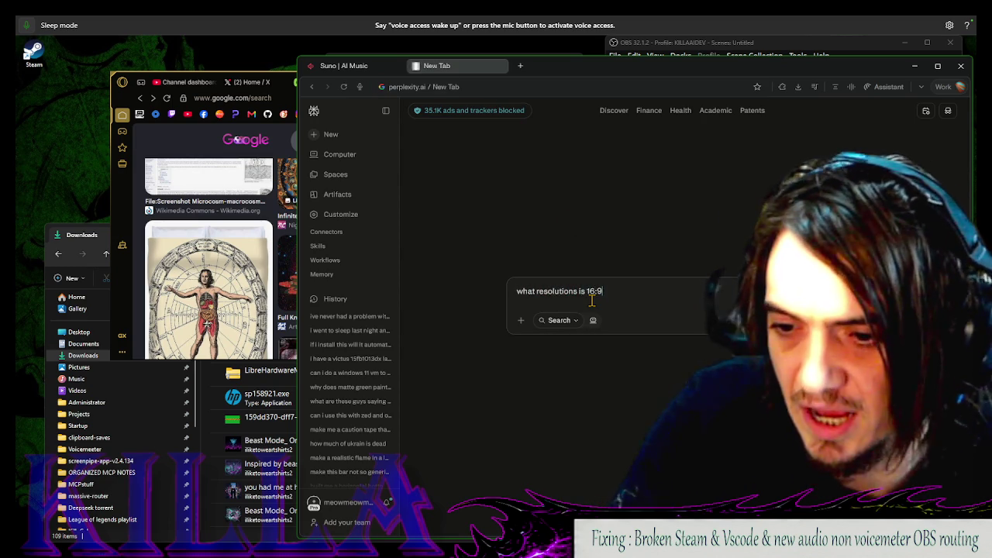
key(Return)
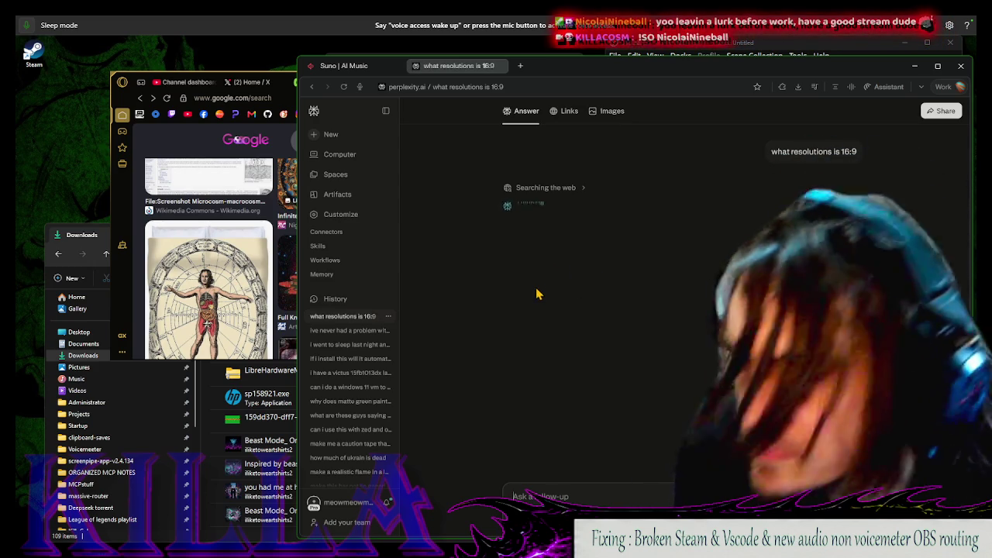
Read the 16:9 resolution table, then switch back to the macrocosm image results
key(alt+Tab)
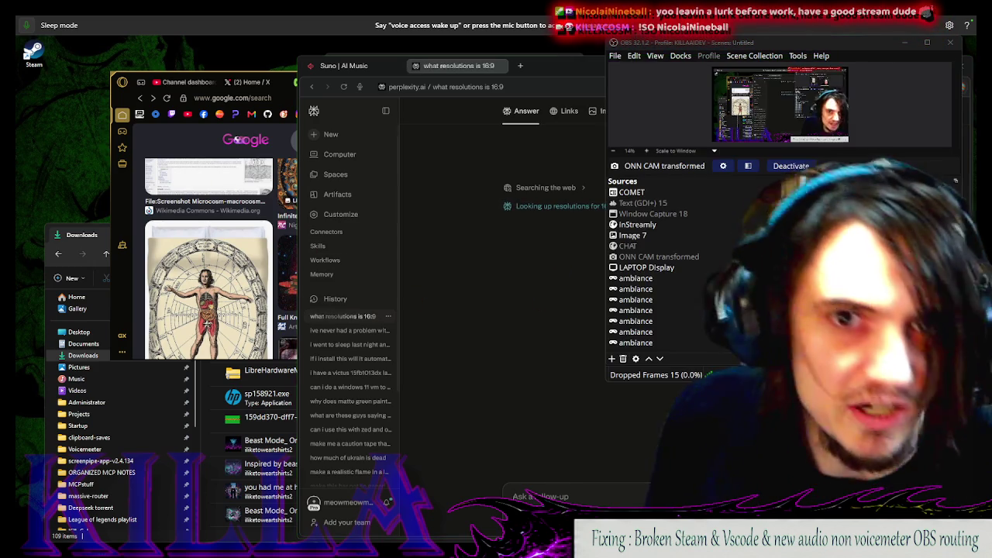
key(alt+Tab)
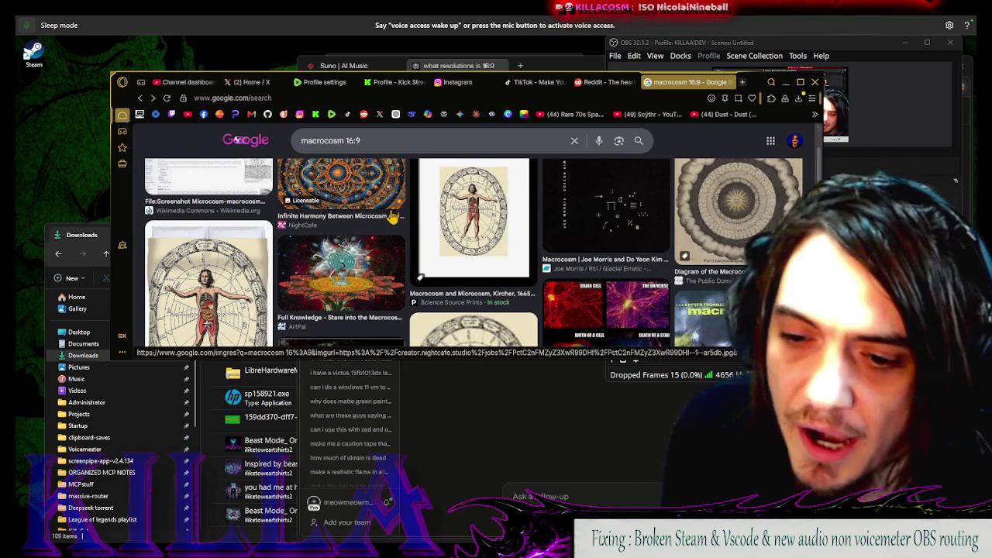
scroll(523, 178, up, 2)
click(540, 70)
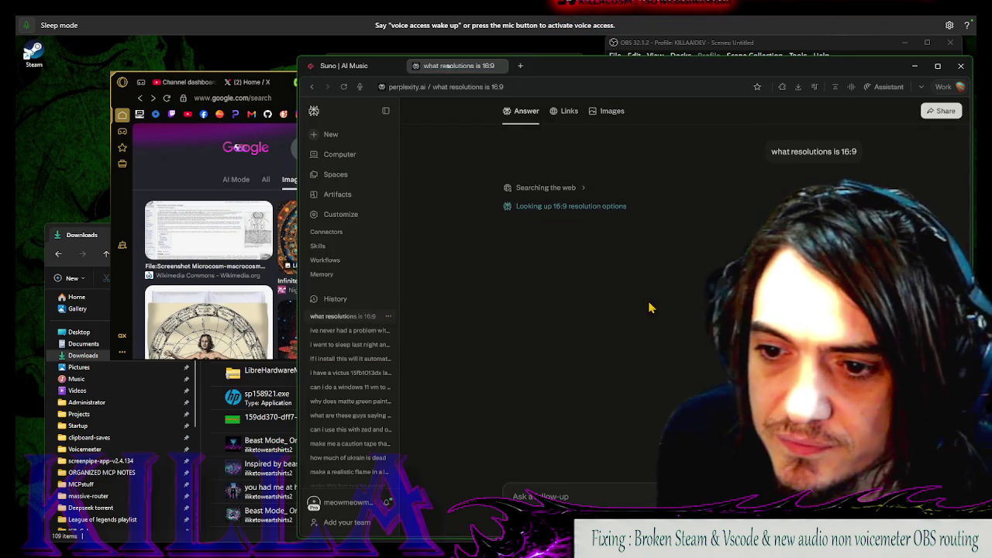
key(alt+Tab)
key(alt+Tab)
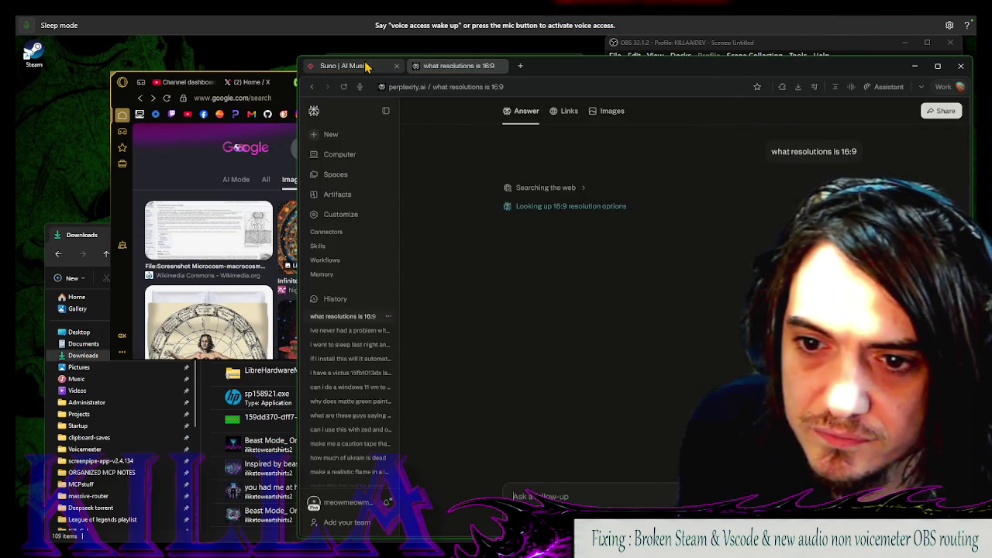
click(349, 65)
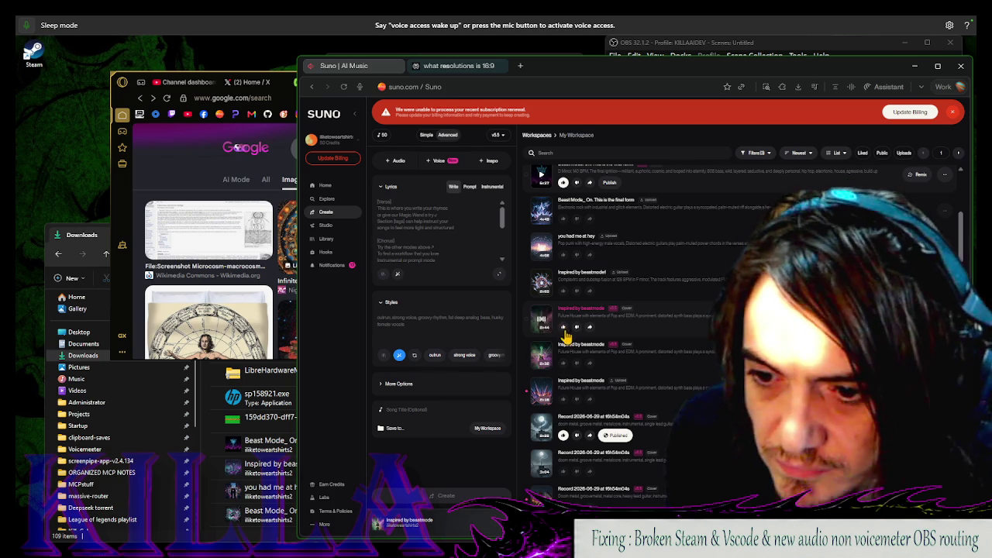
key(alt+Tab)
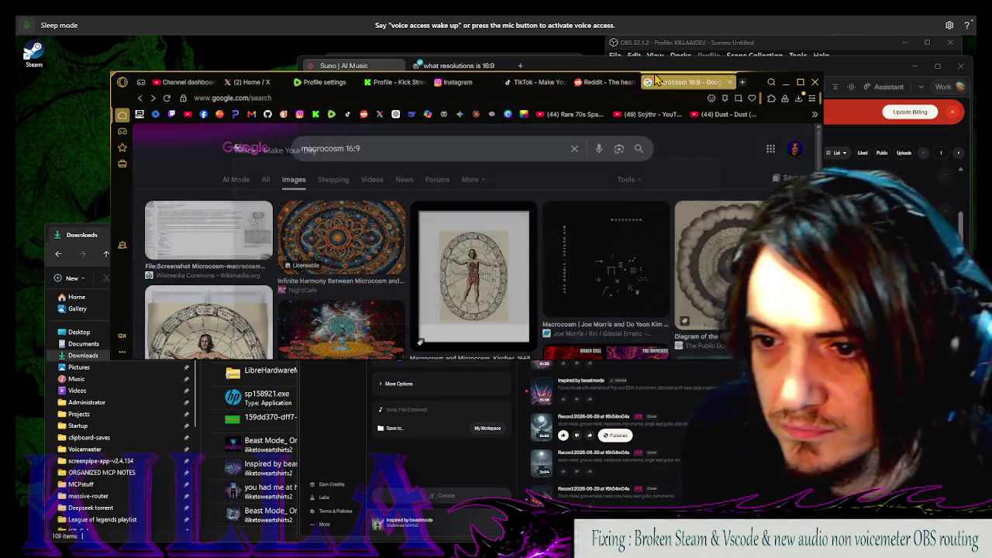
key(alt+Tab)
click(455, 66)
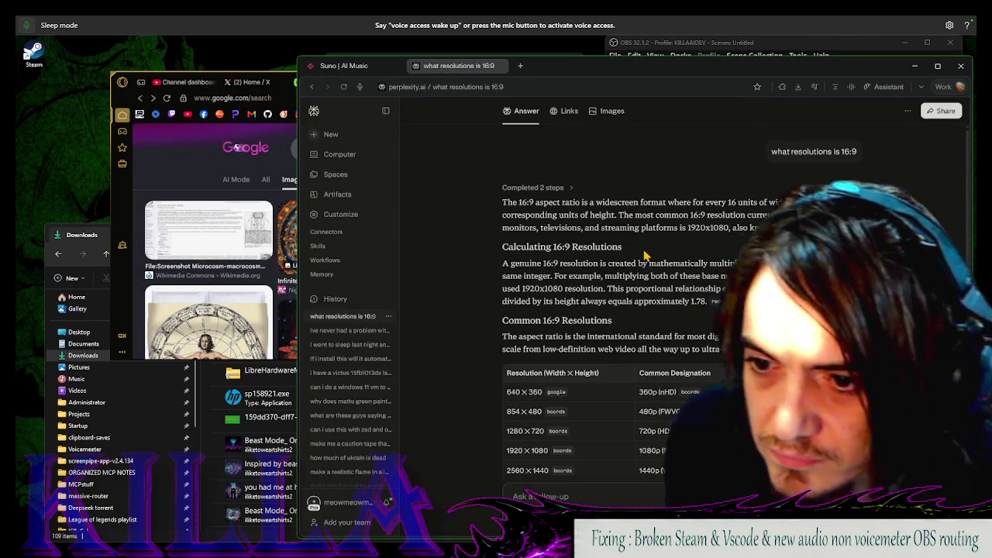
scroll(655, 277, down, 3)
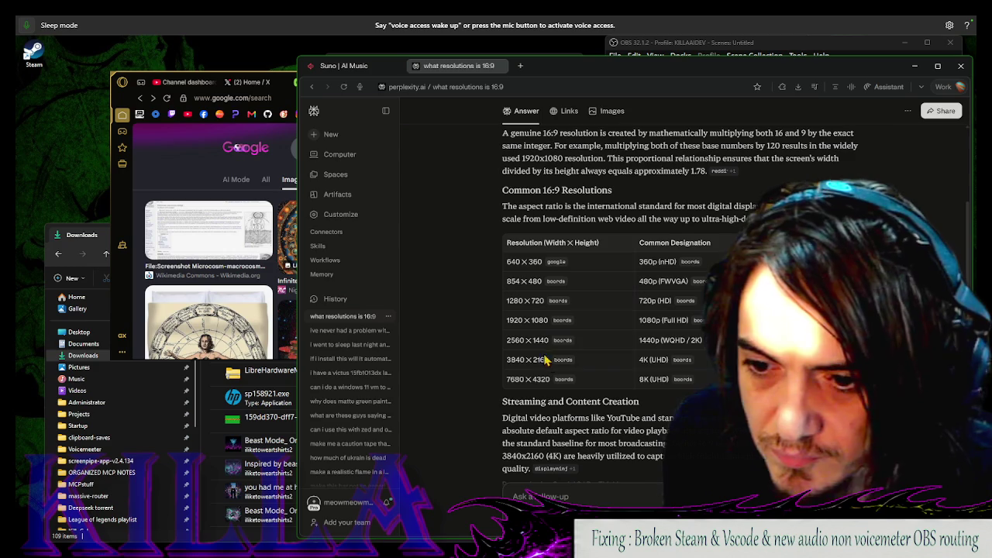
key(alt+Tab)
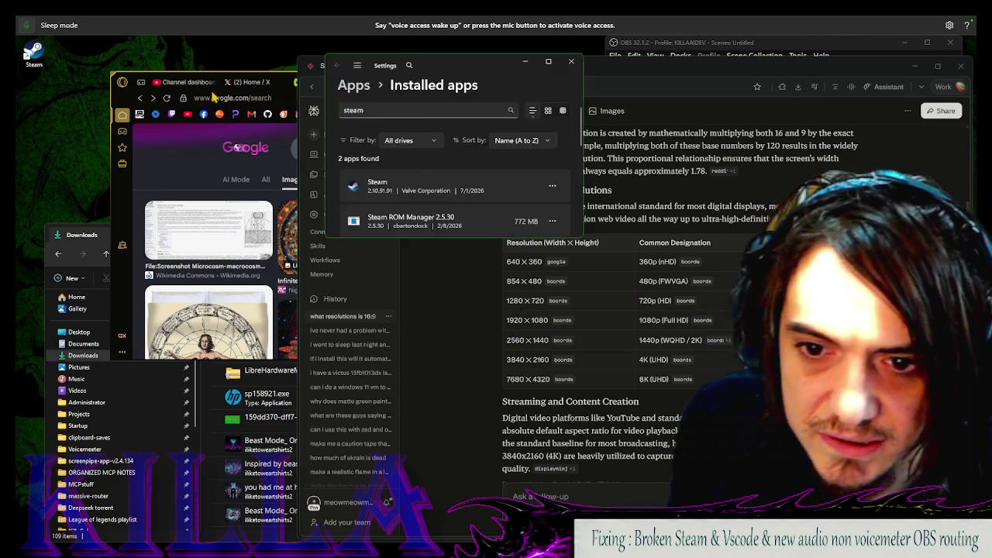
scroll(406, 283, down, 5)
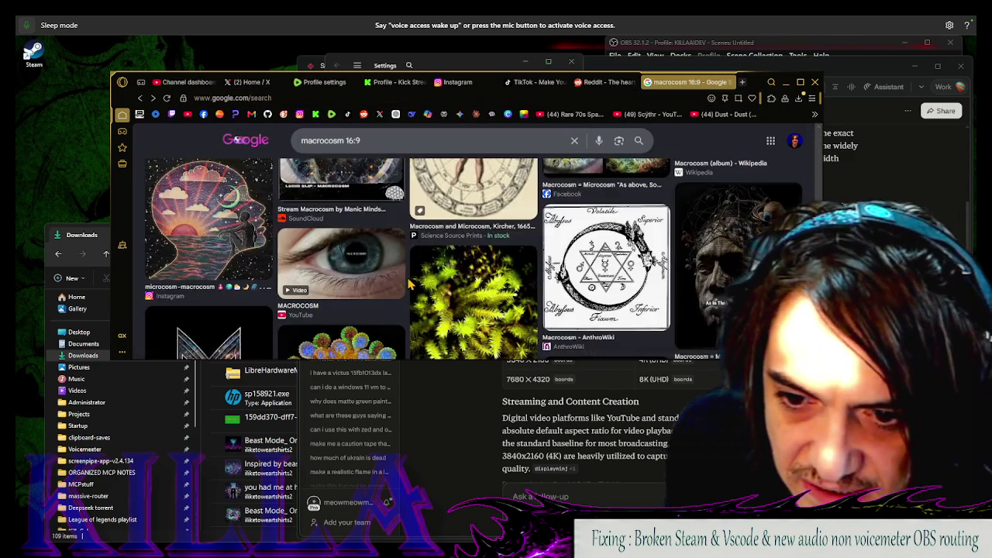
scroll(232, 194, up, 5)
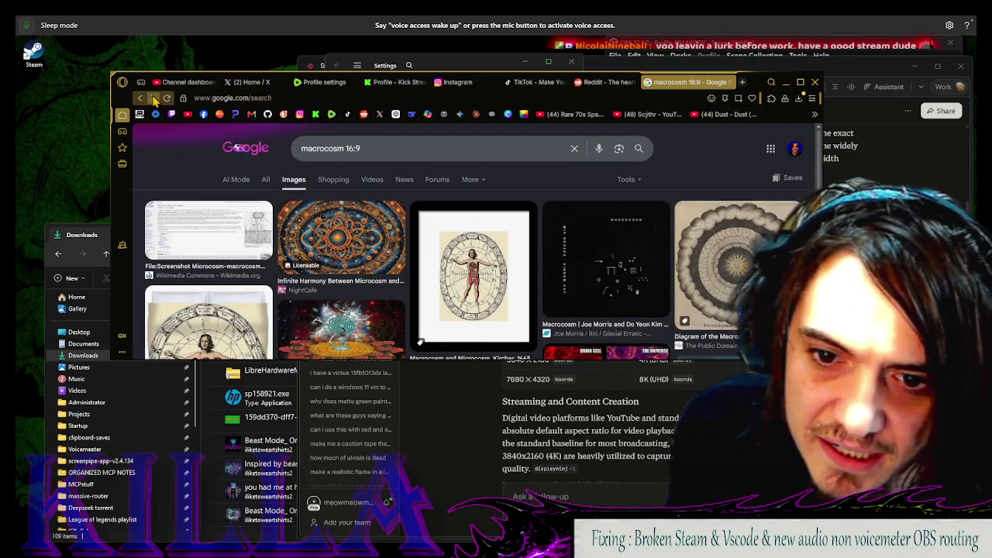
Open the Full Knowledge artwork's ArtPal page in a new tab
click(155, 99)
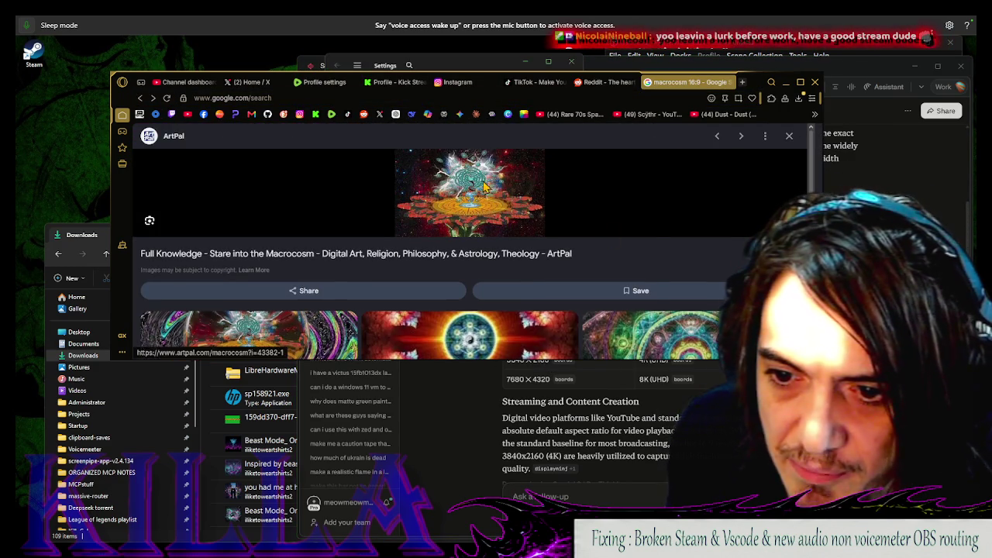
right_click(475, 183)
click(527, 203)
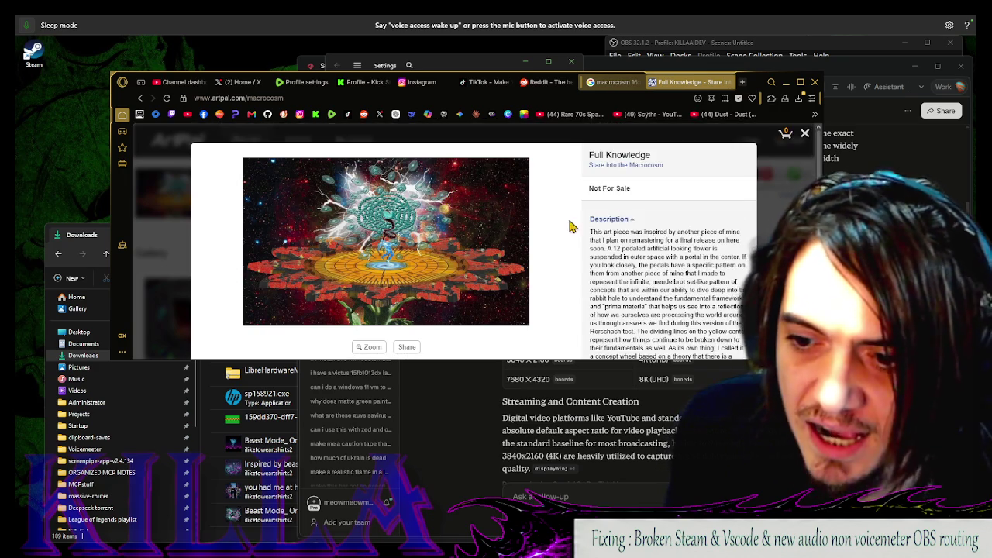
click(391, 378)
key(alt+Tab)
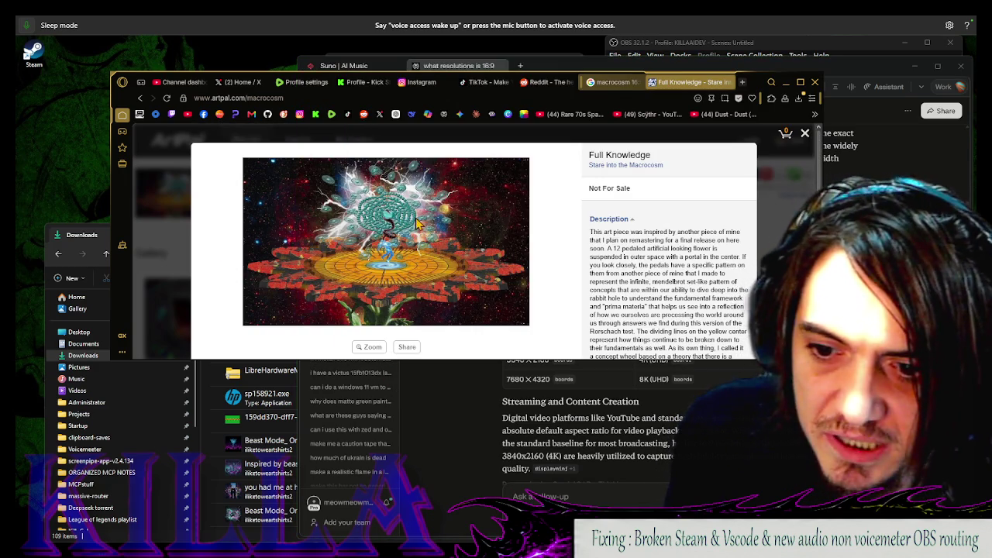
View the TV Head artwork in the Stare into the Macrocosm gallery
click(806, 133)
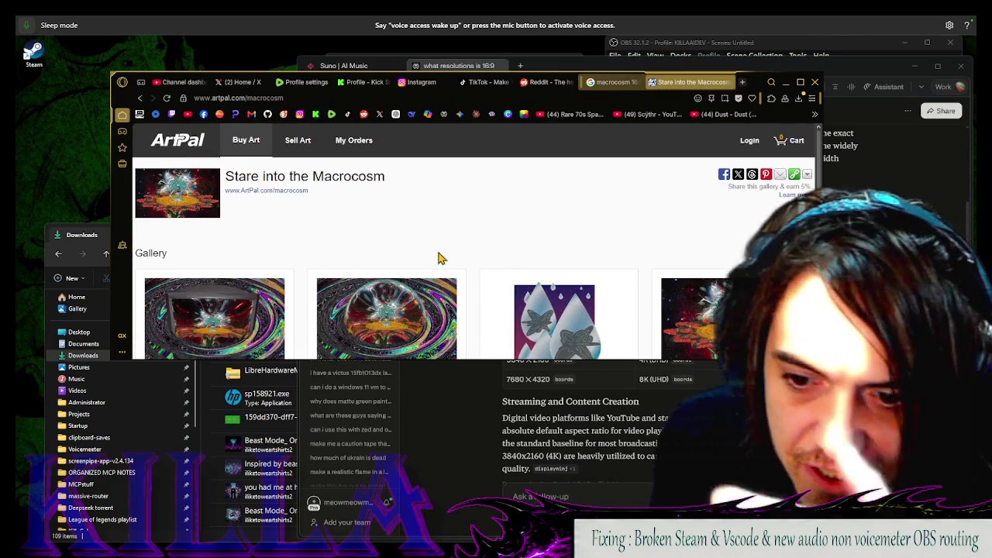
scroll(438, 258, down, 1)
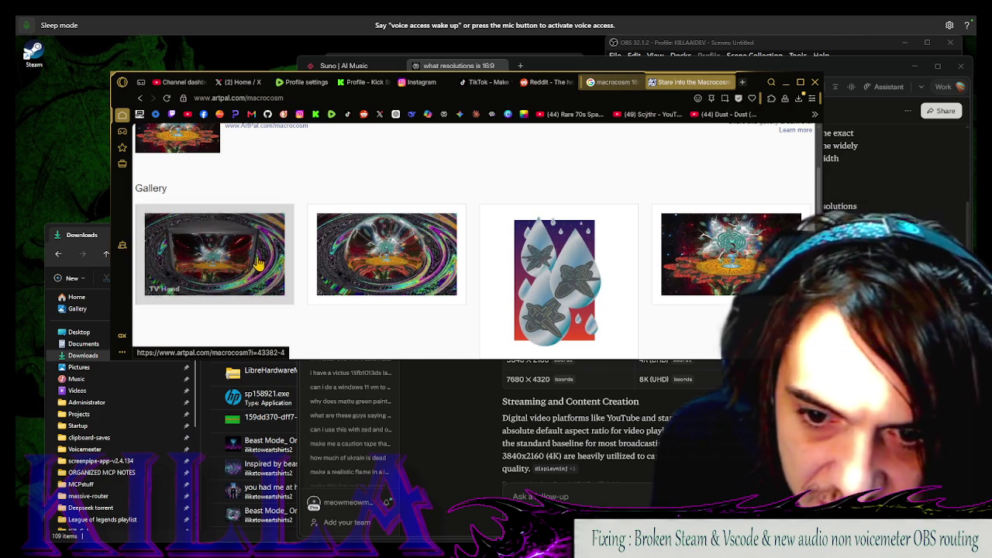
click(260, 264)
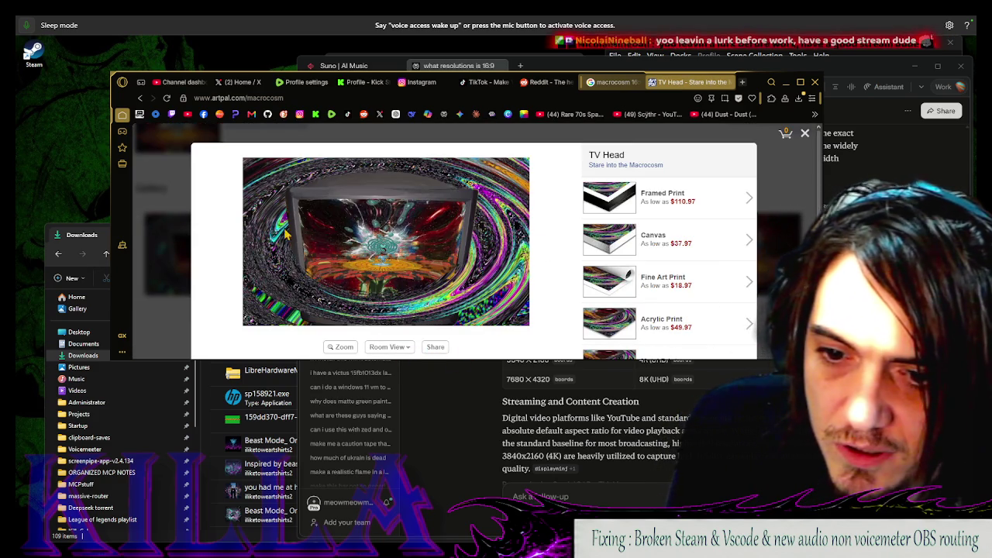
click(960, 161)
click(131, 173)
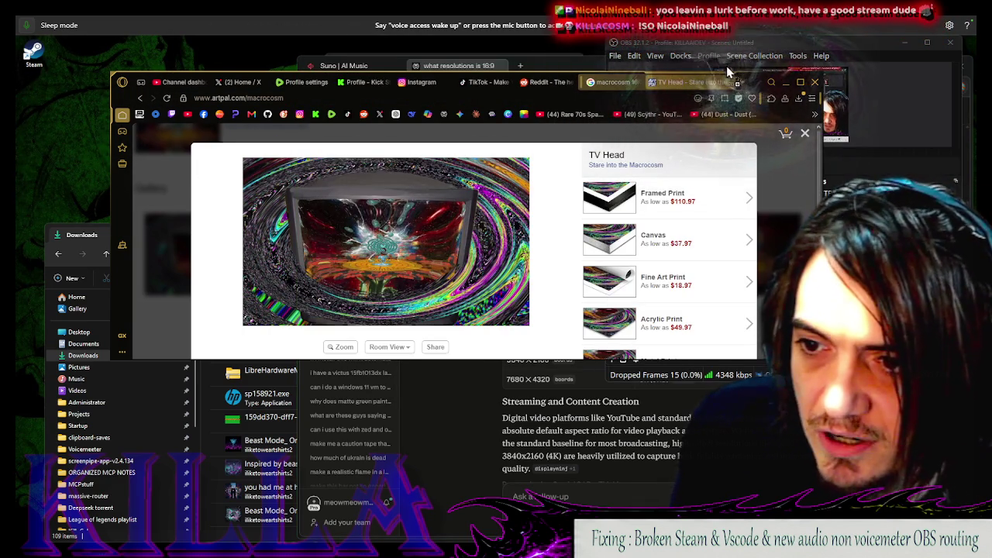
click(737, 81)
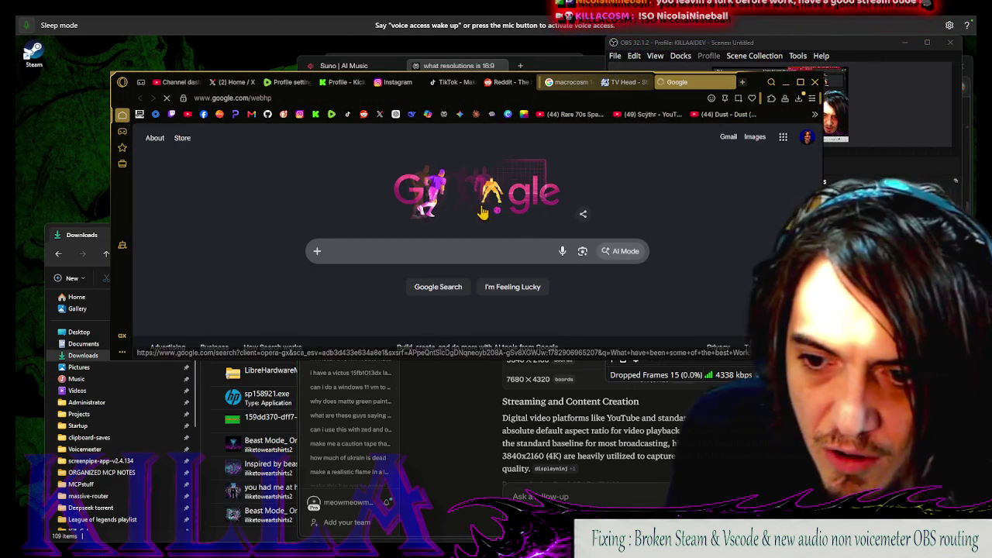
click(729, 82)
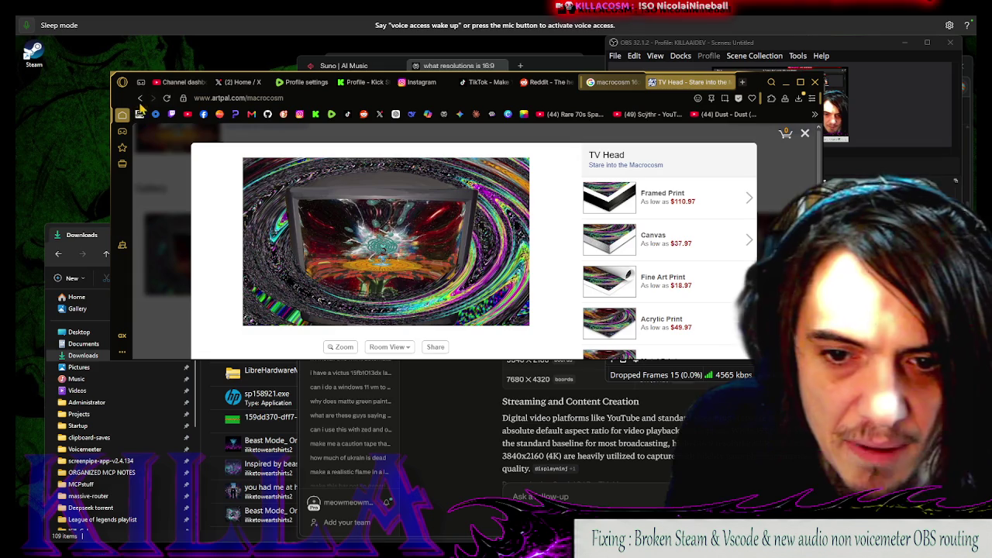
Return to Full Knowledge, read its description, and close the ArtPal page
click(140, 99)
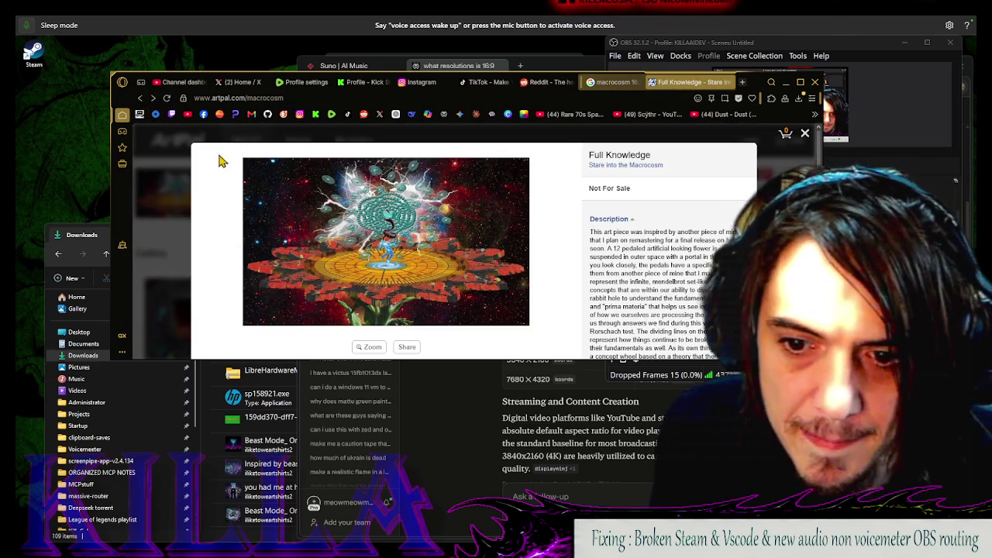
drag(766, 86, 441, 206)
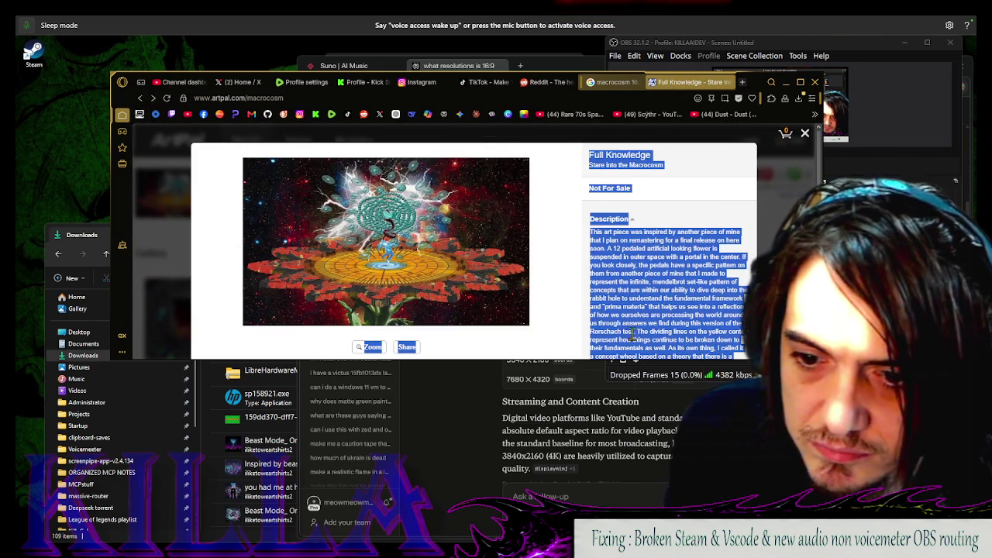
click(610, 218)
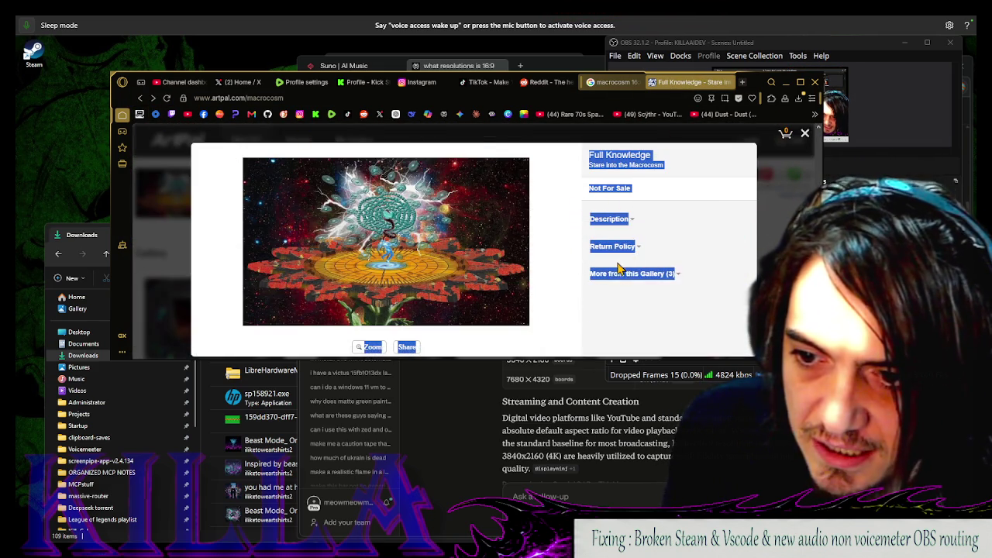
click(620, 219)
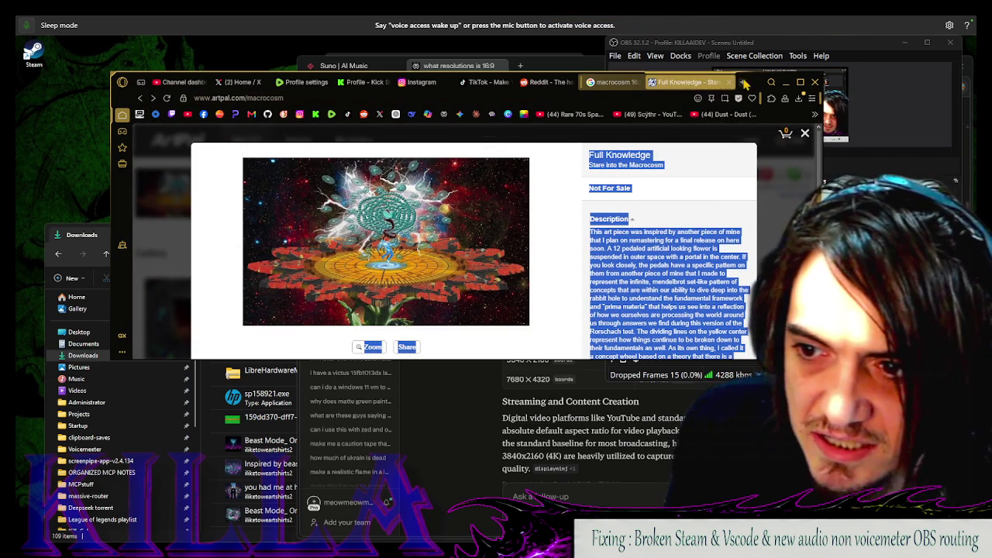
click(730, 82)
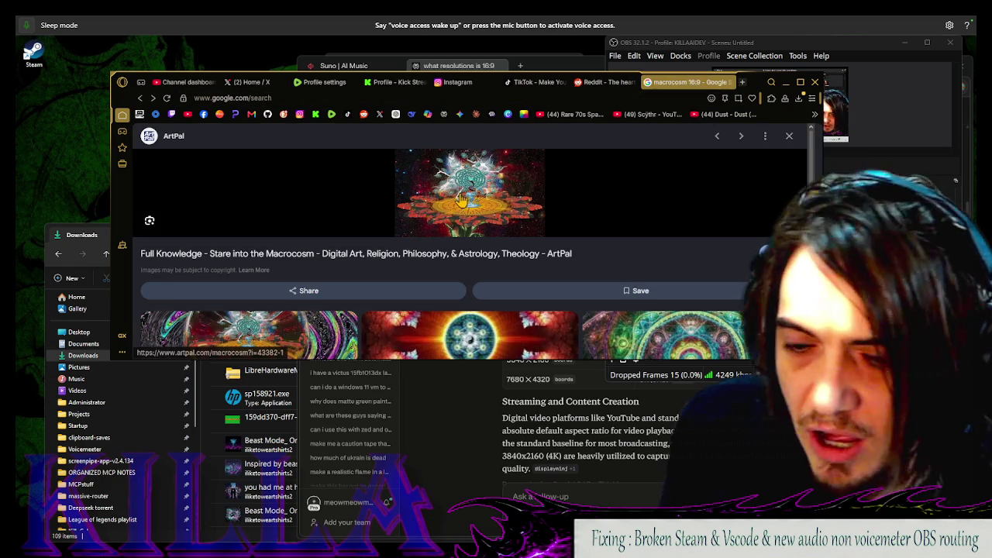
Open the Creation Series artwork page in a new tab, then return to the Google image results
scroll(380, 289, down, 10)
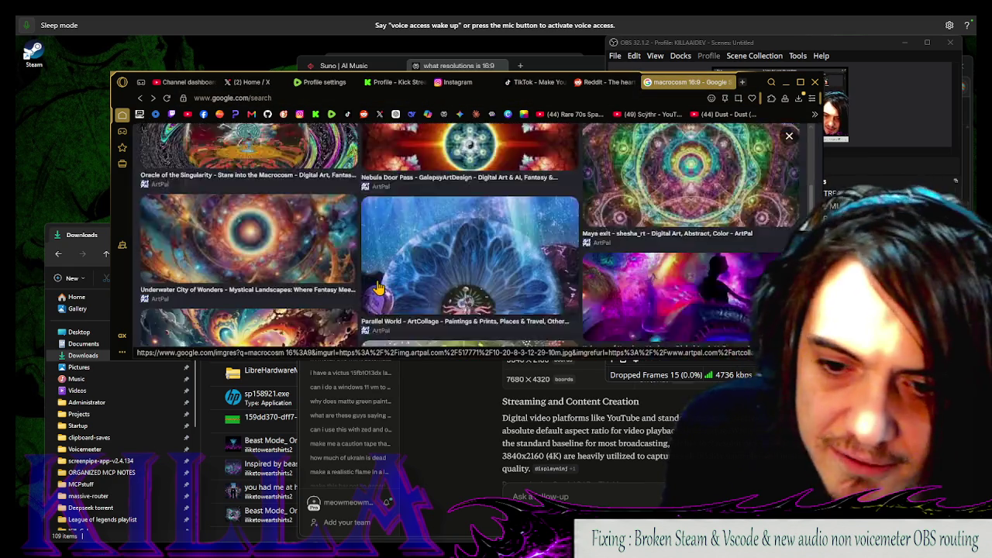
click(275, 262)
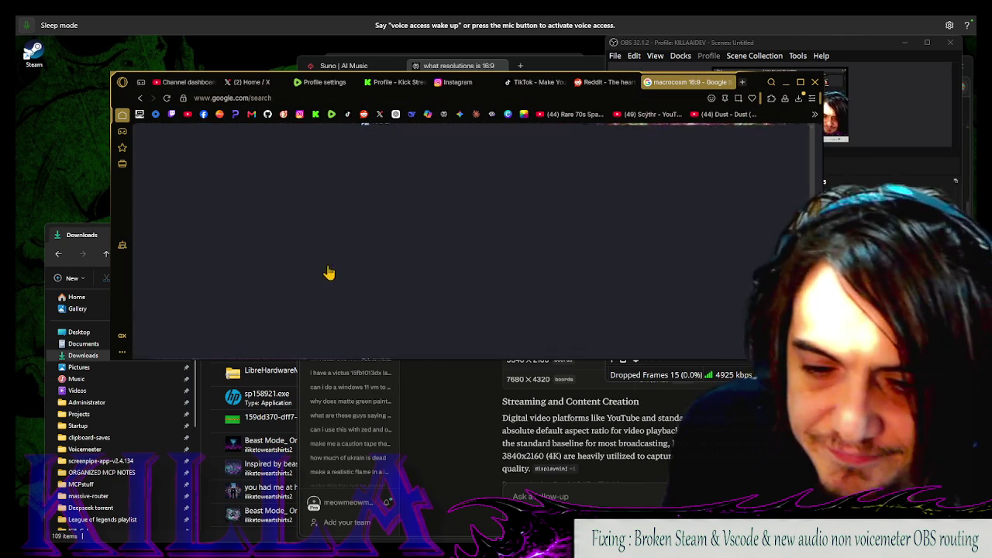
click(428, 238)
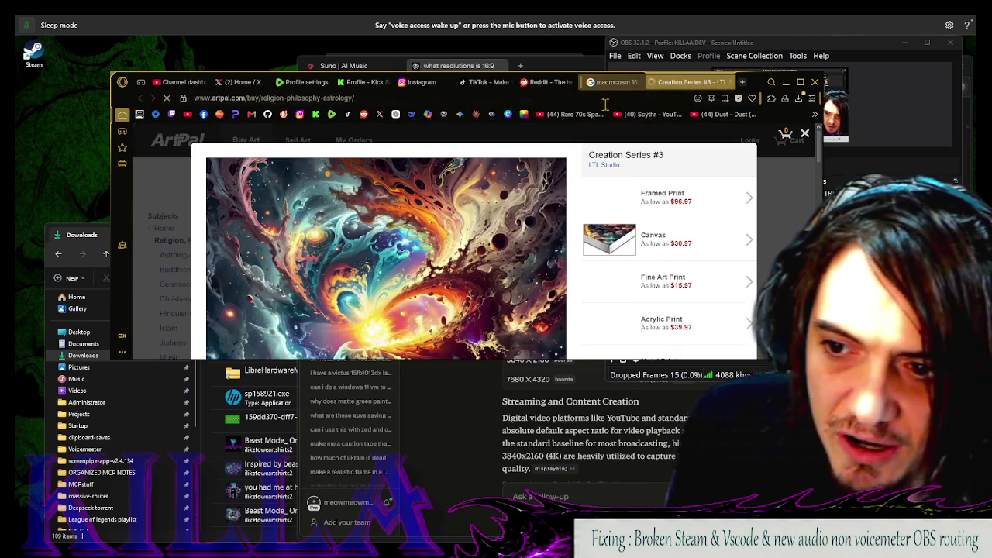
click(612, 83)
Look at the Microcosm image's Facebook post, then go back to the main macrocosm image results
scroll(425, 270, down, 3)
scroll(424, 269, down, 2)
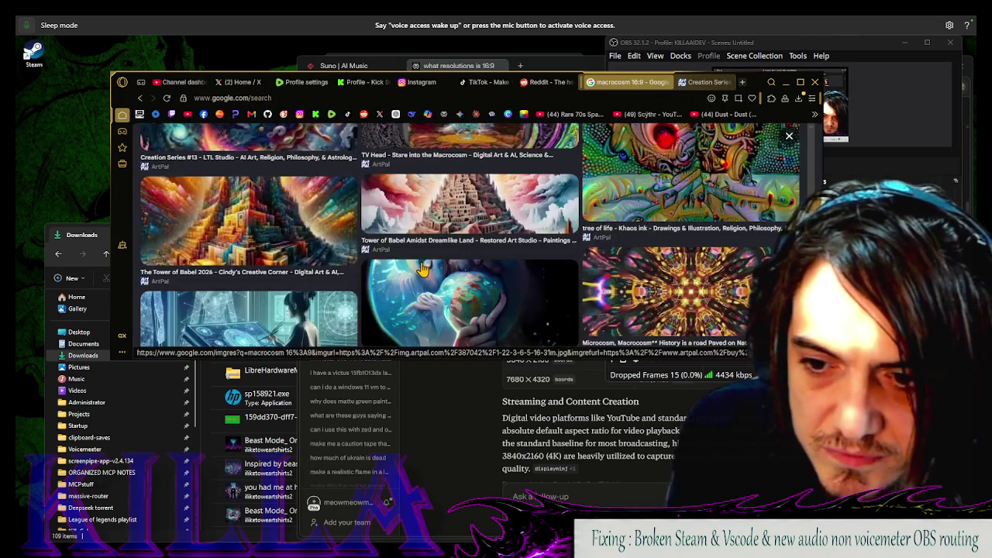
scroll(295, 283, down, 6)
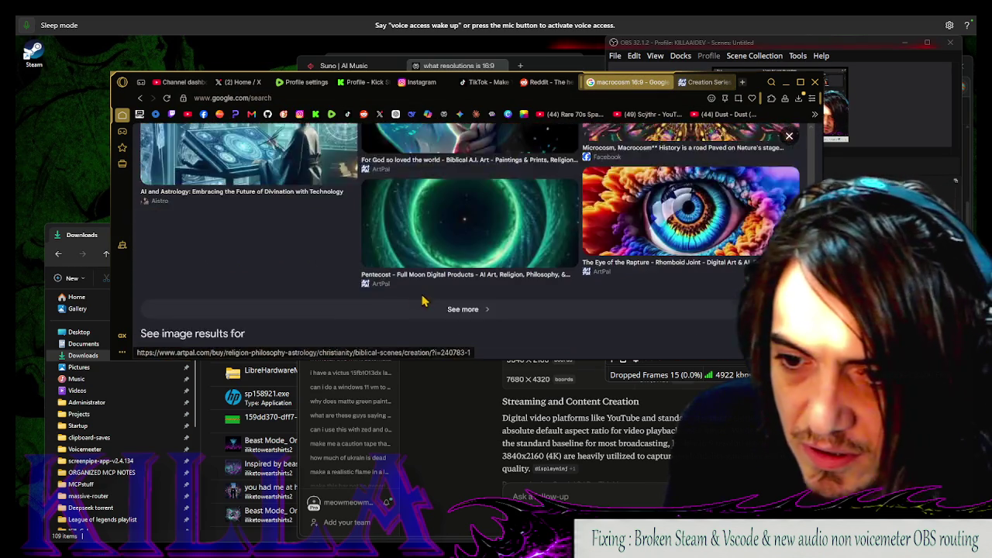
scroll(428, 289, up, 3)
scroll(515, 217, up, 2)
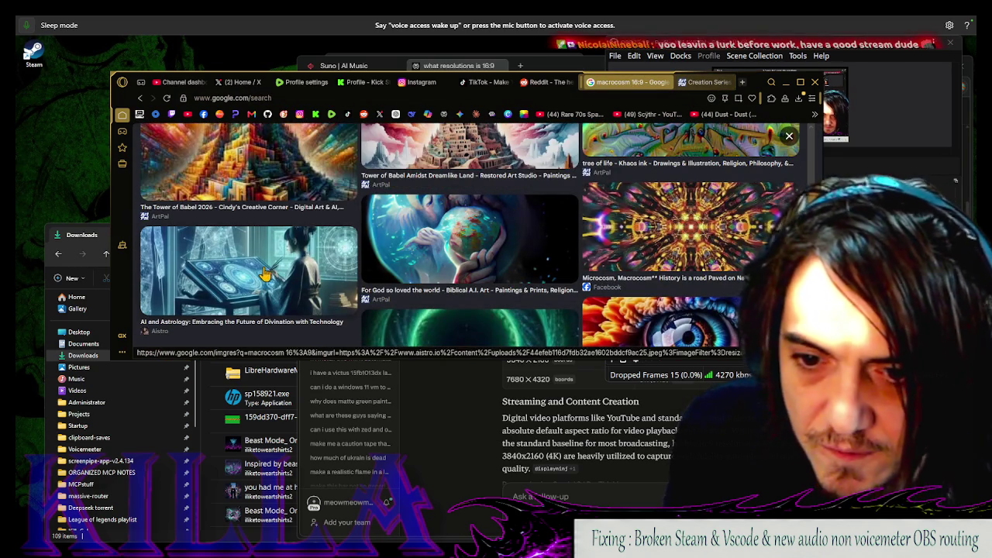
click(699, 239)
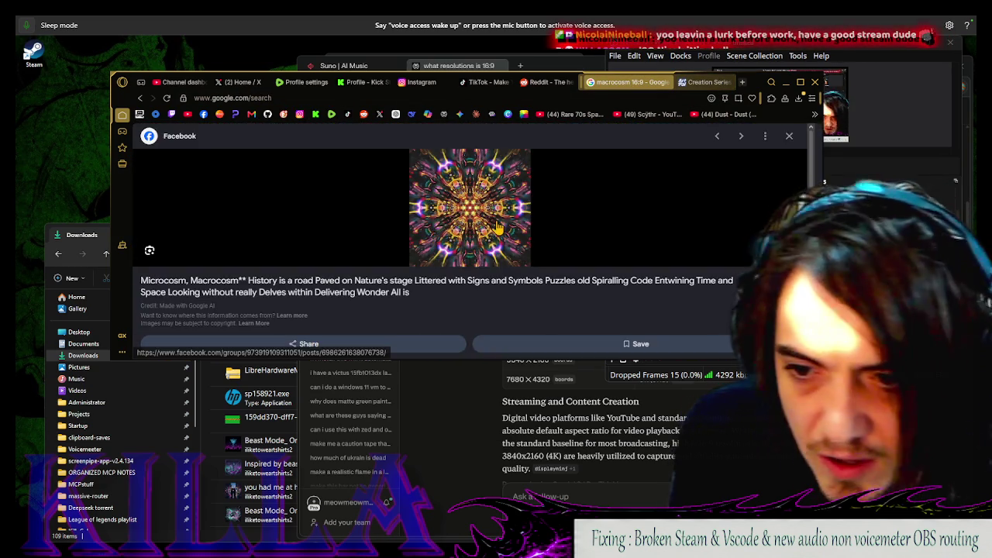
click(498, 226)
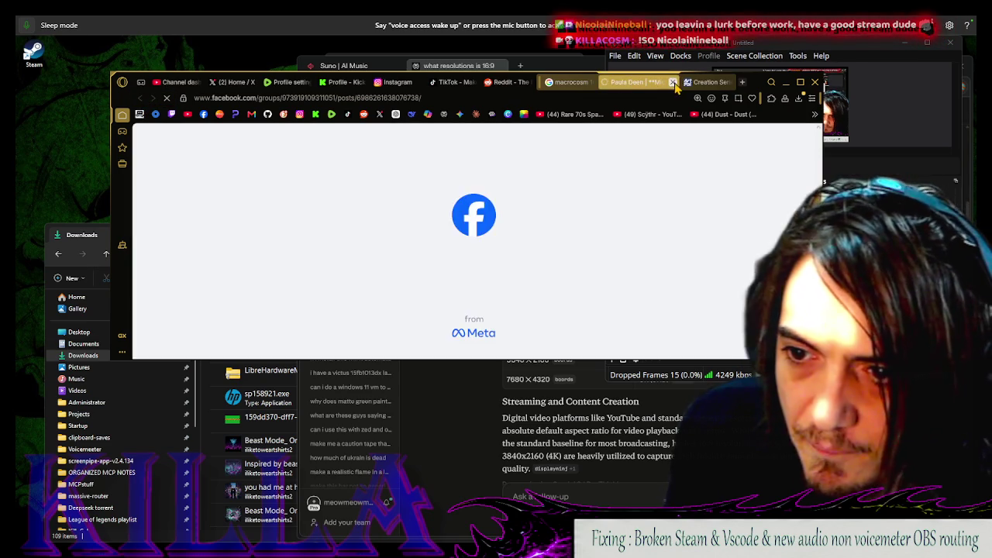
click(673, 82)
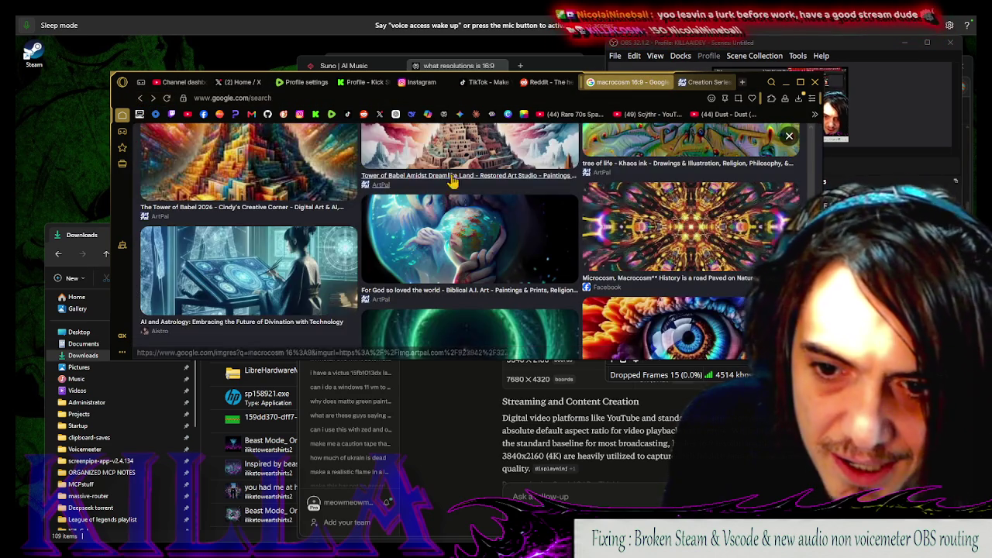
key(alt+Left)
click(140, 98)
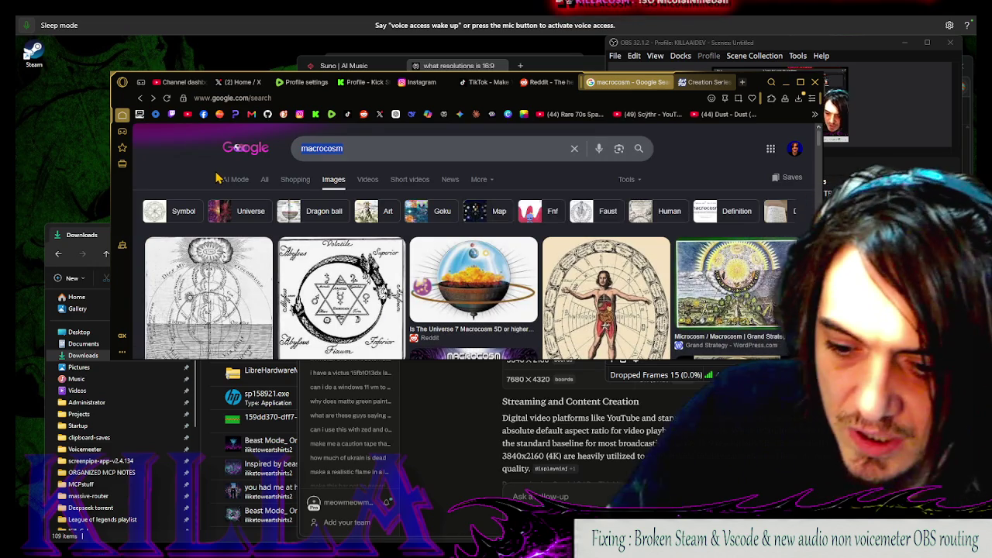
Run the mistyped image search 'killacosm 1080p'
text(kil)
text(m)
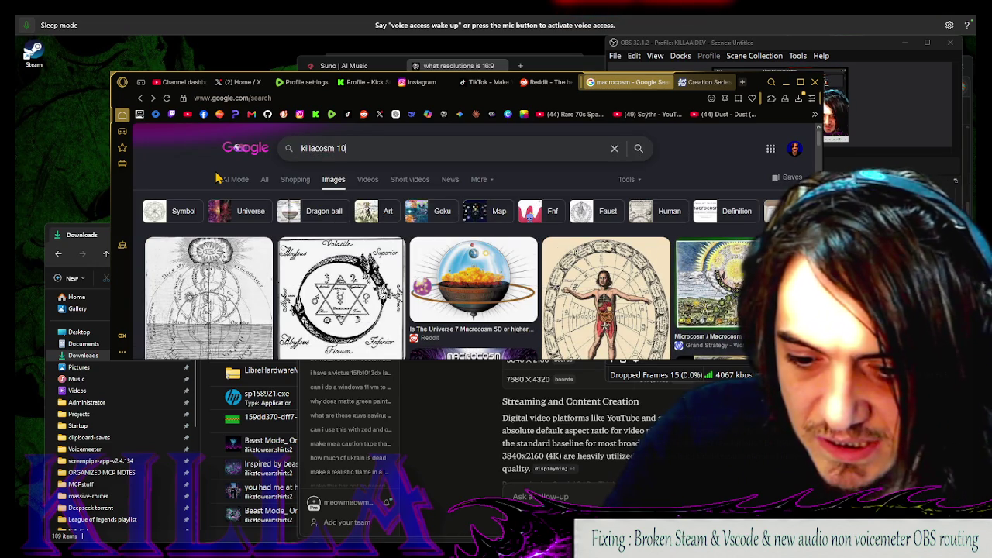
text(8)
key(Return)
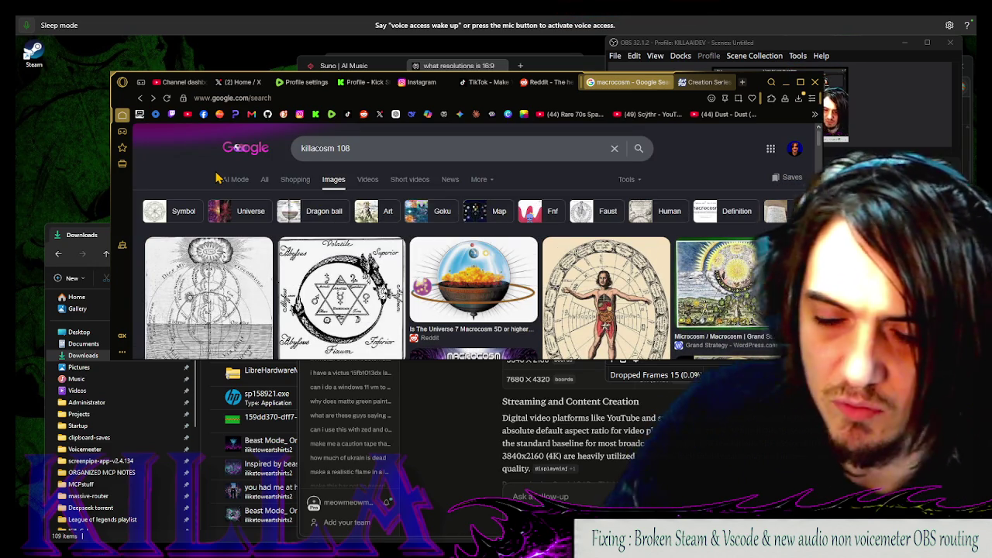
click(411, 155)
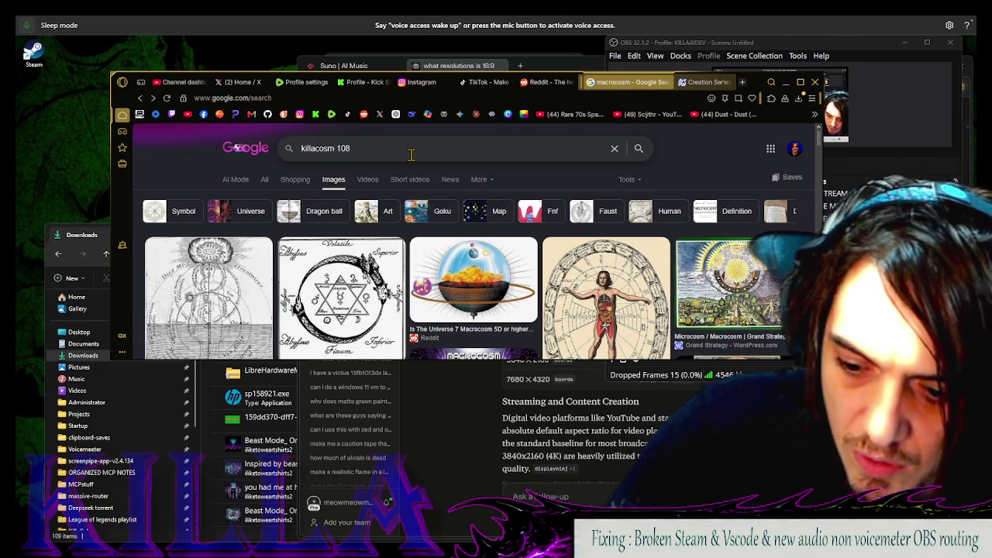
text(0p)
key(Return)
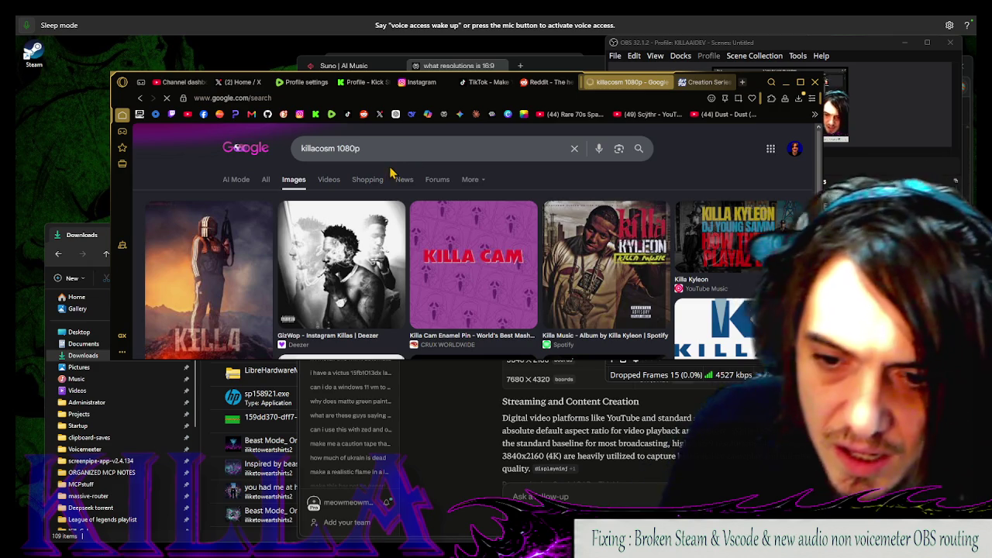
scroll(539, 261, down, 5)
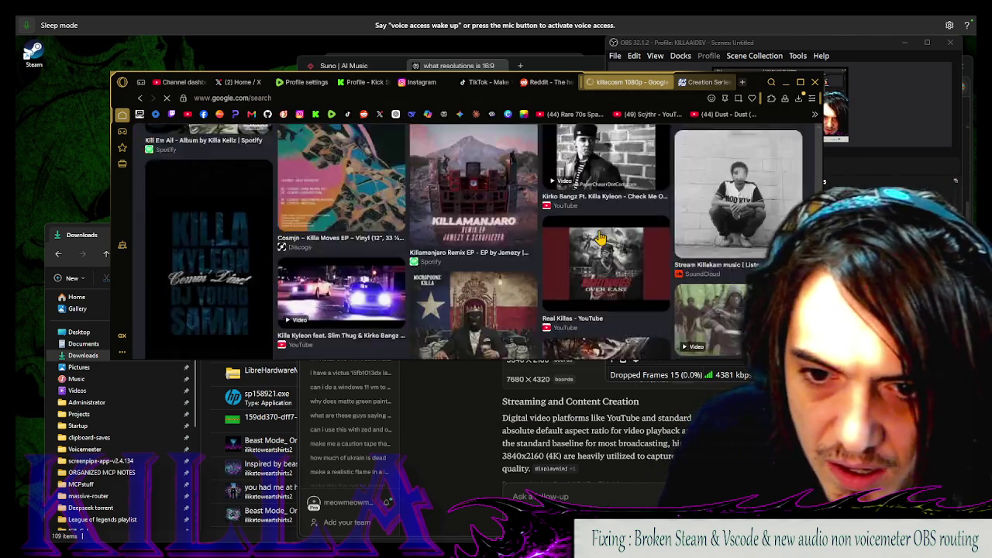
scroll(374, 172, up, 5)
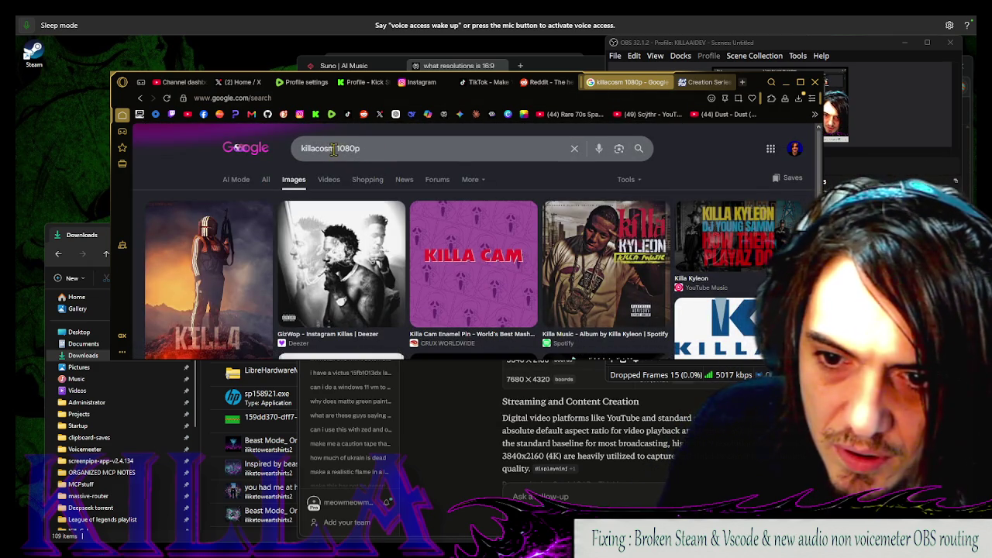
Correct the query to 'macrocosm 1080p' and preview the colourful iStock space-explosion image
double_click(334, 150)
text(macroca)
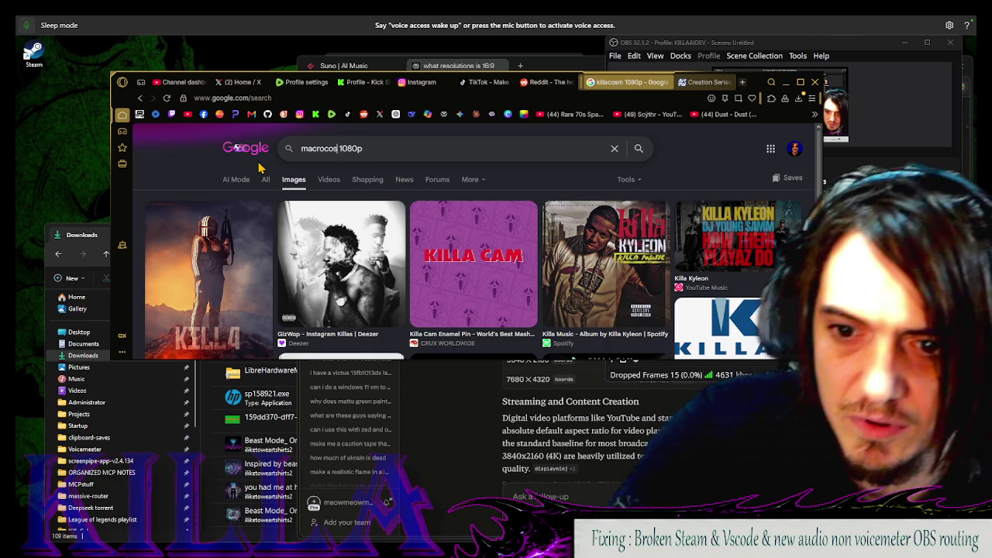
text(m)
key(Return)
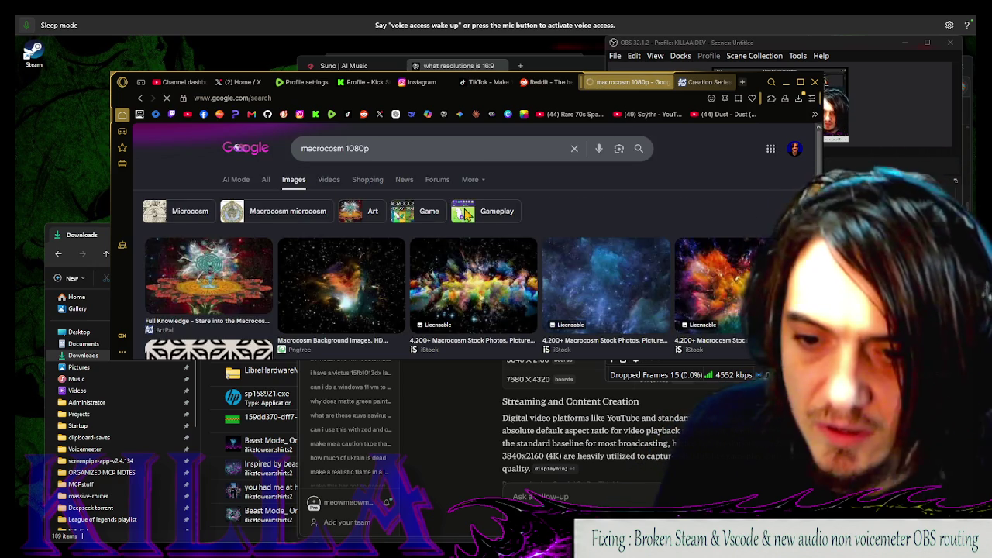
click(467, 300)
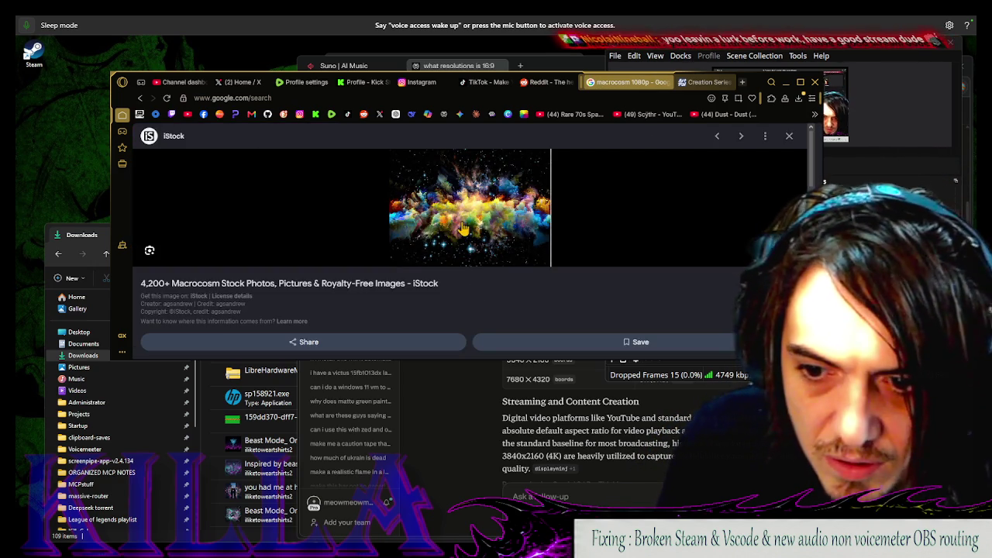
Open the iStock source page of the space-explosion image in a new tab and browse it
click(463, 227)
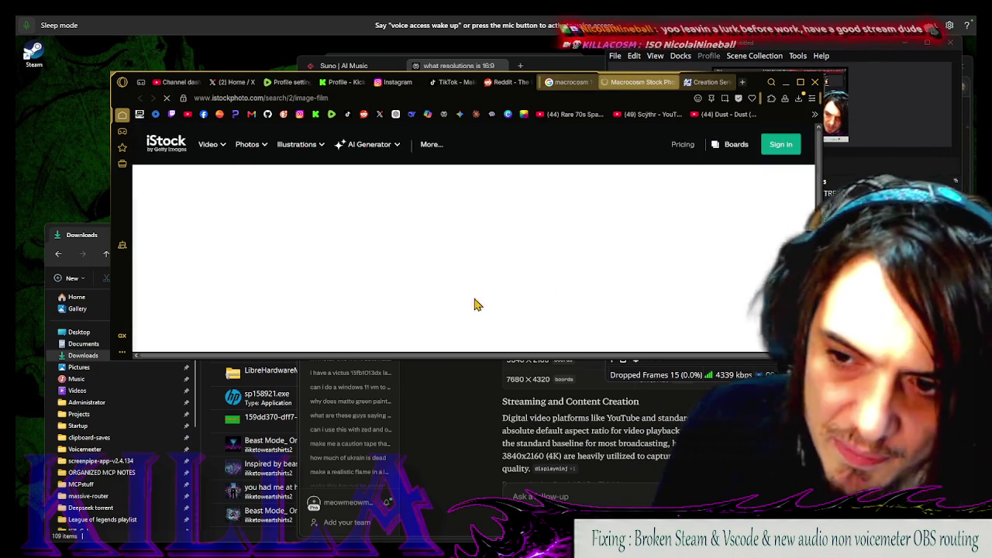
scroll(354, 259, down, 5)
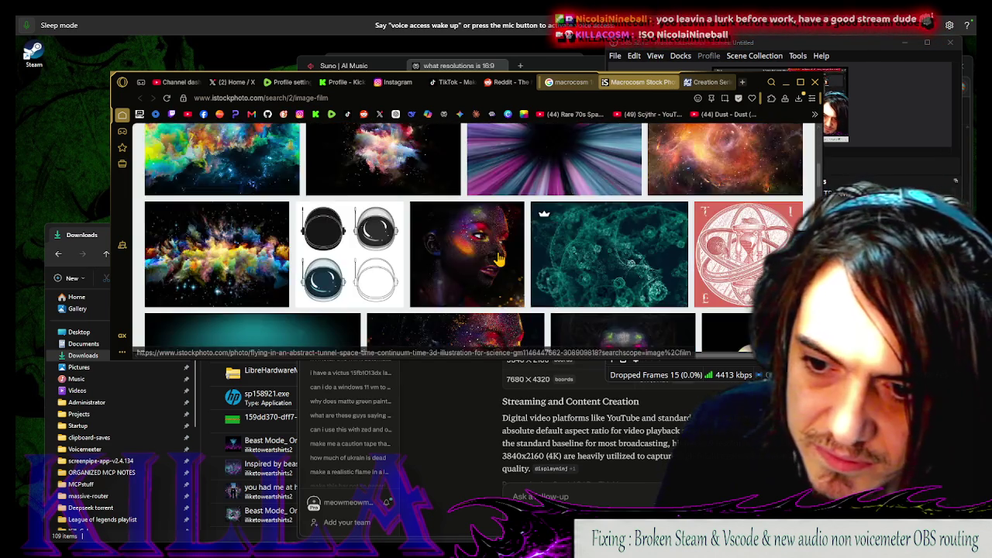
scroll(499, 258, down, 5)
scroll(499, 258, up, 3)
scroll(499, 258, down, 5)
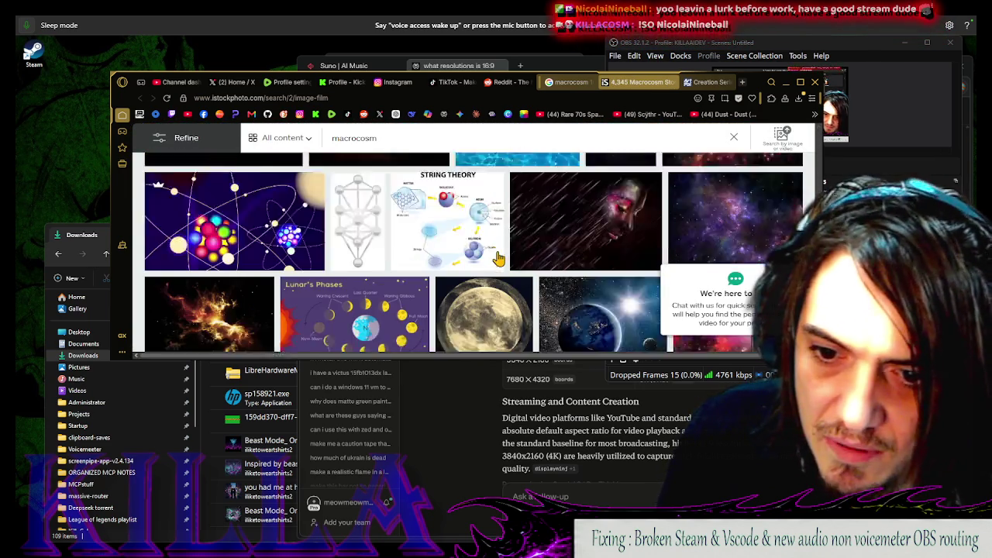
scroll(498, 258, down, 1)
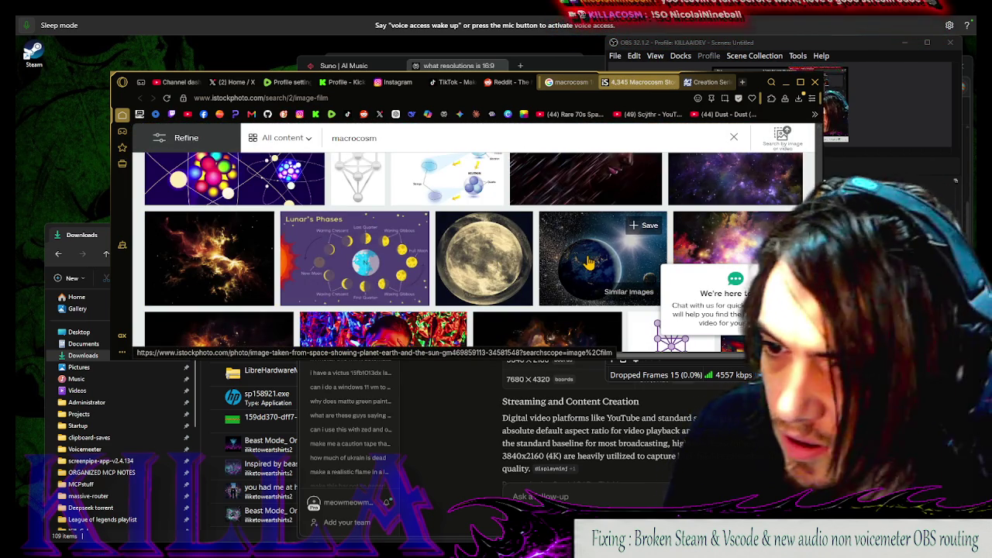
Check the Earth-from-space photo page, then return to the Google 'macrocosm 1080p' results
click(589, 263)
scroll(468, 292, down, 3)
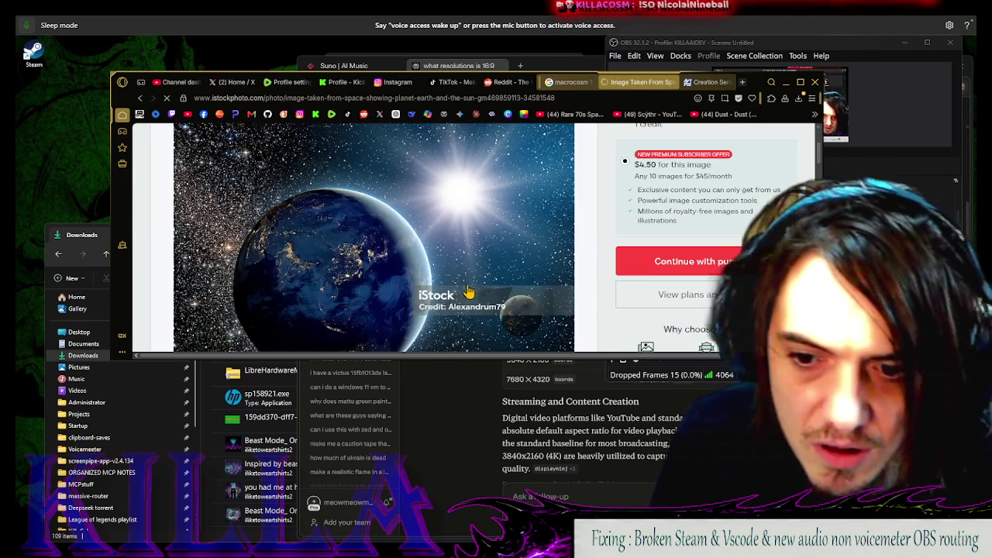
click(138, 102)
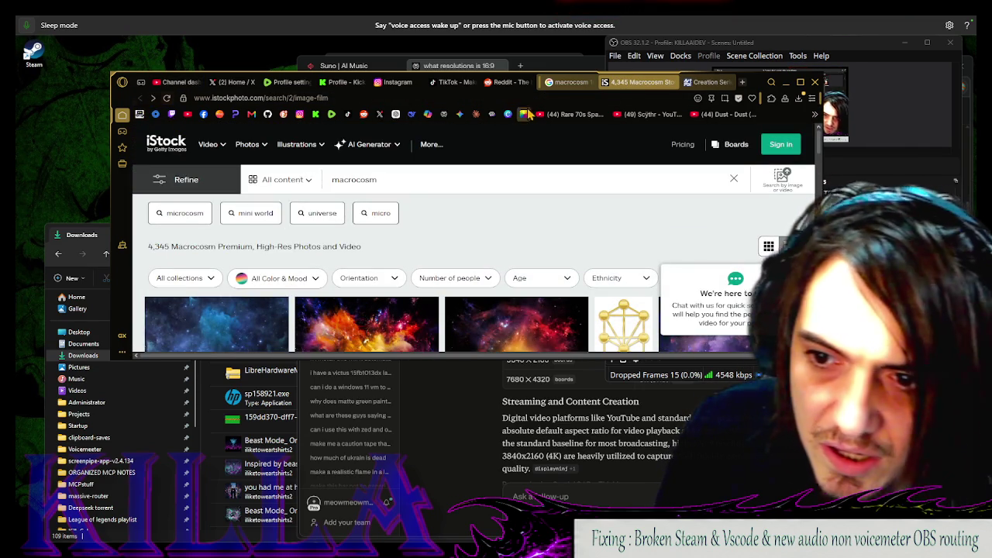
click(574, 82)
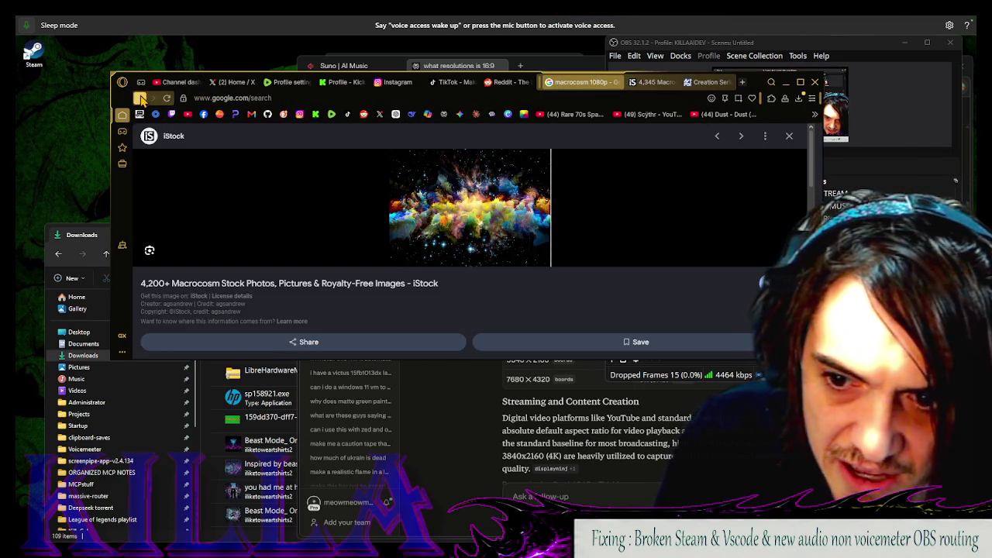
Close the iStock preview and briefly preview the first macrocosm result image
click(140, 99)
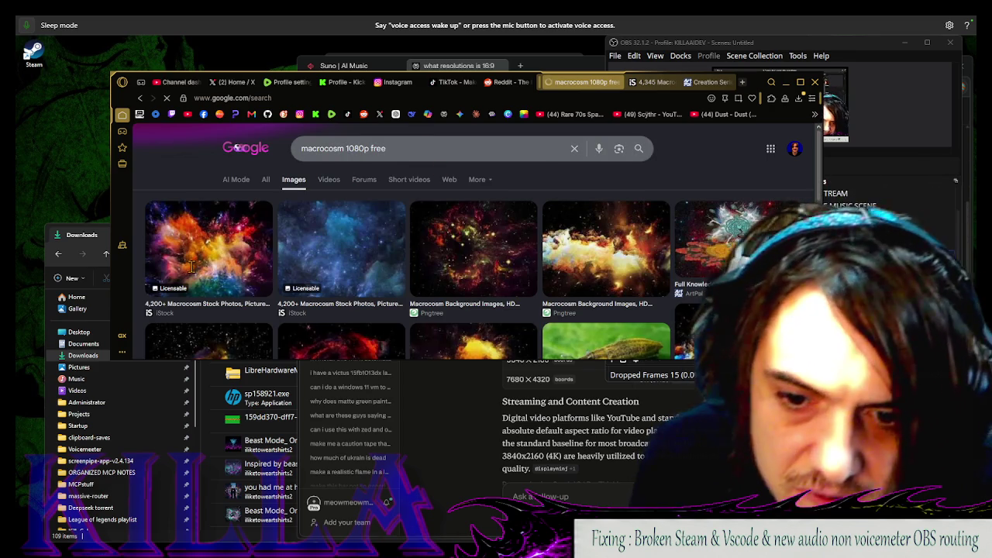
click(584, 246)
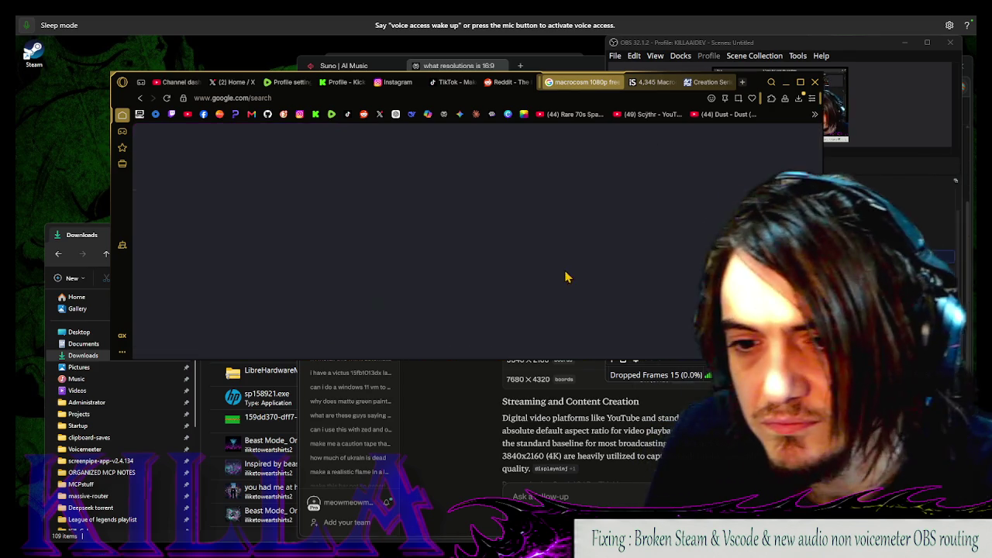
click(139, 97)
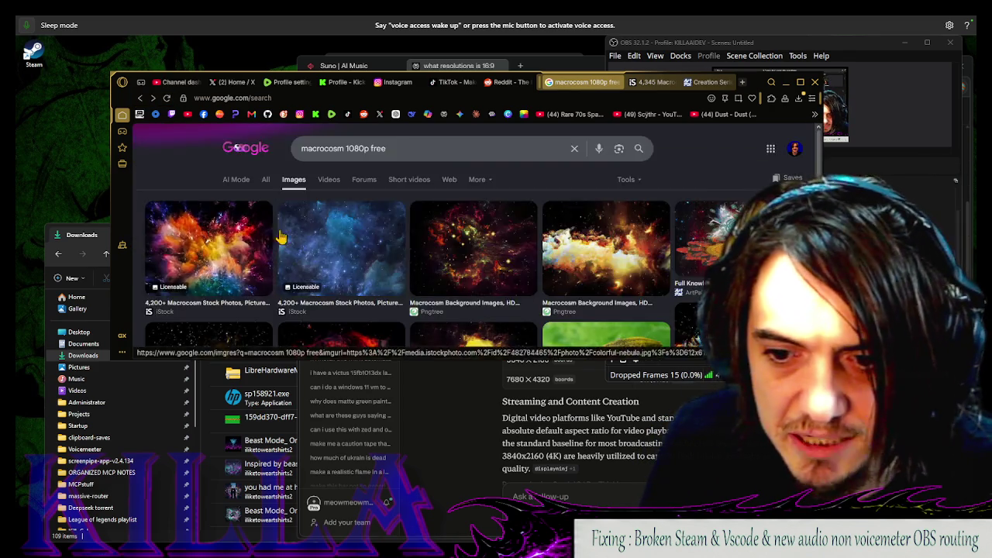
scroll(383, 239, down, 5)
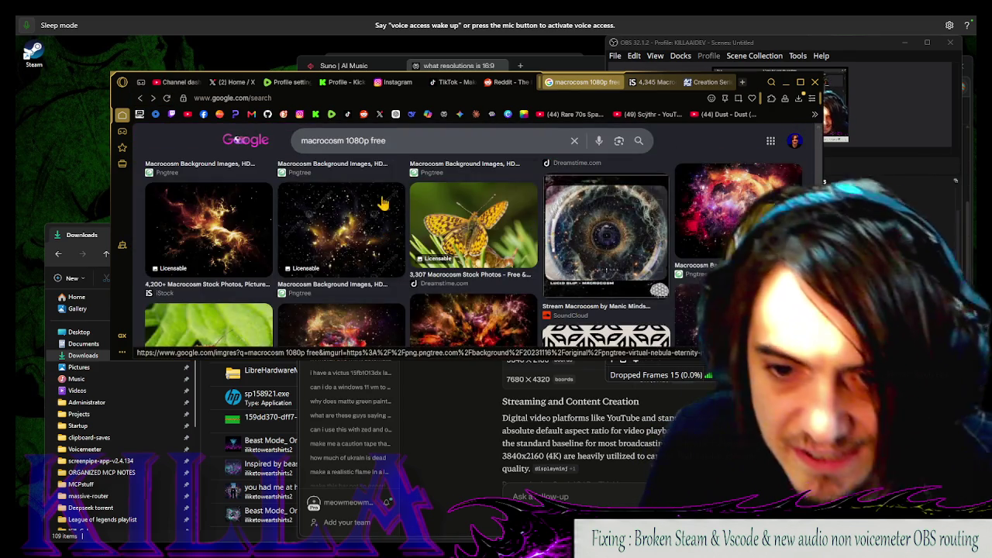
scroll(543, 225, up, 5)
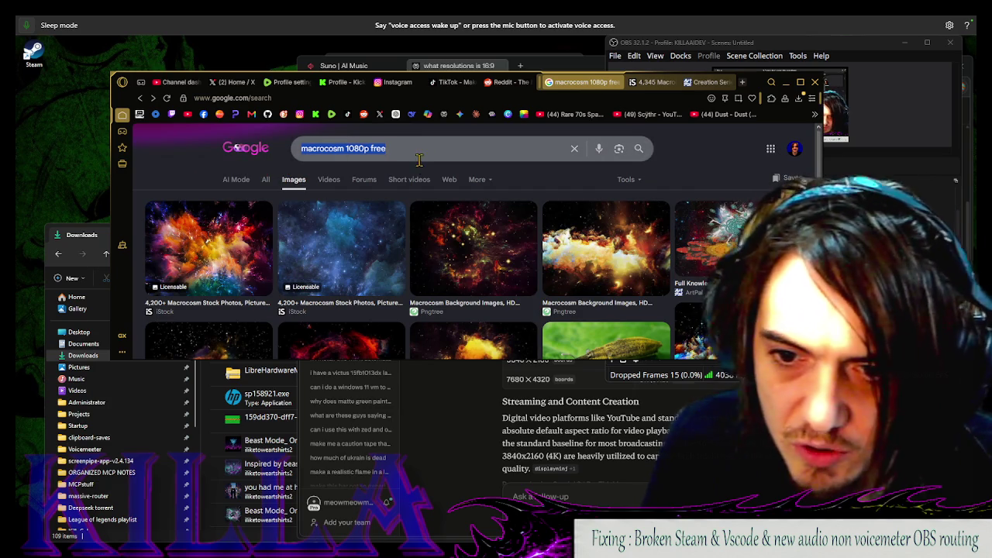
Search Google for 'bing'
text(bing)
key(Return)
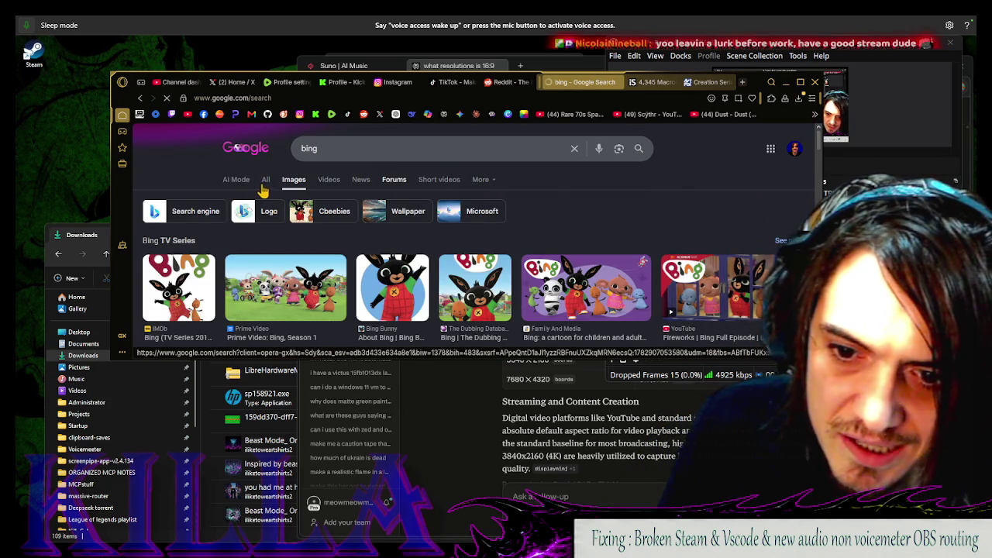
click(372, 99)
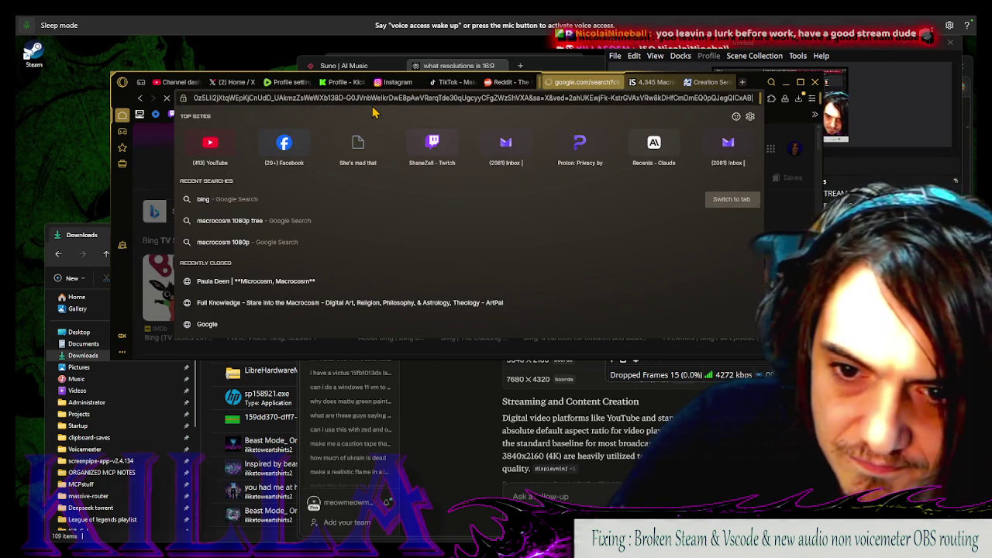
Go to the Microsoft Bing homepage and search for 'macrocosm 1080p free'
click(337, 198)
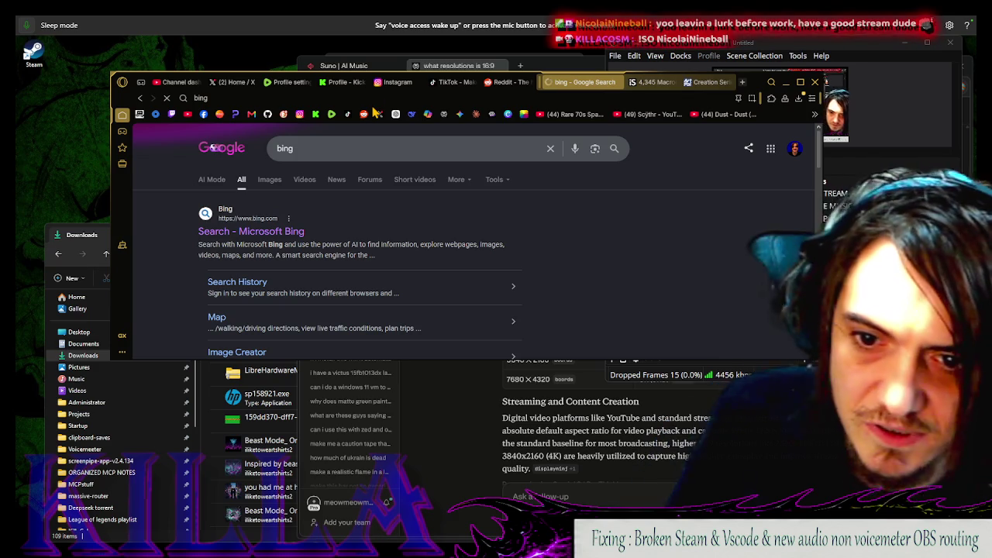
click(298, 231)
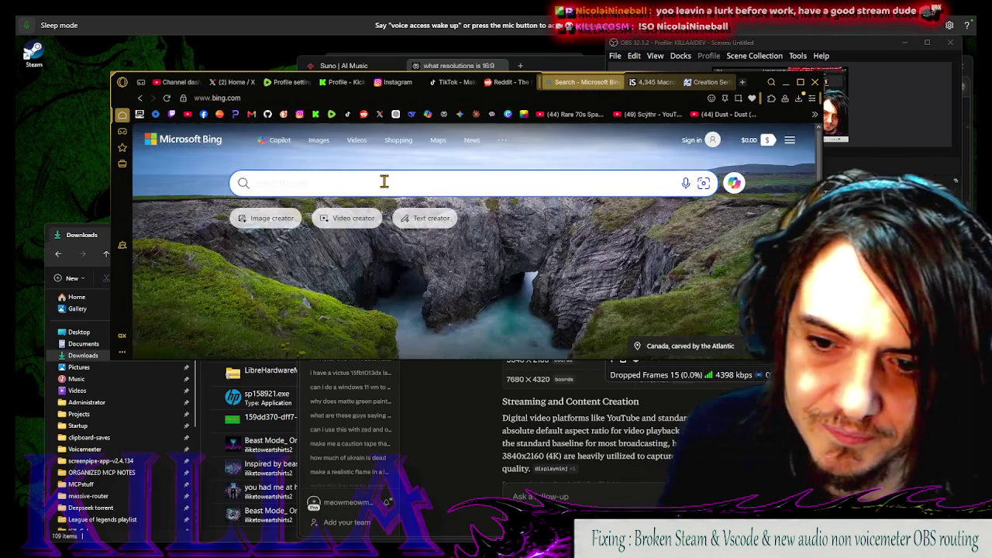
click(384, 181)
text(macrocosm 1080p free)
key(Return)
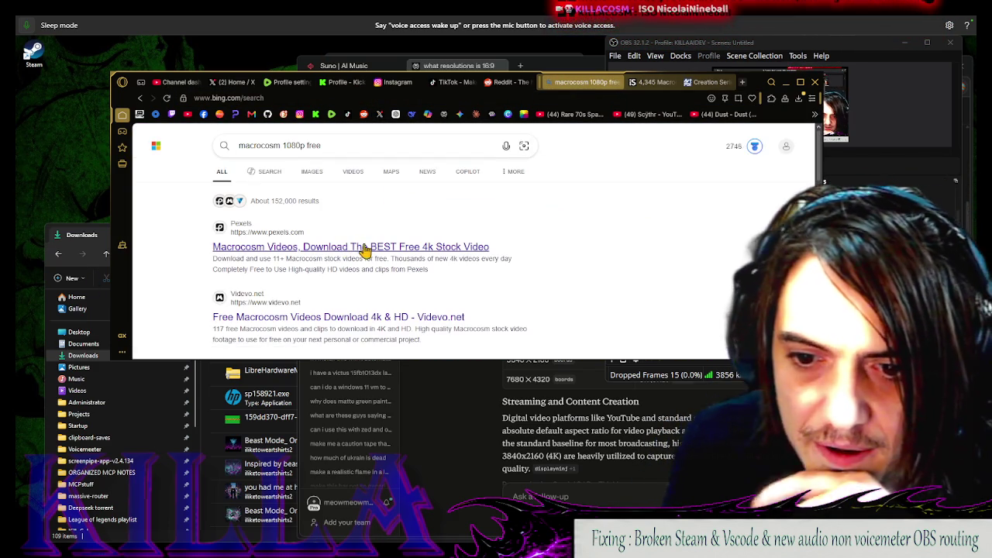
Glance at the Pexels macrocosm videos result, then switch to Bing image results
click(372, 249)
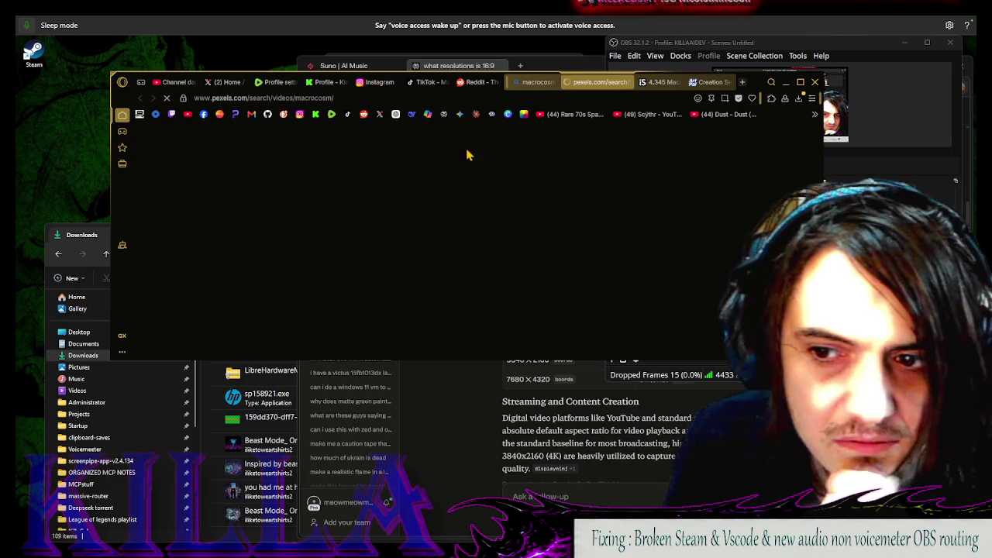
click(535, 82)
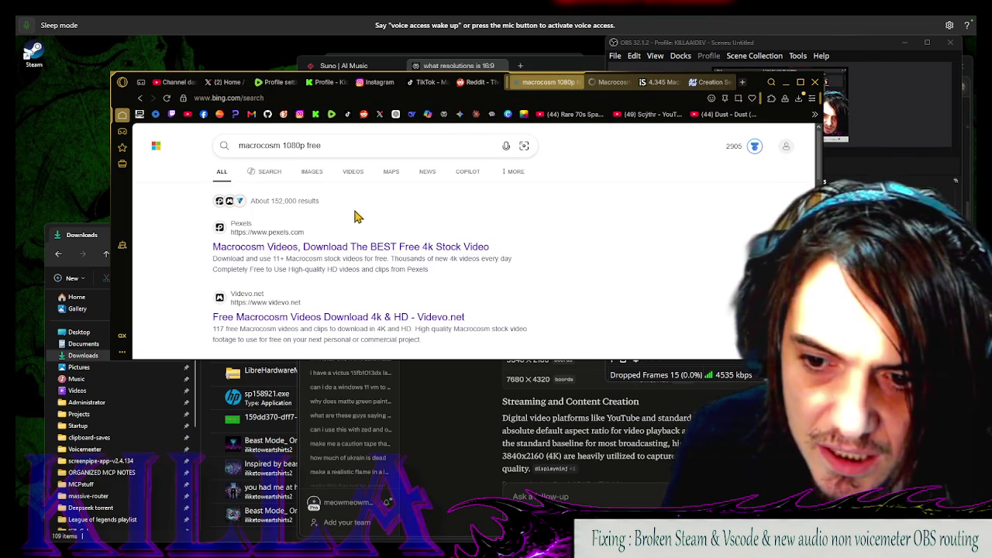
click(325, 175)
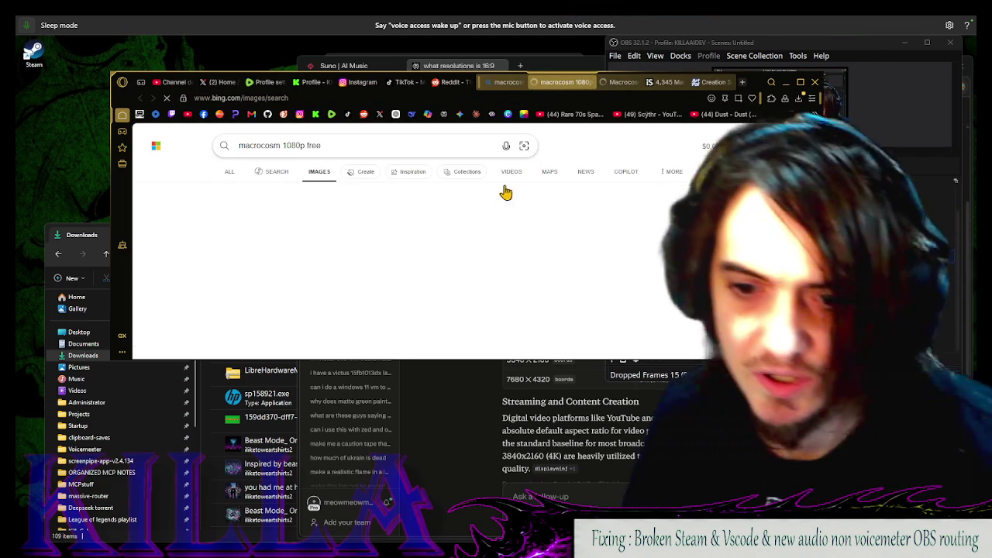
scroll(348, 255, down, 10)
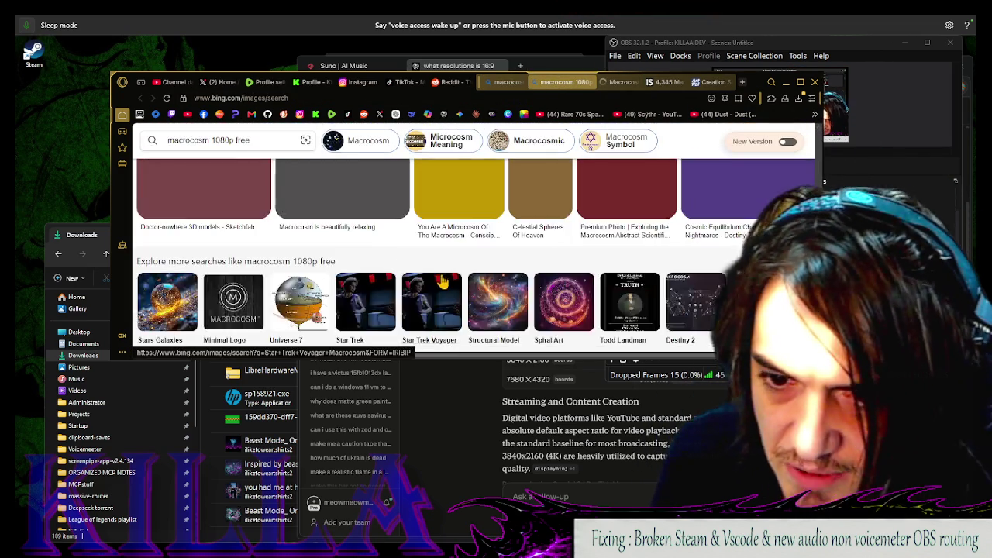
scroll(448, 291, up, 10)
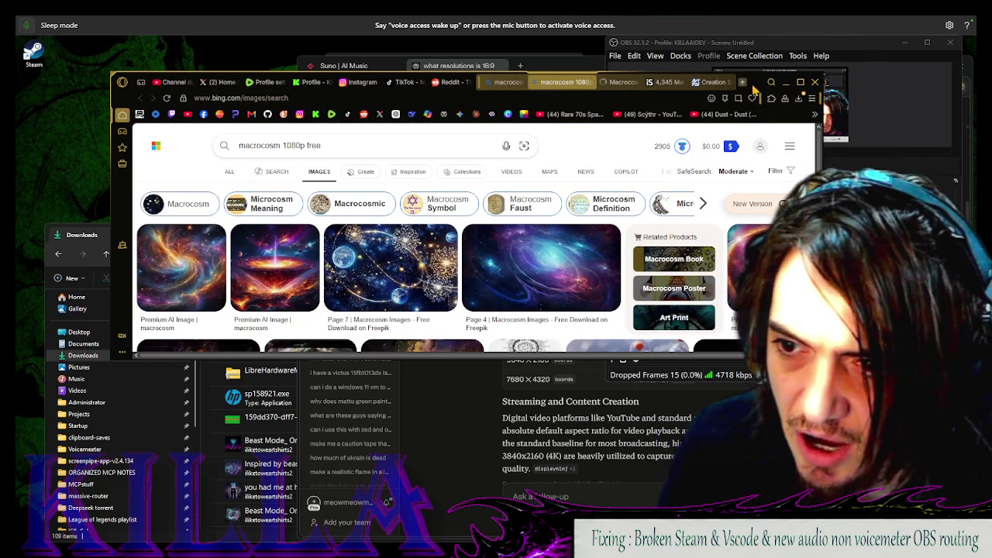
double_click(756, 87)
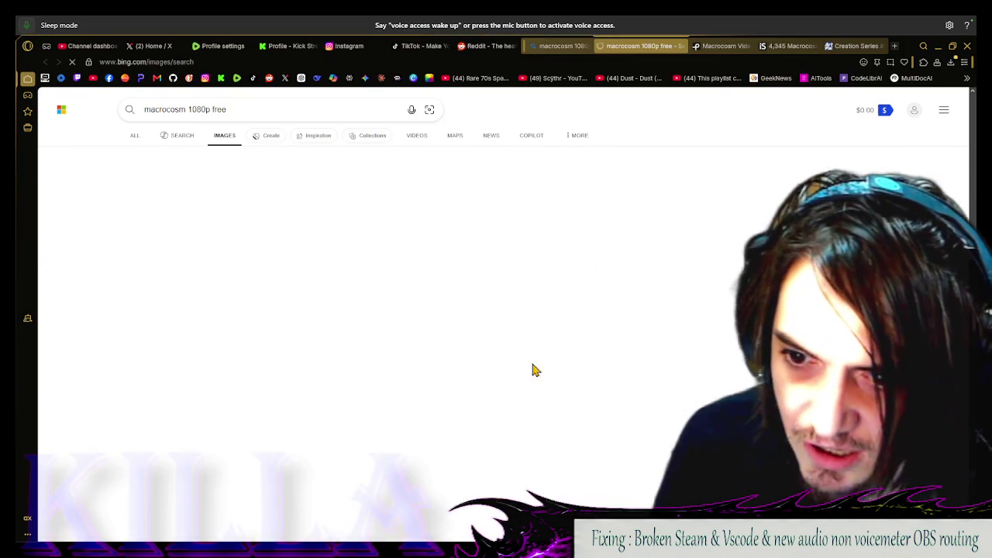
click(572, 290)
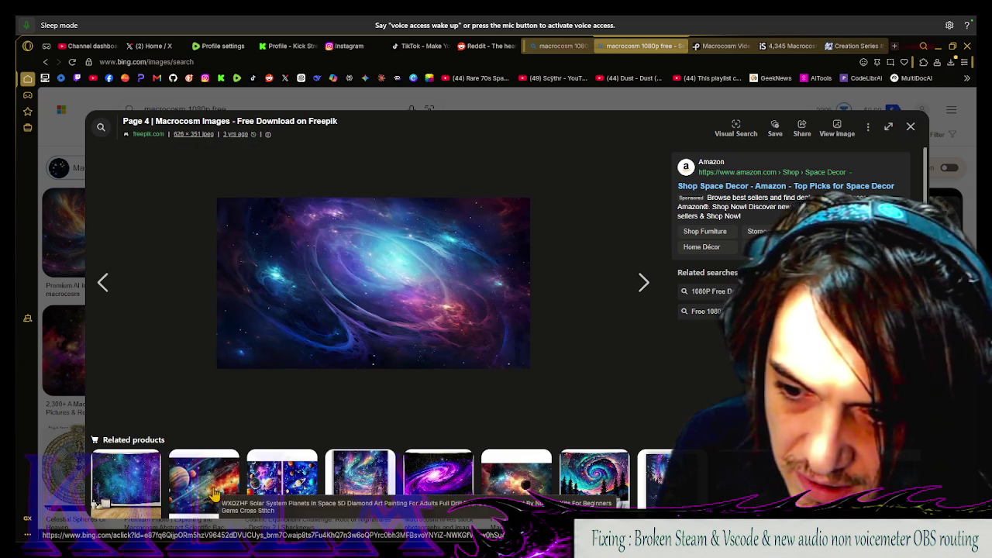
click(594, 481)
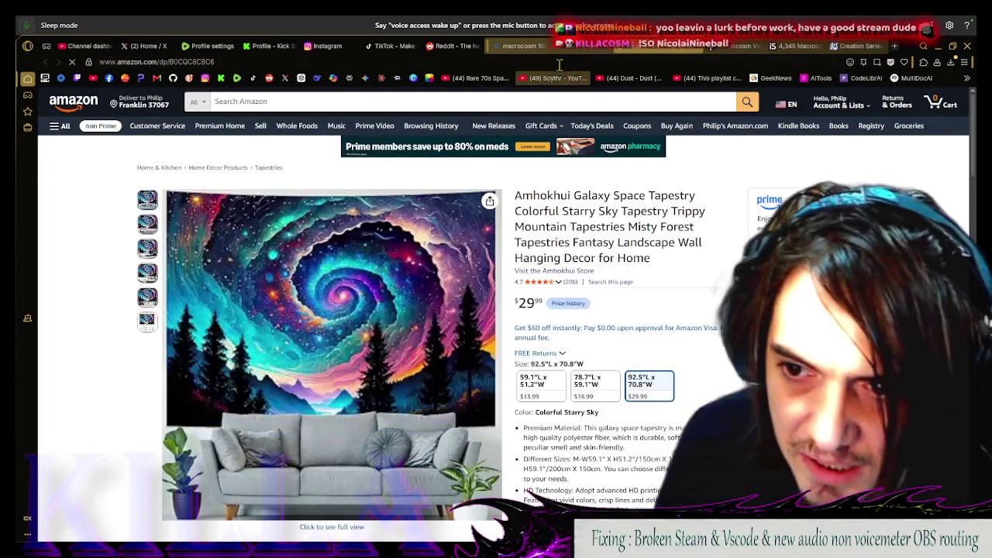
key(ctrl+w)
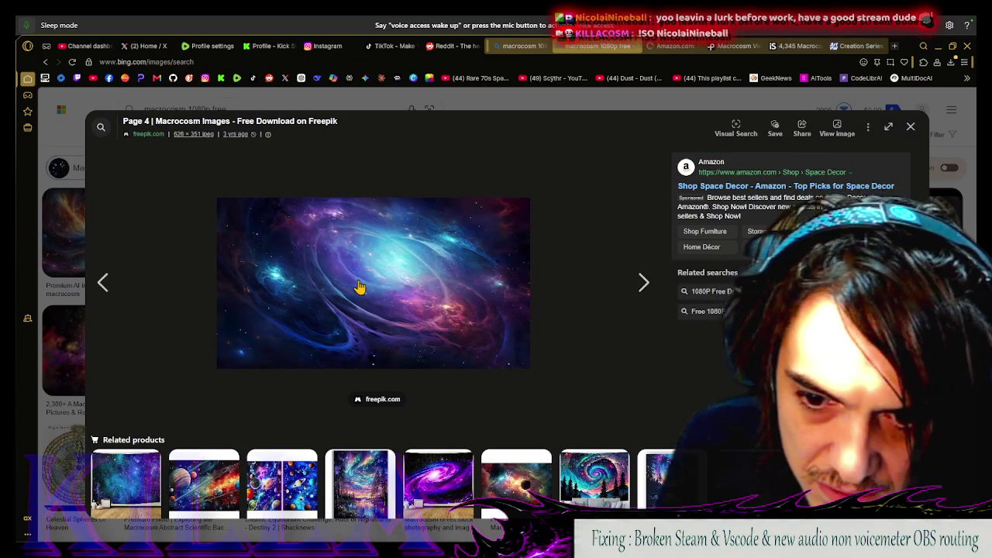
key(Right)
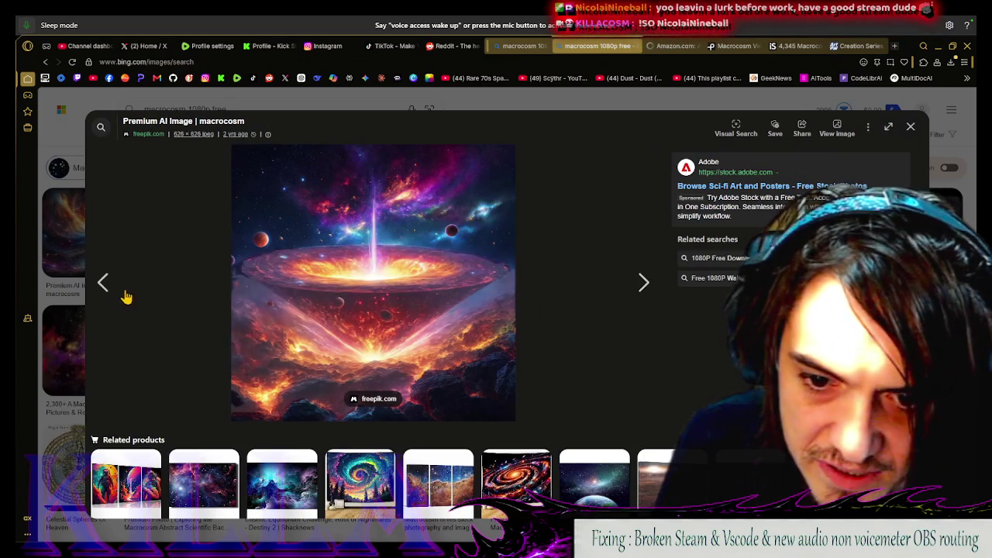
click(110, 283)
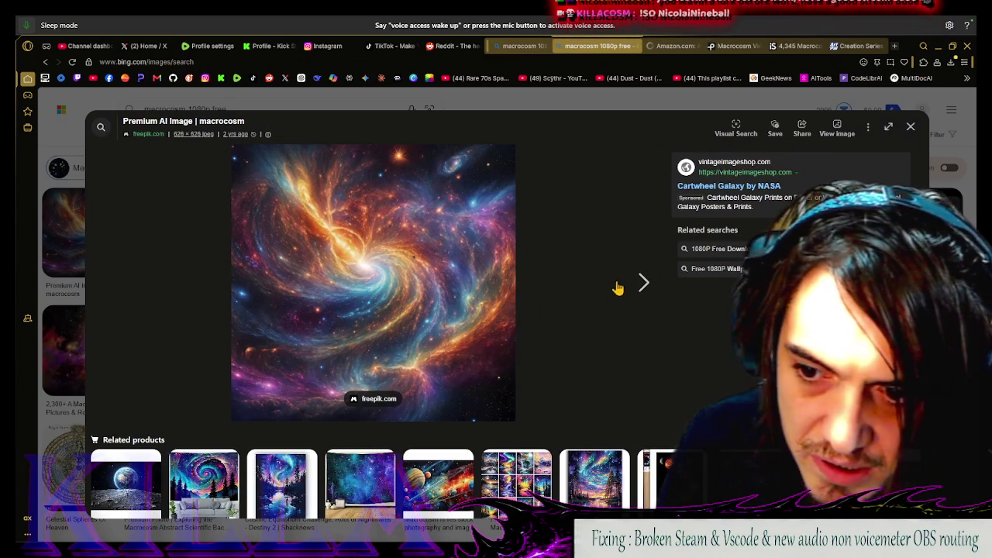
click(638, 283)
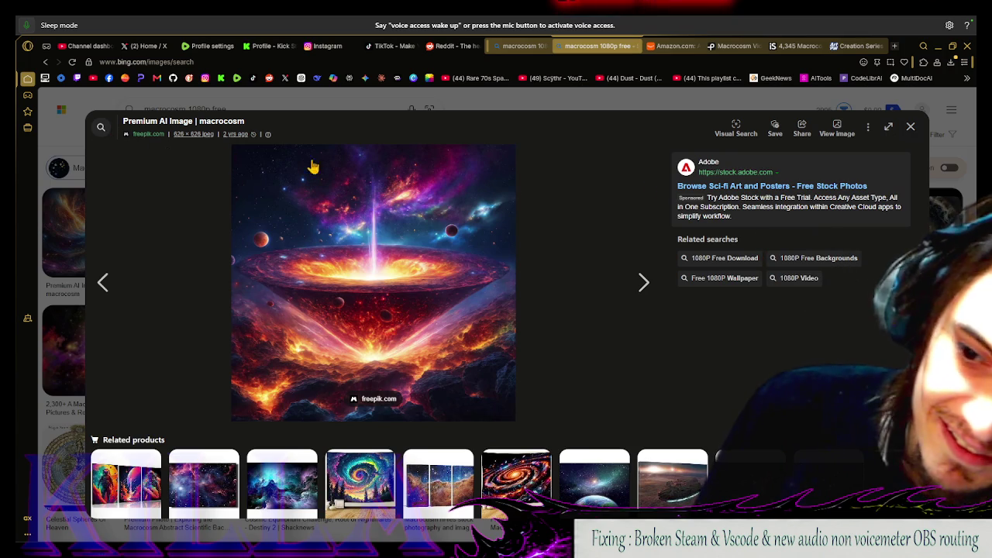
click(107, 285)
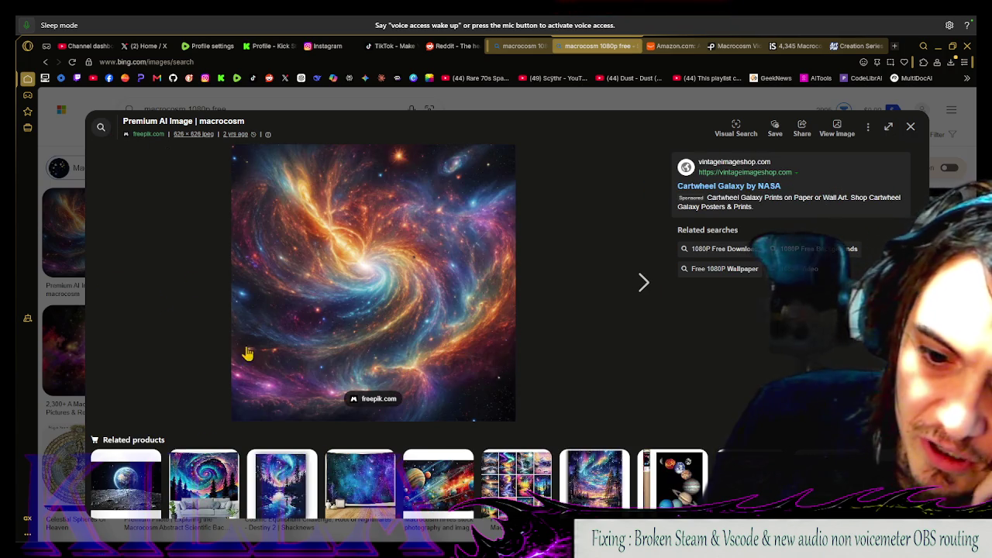
click(908, 138)
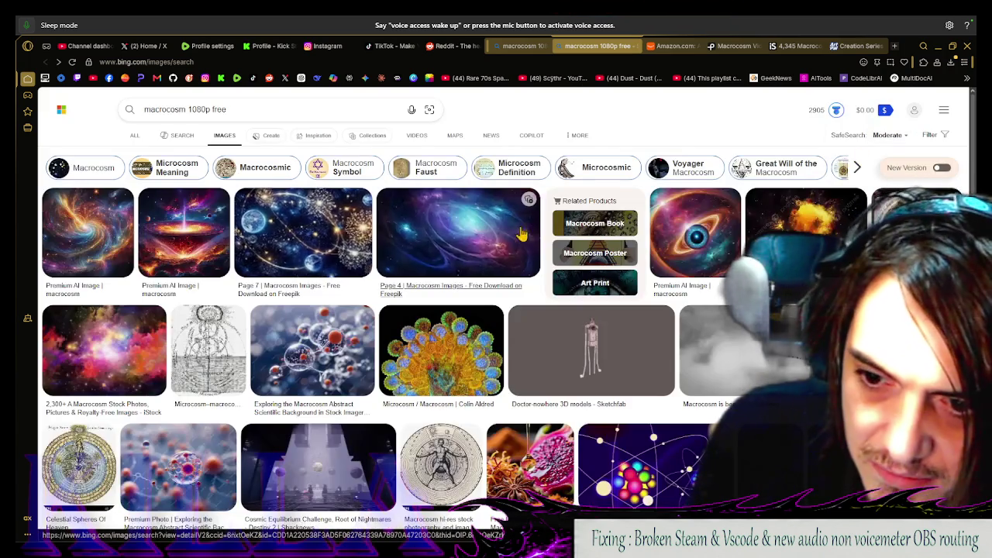
click(498, 239)
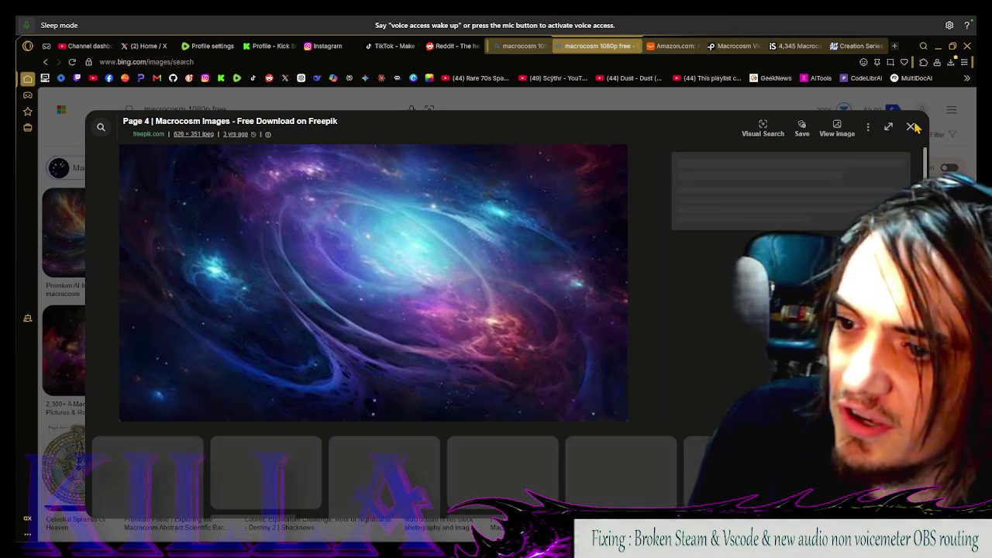
click(911, 130)
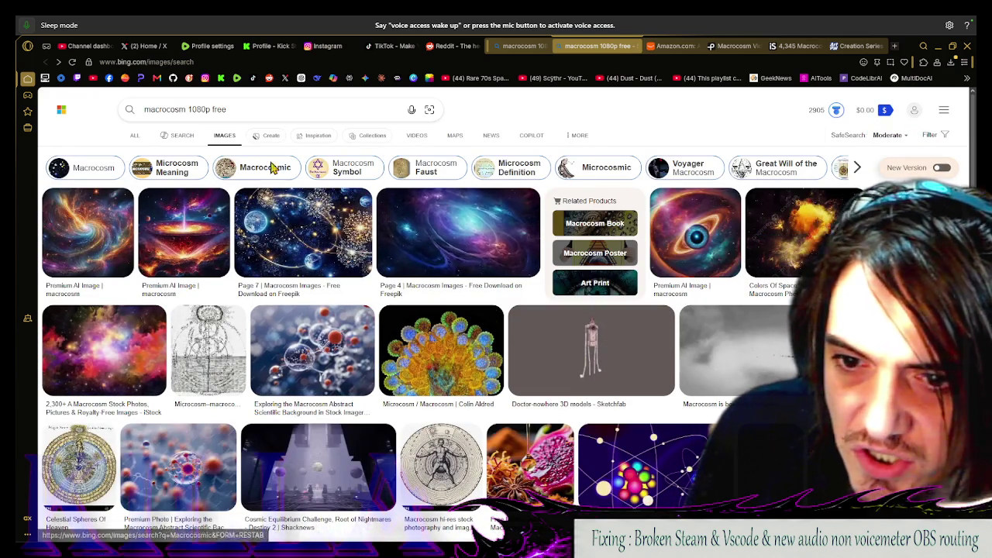
Set a custom image size filter of at least 1920 wide by 1080 high
click(930, 136)
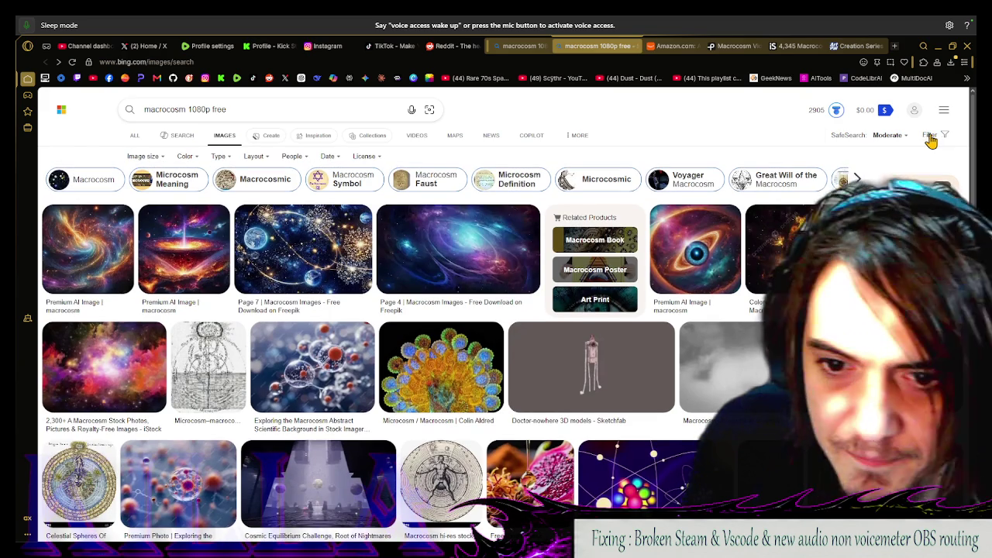
click(143, 159)
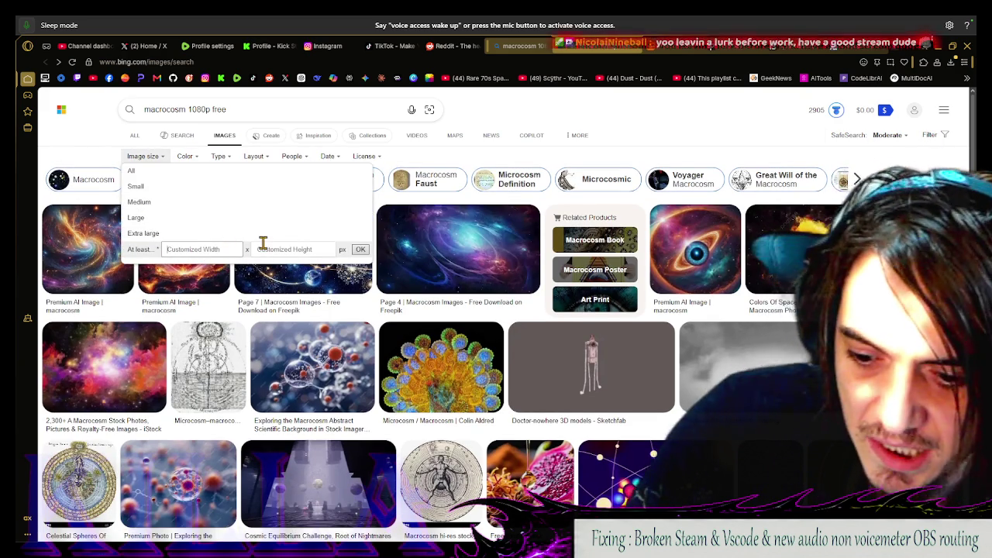
text(1080)
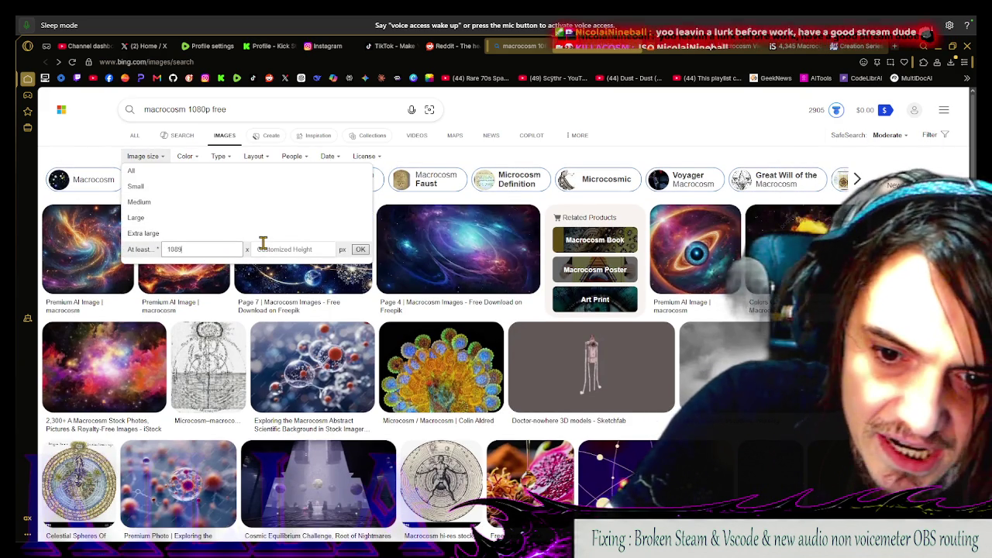
key(BackSpace)
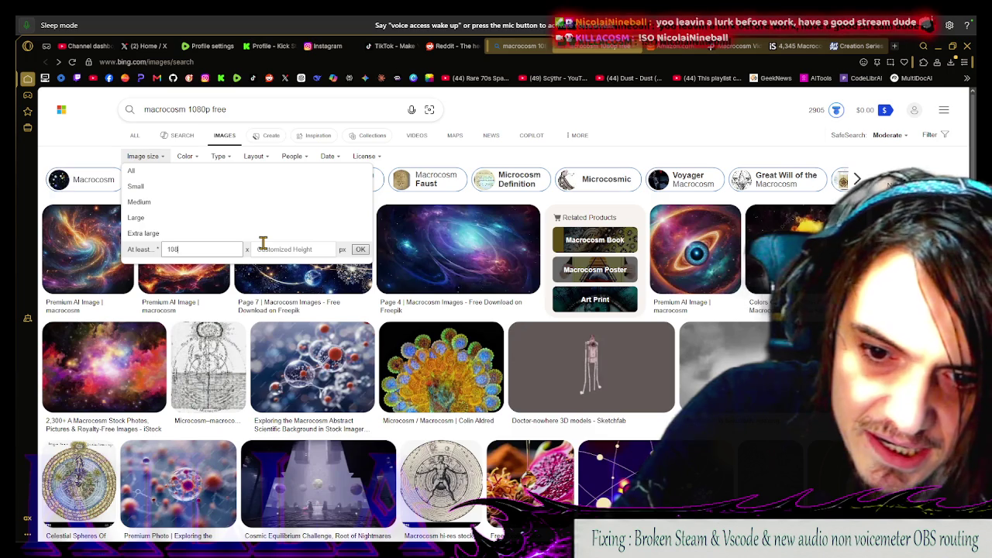
key(BackSpace)
key(BackSpace)
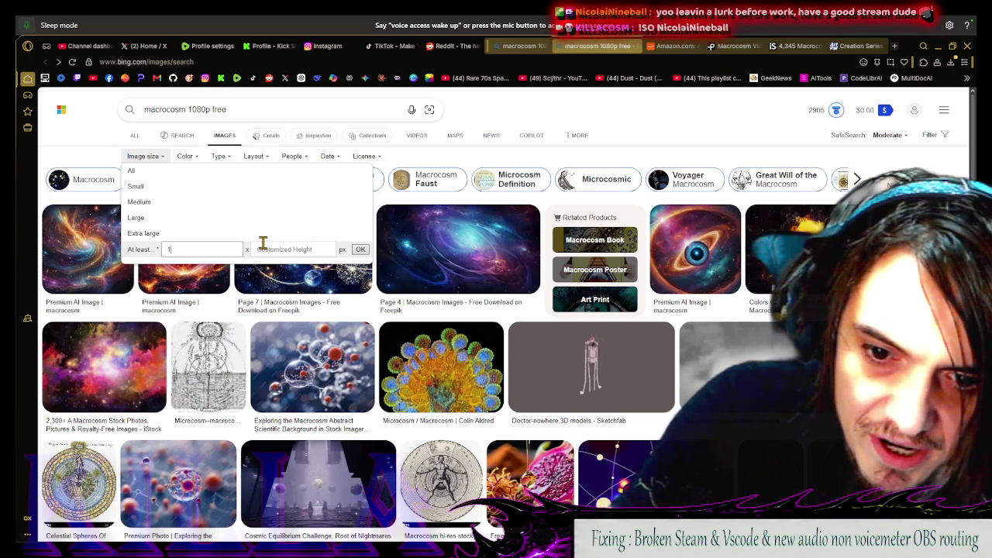
text(820)
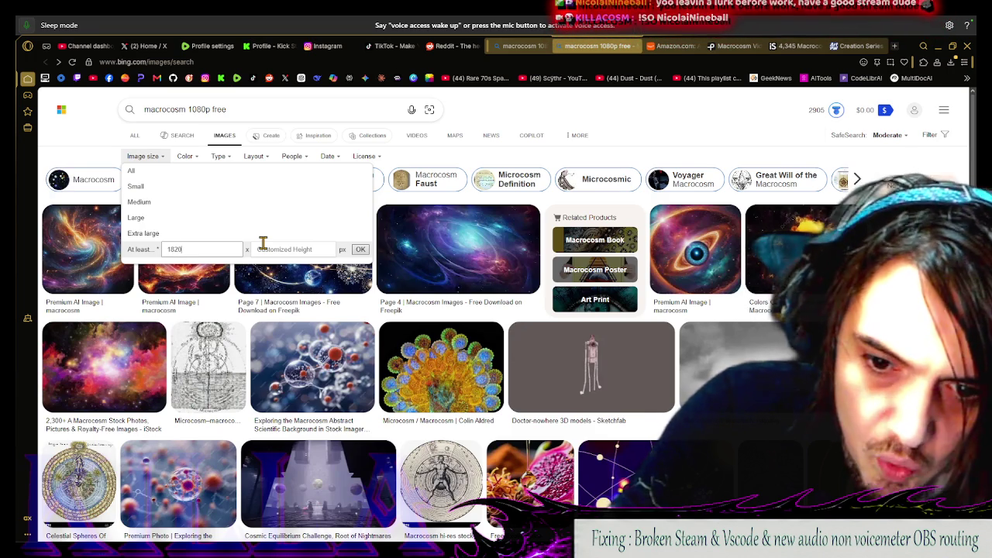
click(262, 245)
text(1920)
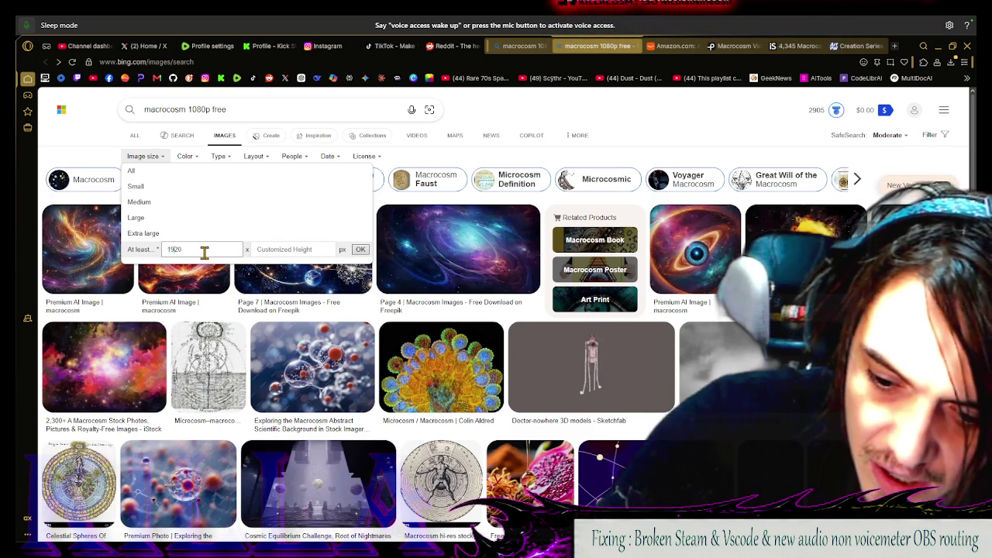
click(285, 249)
text(1080)
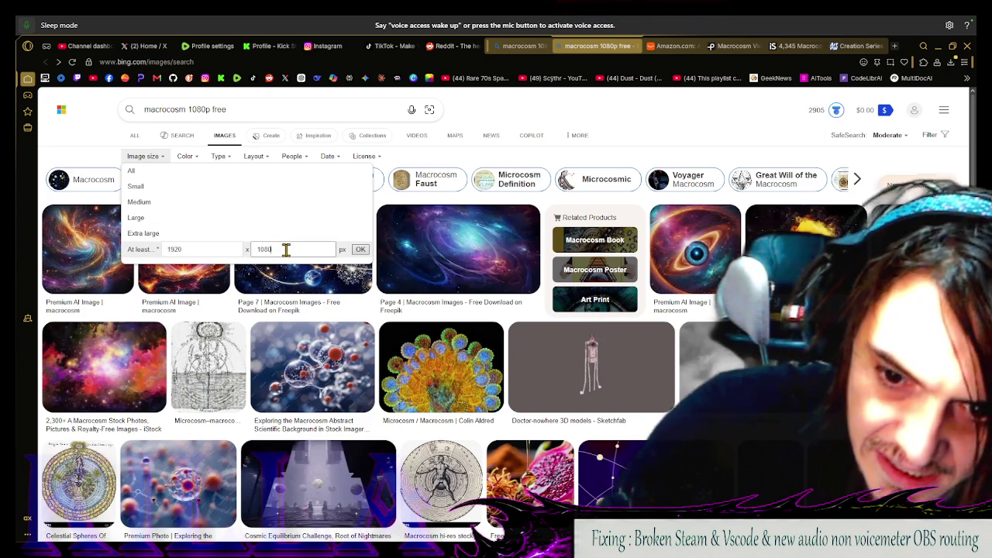
key(Return)
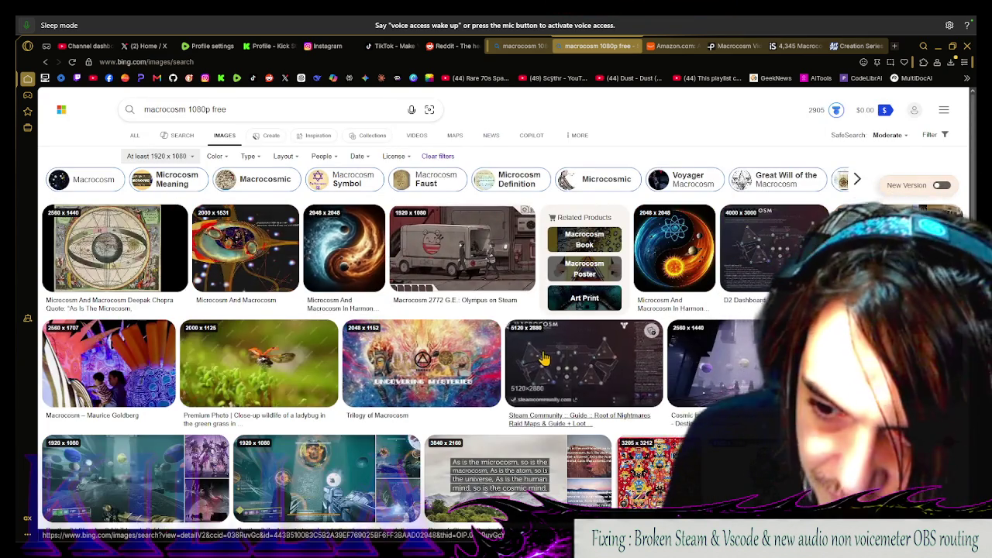
Save the 'Space Wallpaper 1080p' planet image to the Downloads folder
scroll(504, 357, down, 5)
scroll(505, 358, down, 3)
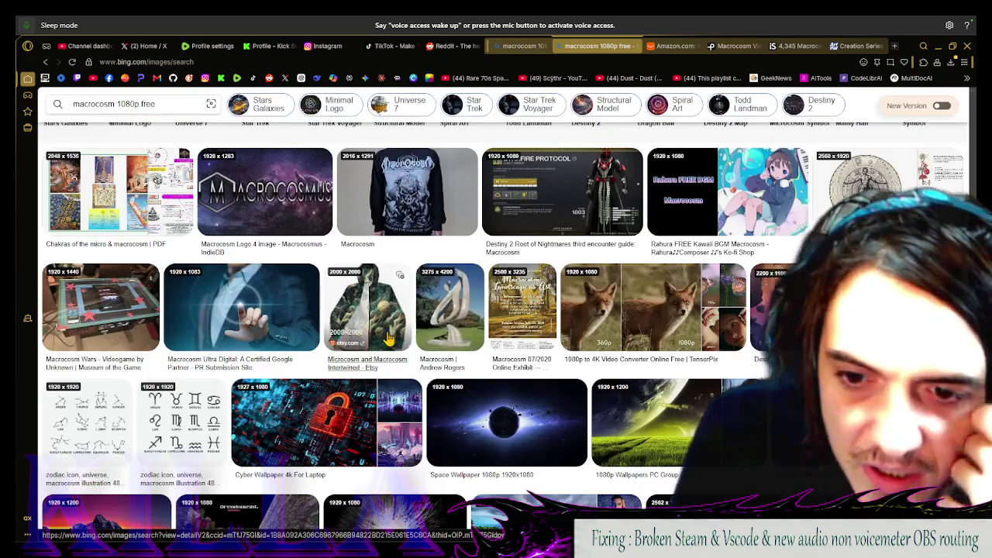
scroll(434, 361, down, 2)
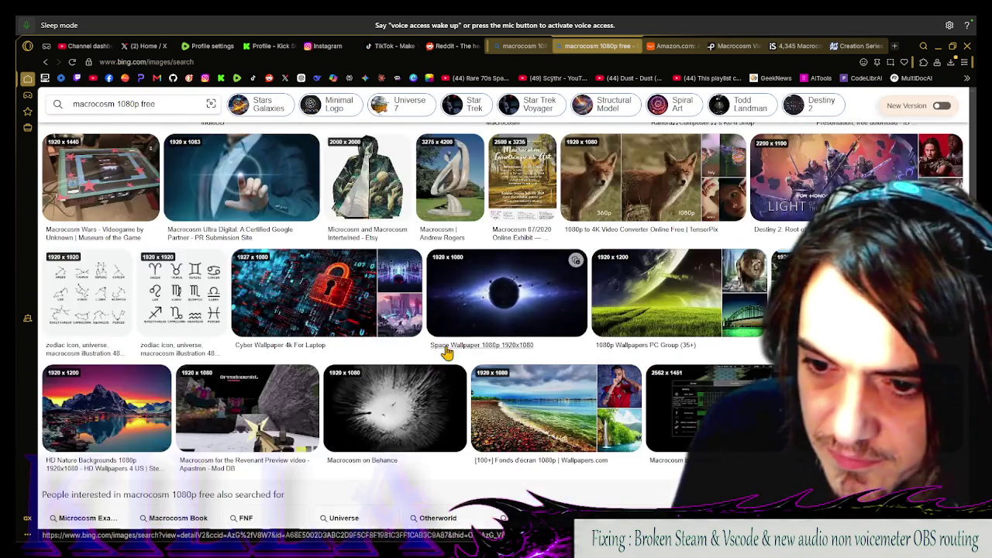
click(477, 298)
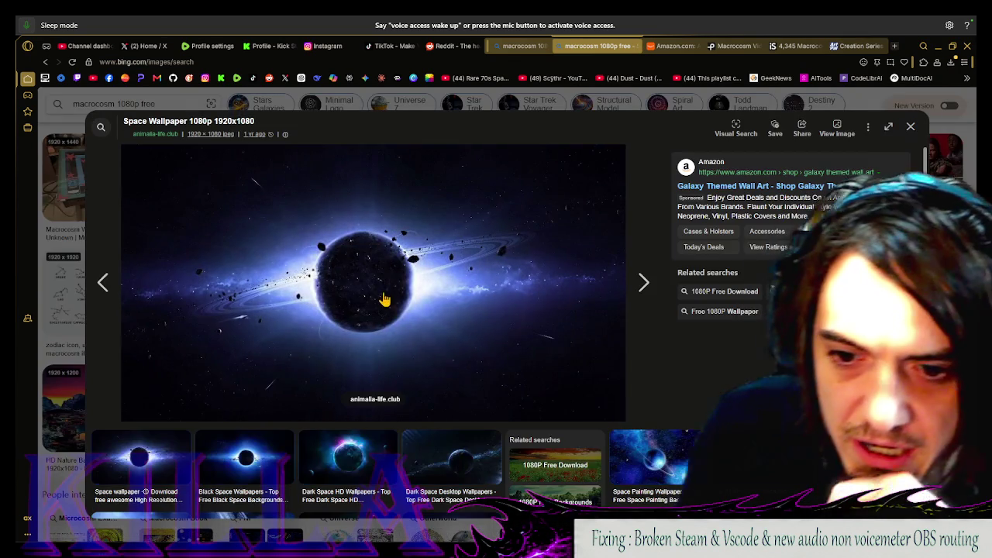
right_click(391, 288)
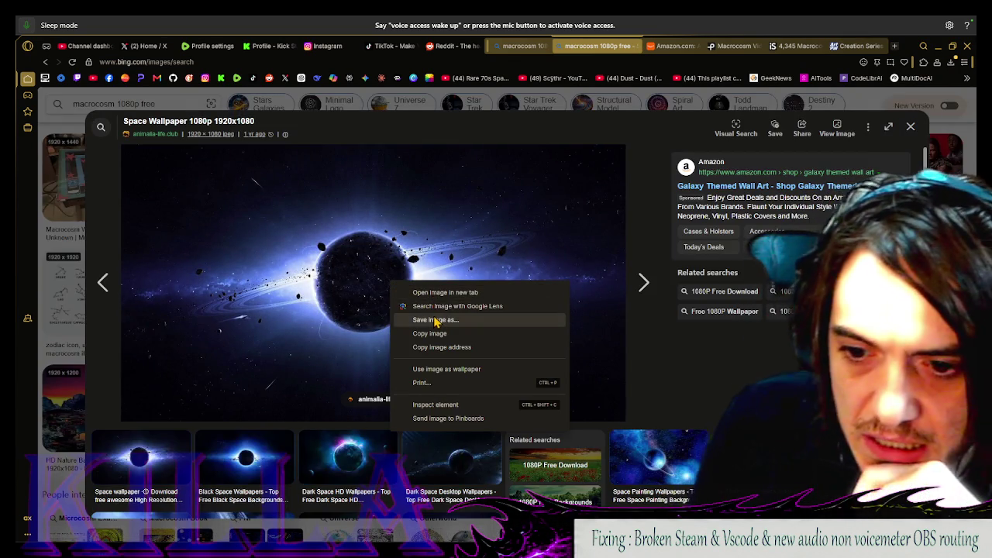
click(439, 318)
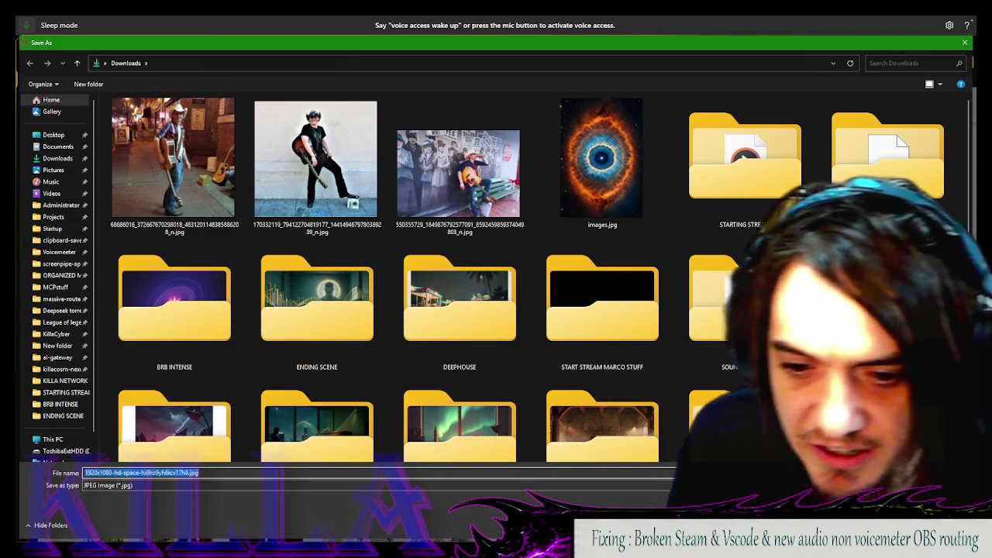
key(Return)
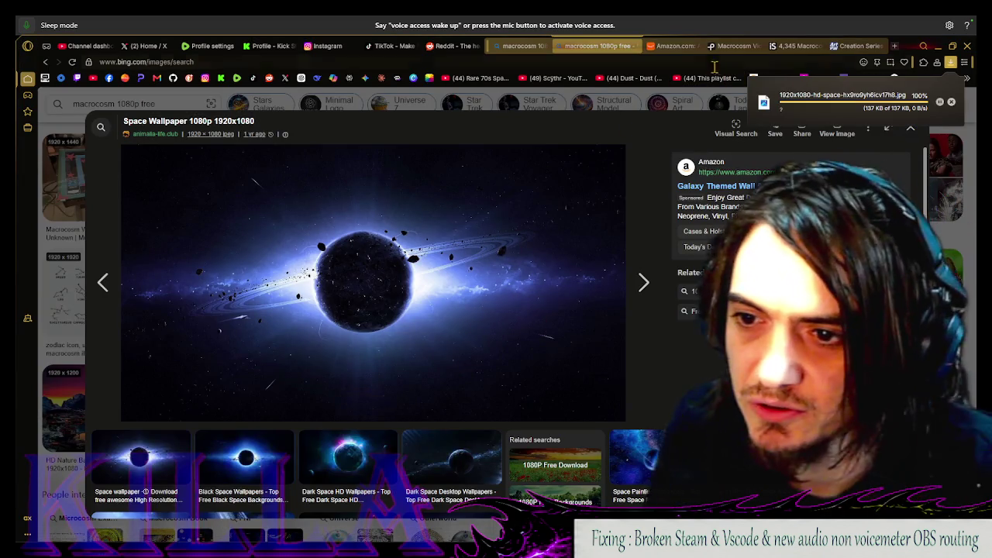
Upload the planet image as the Rumble profile's backsplash picture and accept it
click(204, 46)
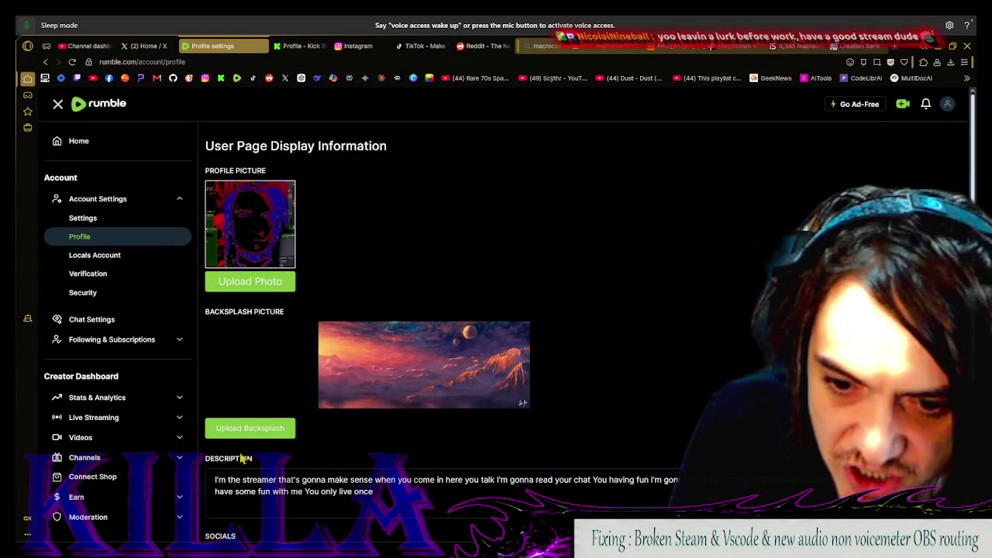
click(277, 428)
key(Return)
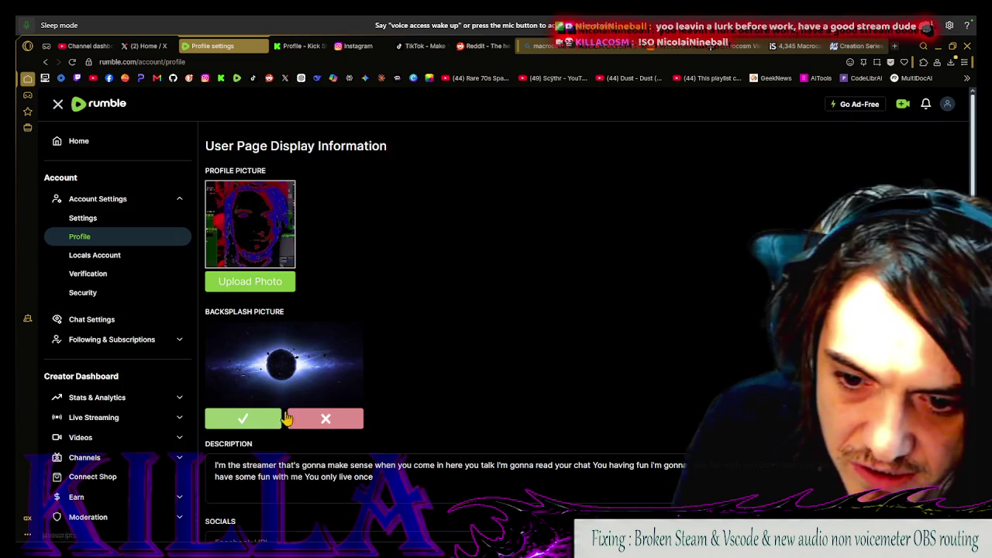
click(244, 418)
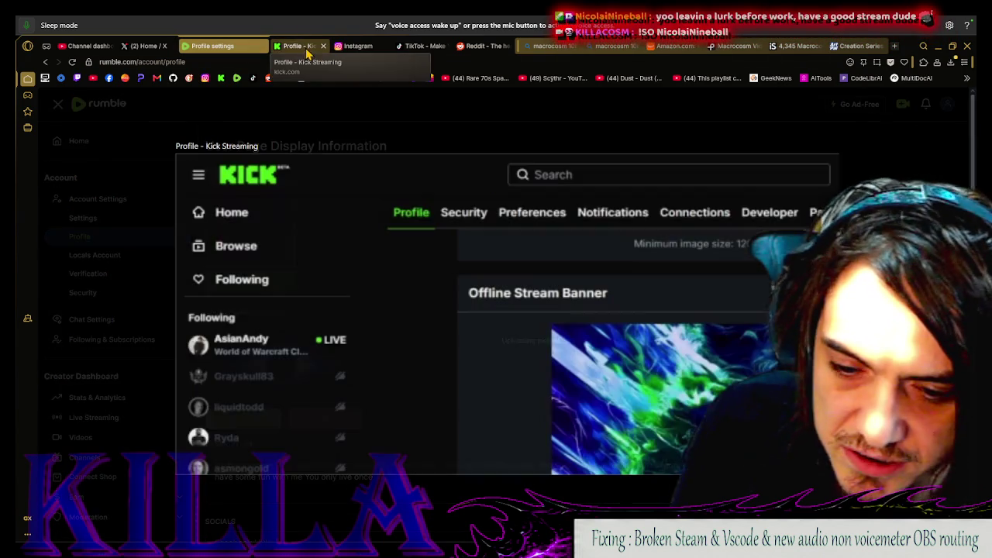
Upload the saved planet wallpaper from the computer as Kick's offline stream banner and save
click(307, 49)
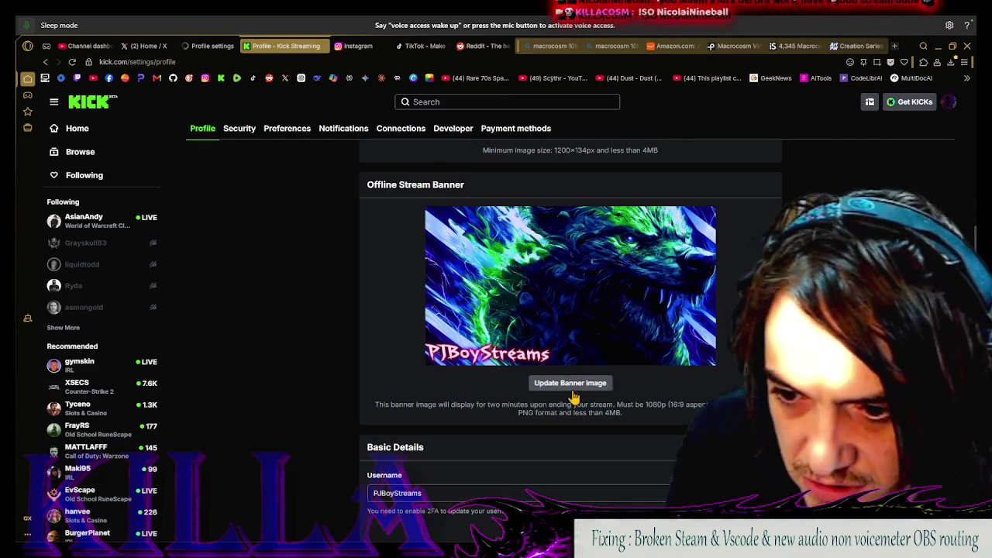
click(570, 383)
click(461, 377)
double_click(423, 436)
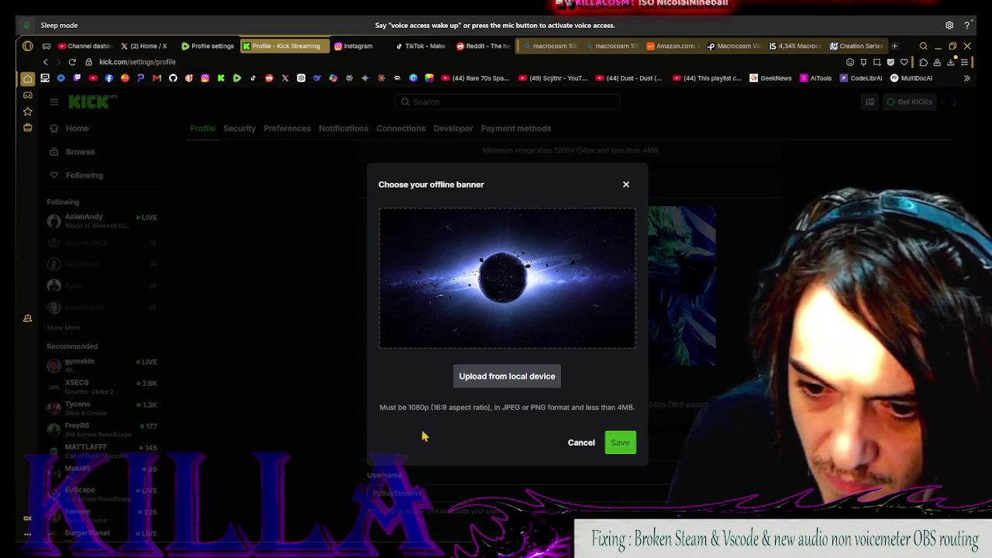
click(624, 442)
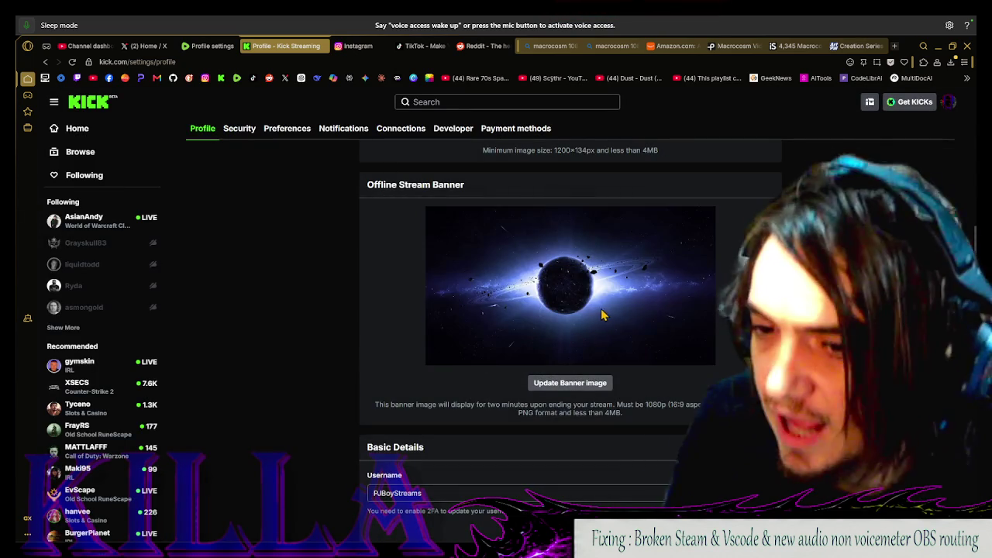
scroll(679, 338, down, 4)
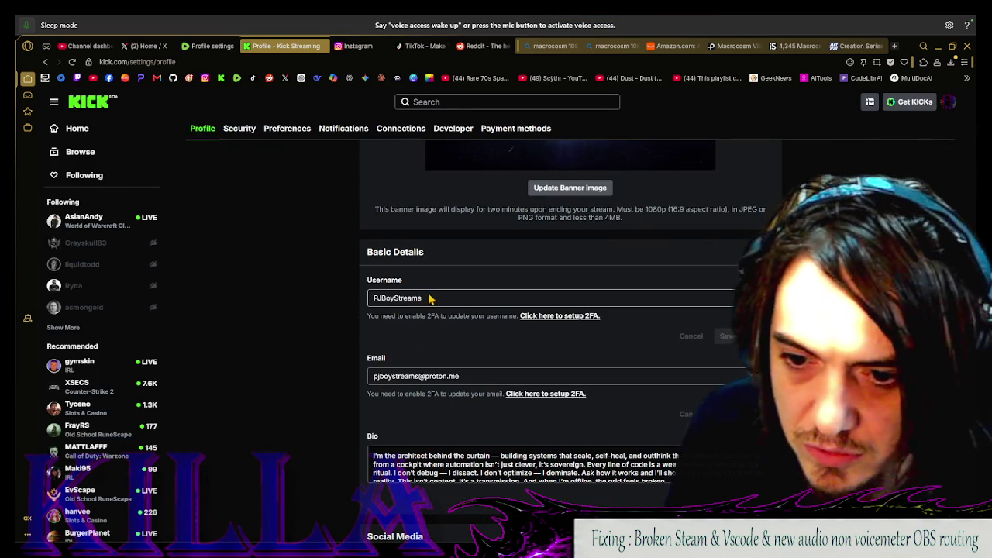
double_click(390, 300)
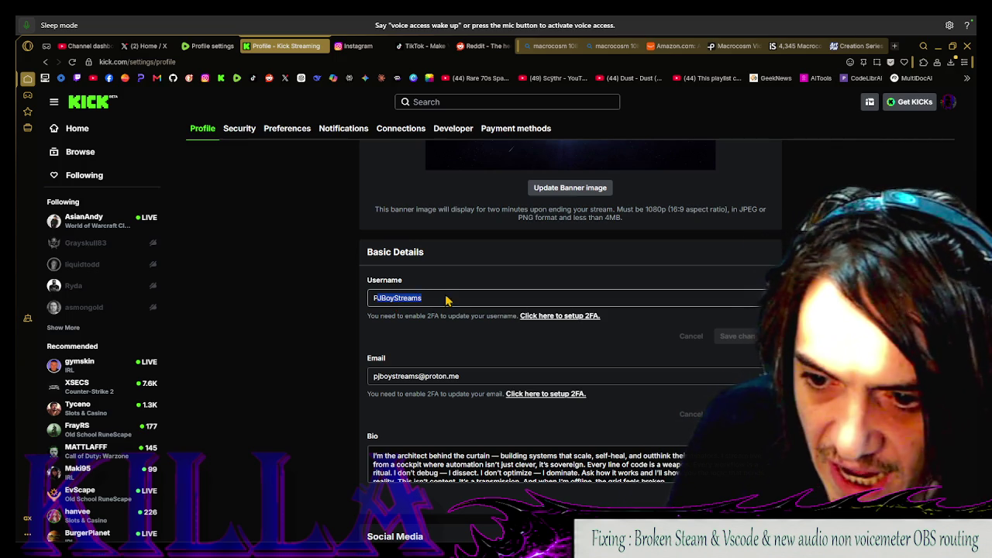
double_click(402, 303)
click(474, 319)
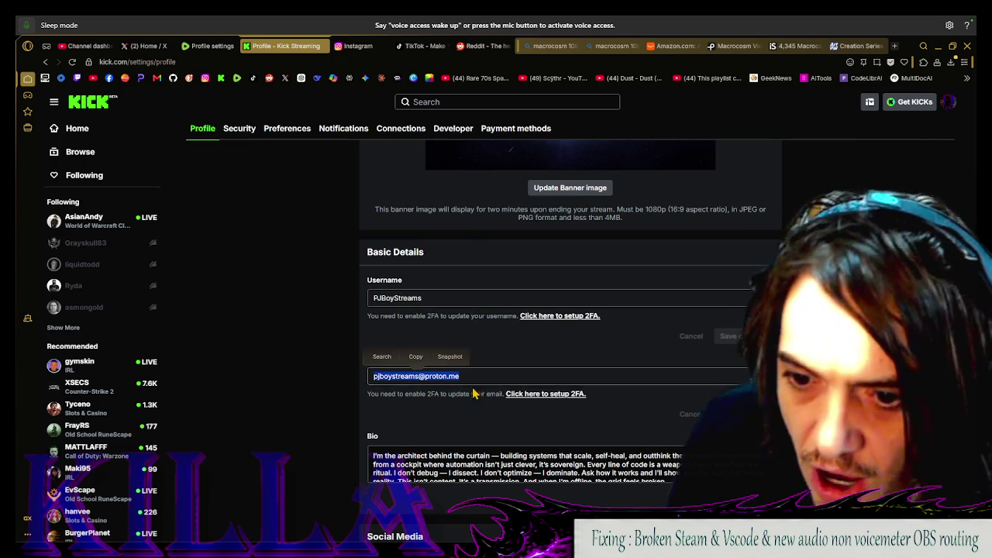
click(385, 395)
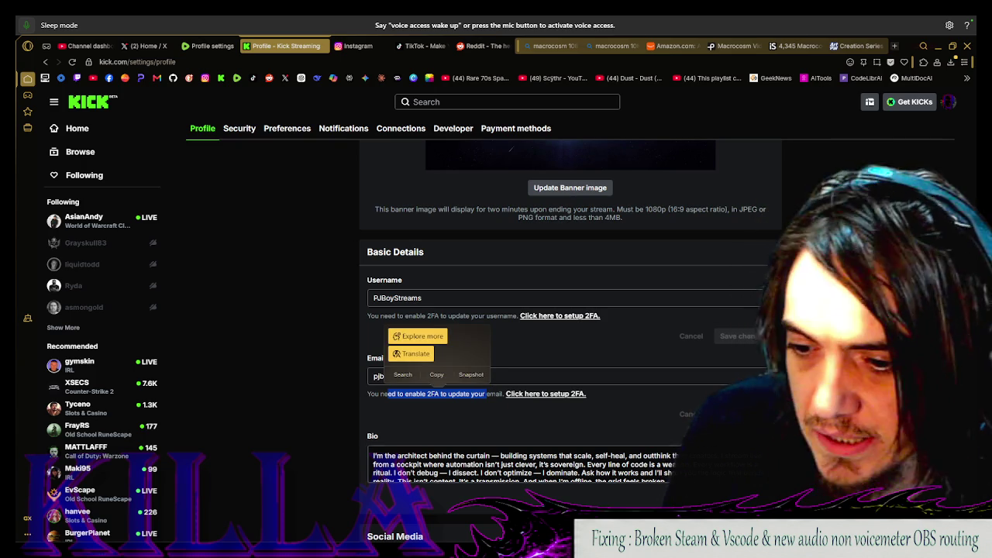
key(ctrl+a)
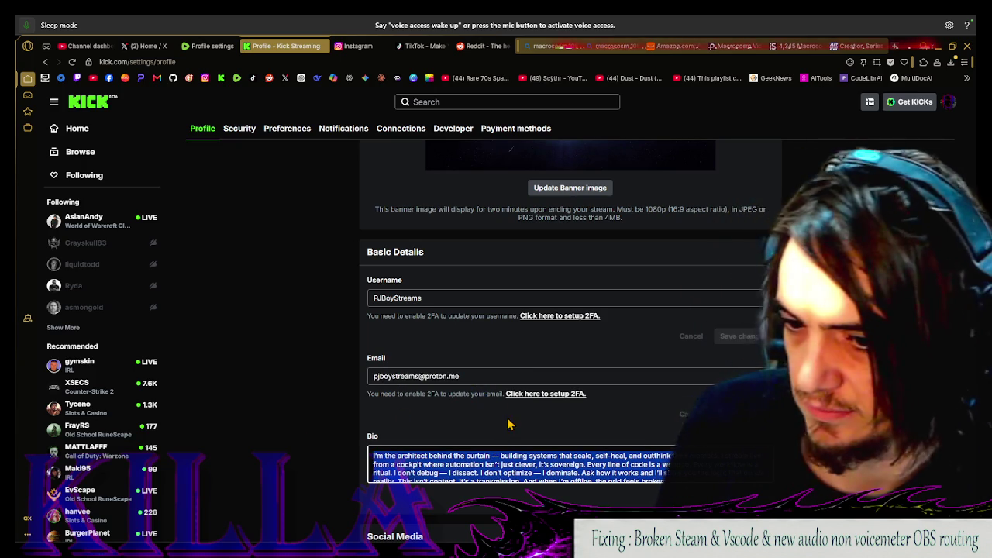
scroll(498, 428, down, 1)
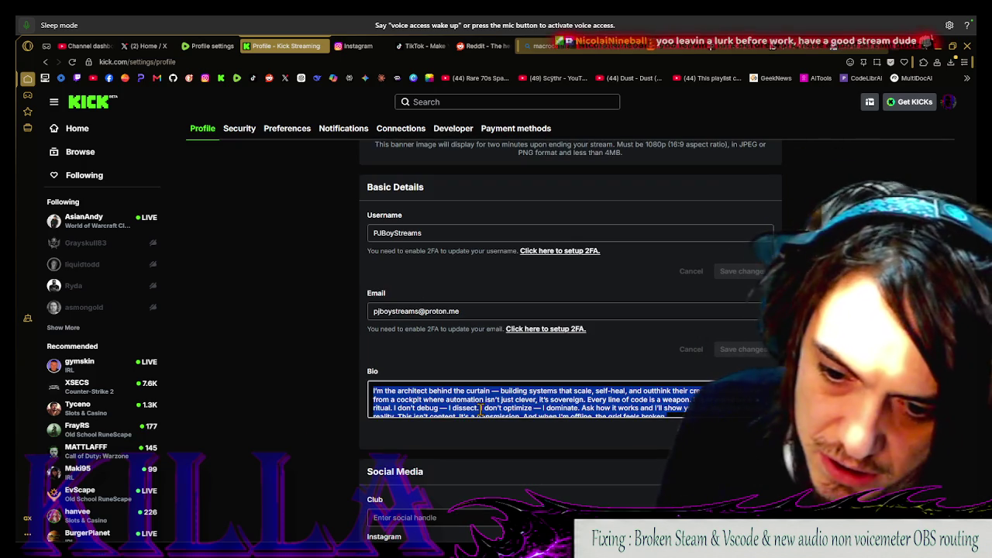
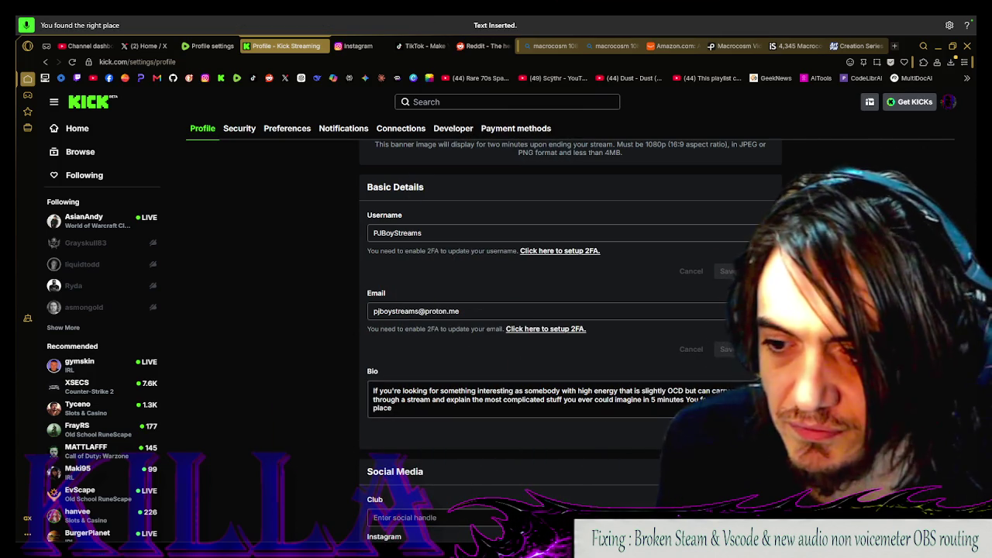
Recheck Kick's Social Media handle fields, then settle on the Instagram home feed
click(347, 46)
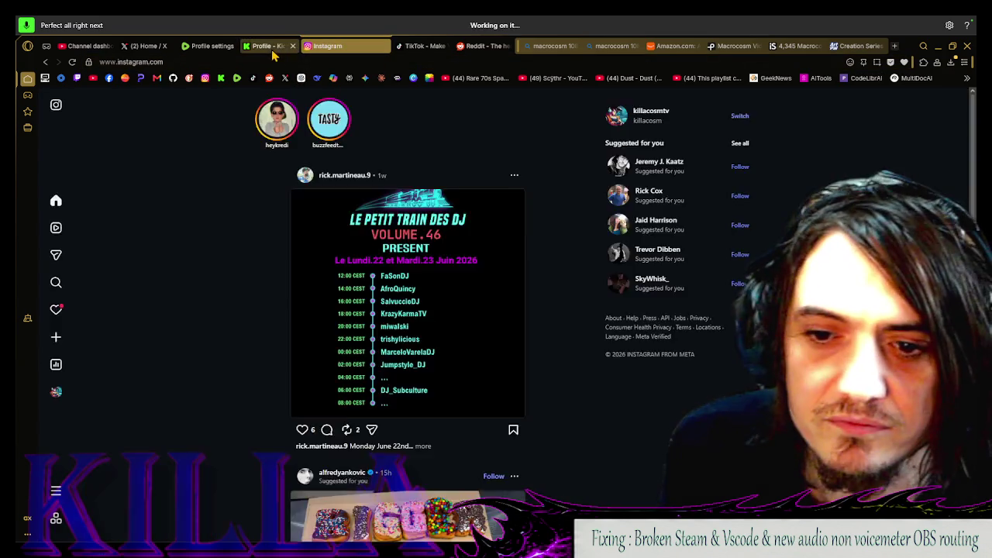
click(271, 45)
scroll(552, 295, down, 3)
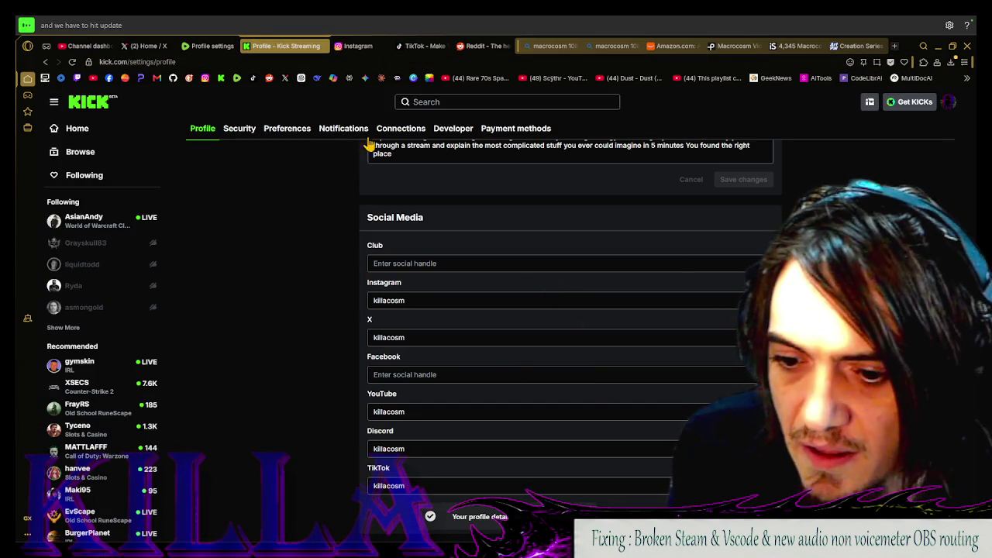
click(345, 46)
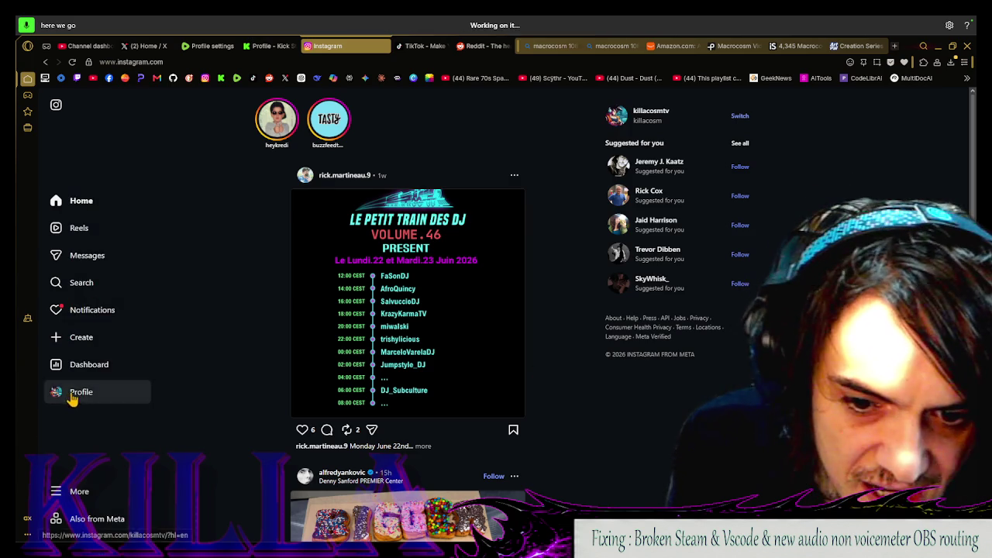
View the killacosmtv profile with 12 posts and the twitch.tv/killacosm link, then return Home
click(71, 394)
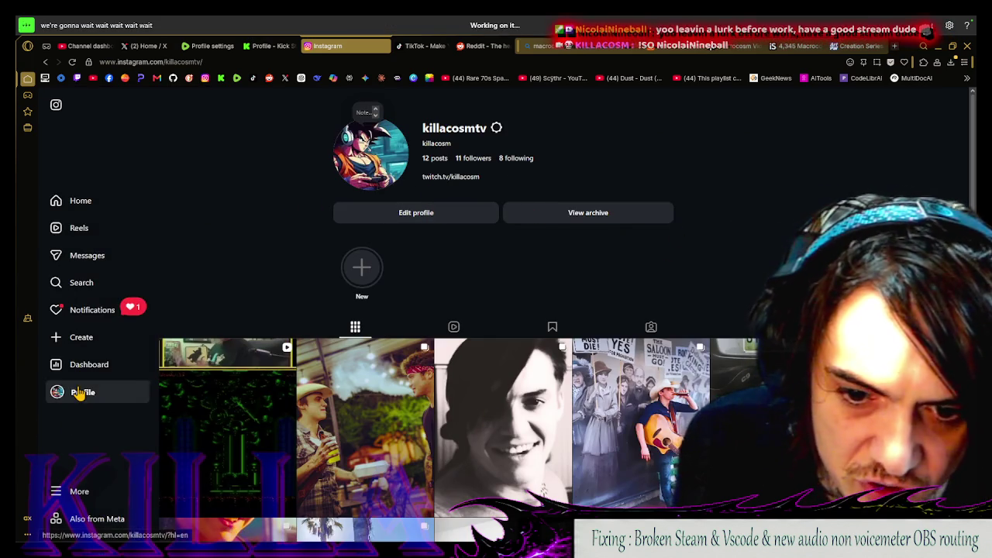
click(78, 491)
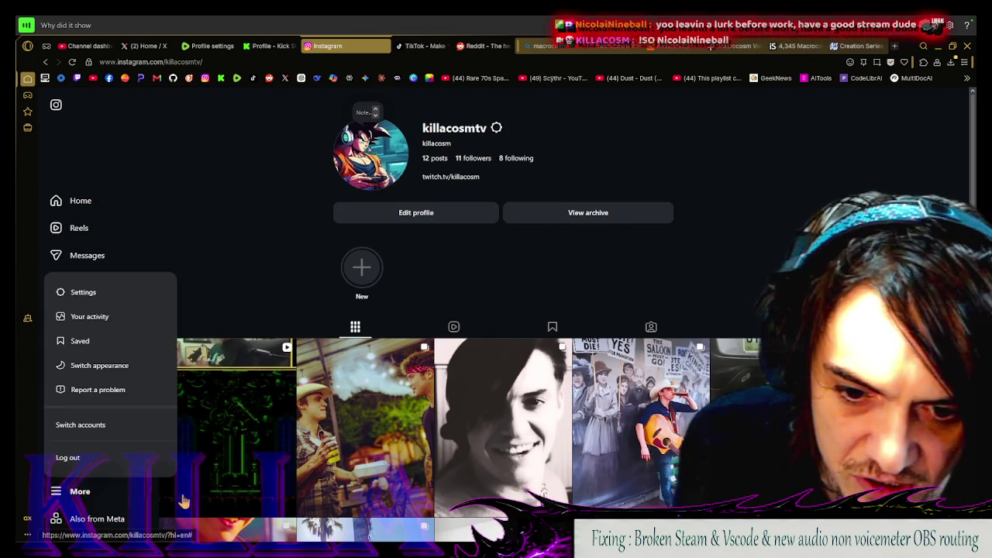
click(93, 519)
click(85, 519)
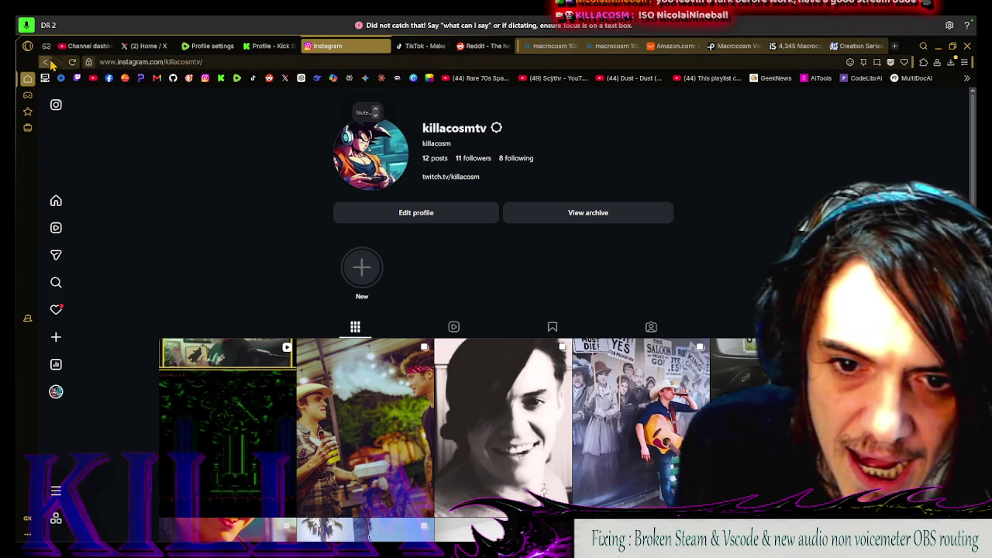
click(48, 63)
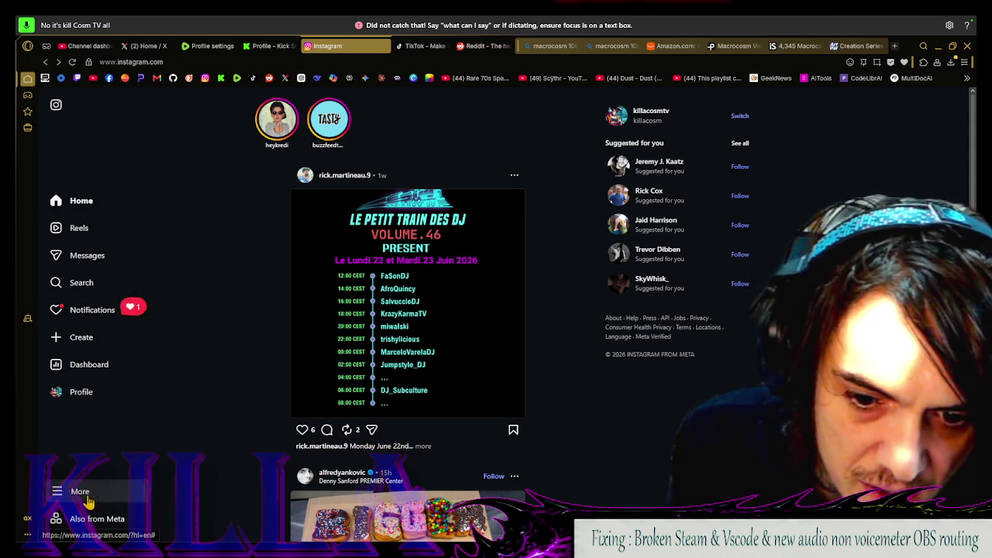
Go to Instagram's Settings from the More menu to reach Edit profile
click(78, 492)
click(232, 287)
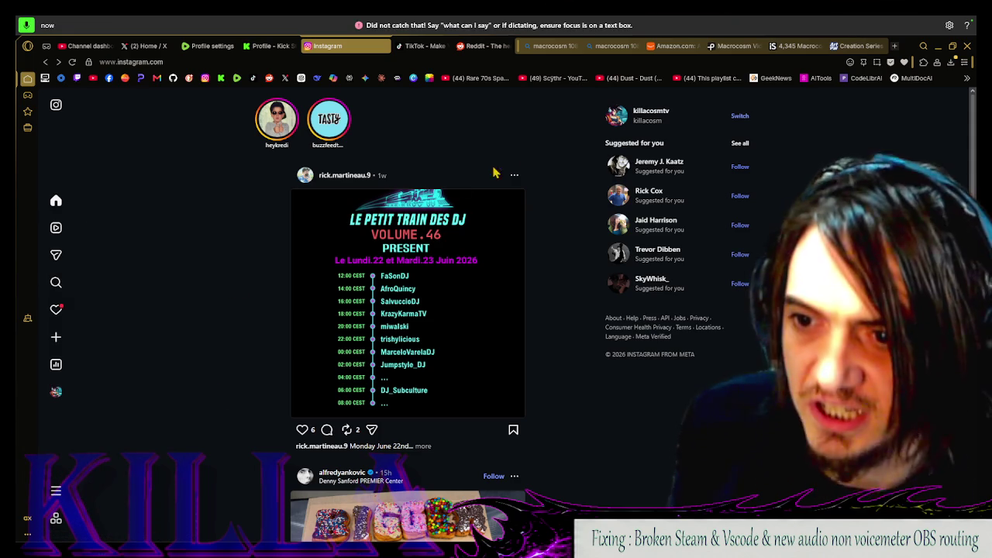
click(77, 491)
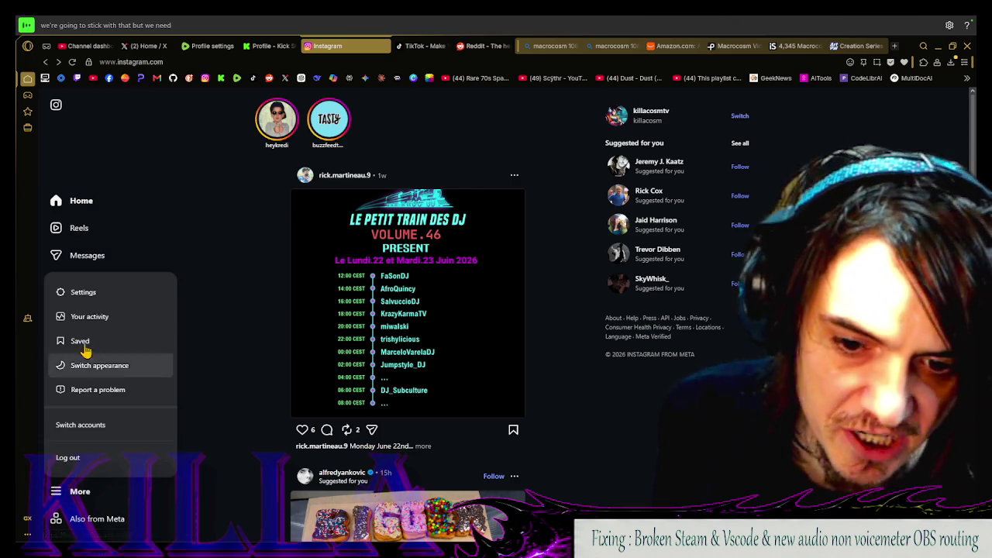
click(93, 293)
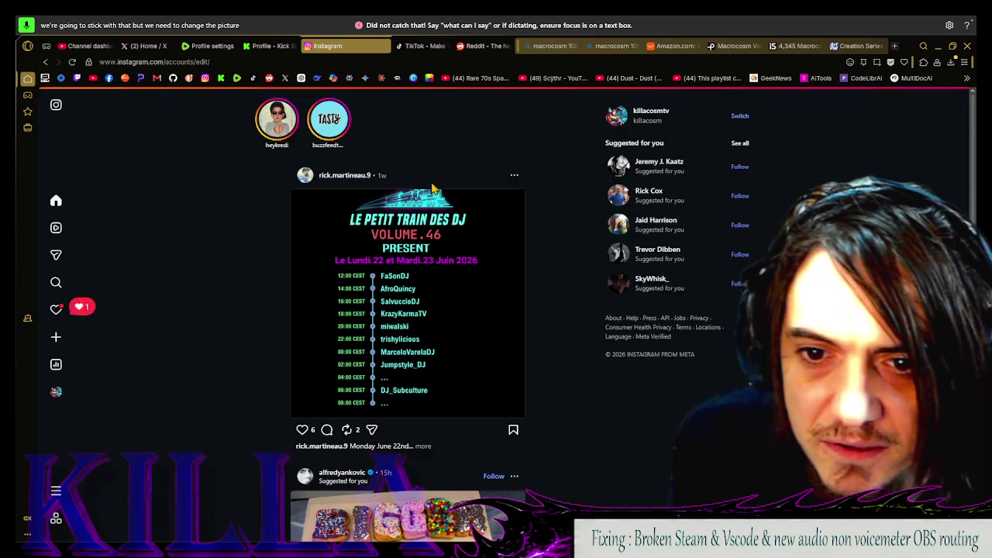
Upload Untitled.png from the Pictures folder as the new Instagram profile photo
click(744, 168)
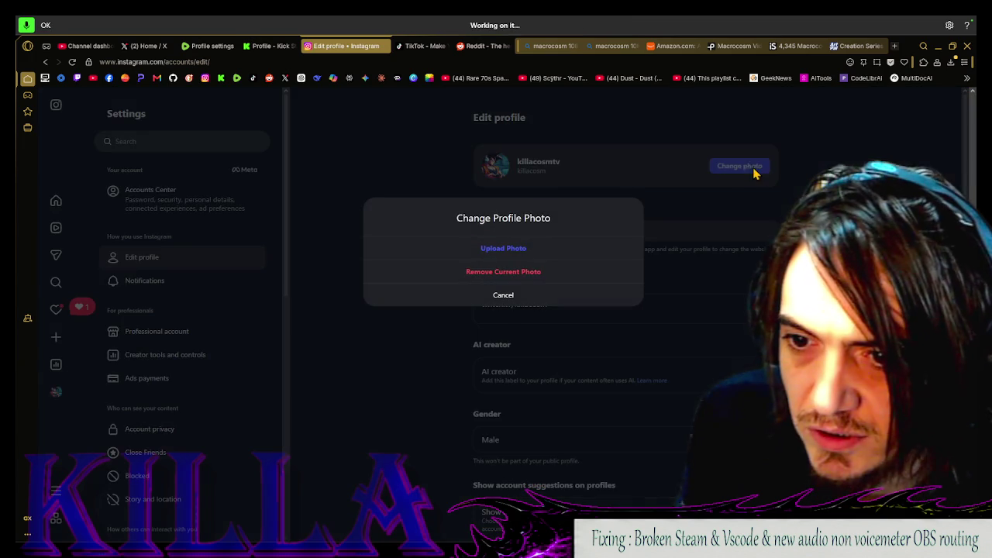
click(533, 257)
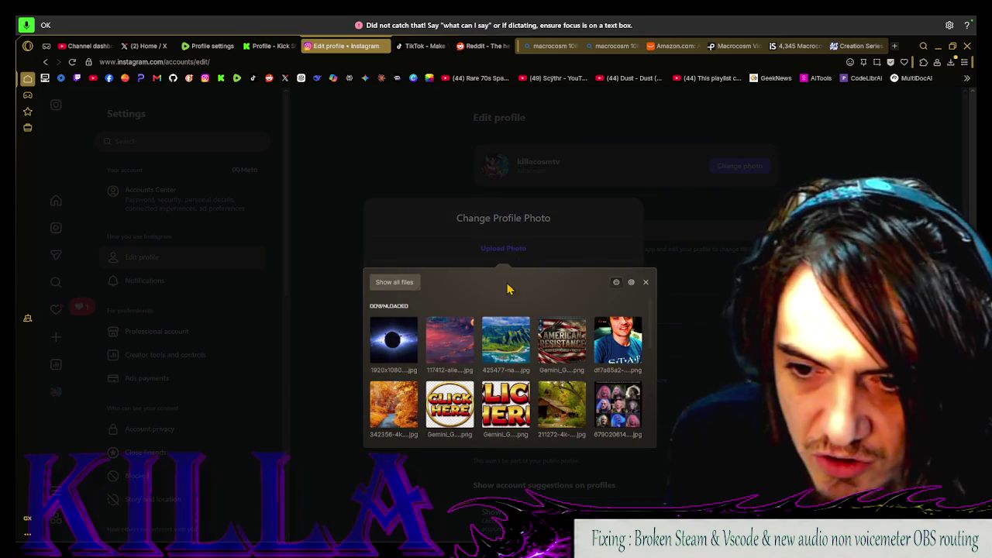
click(394, 284)
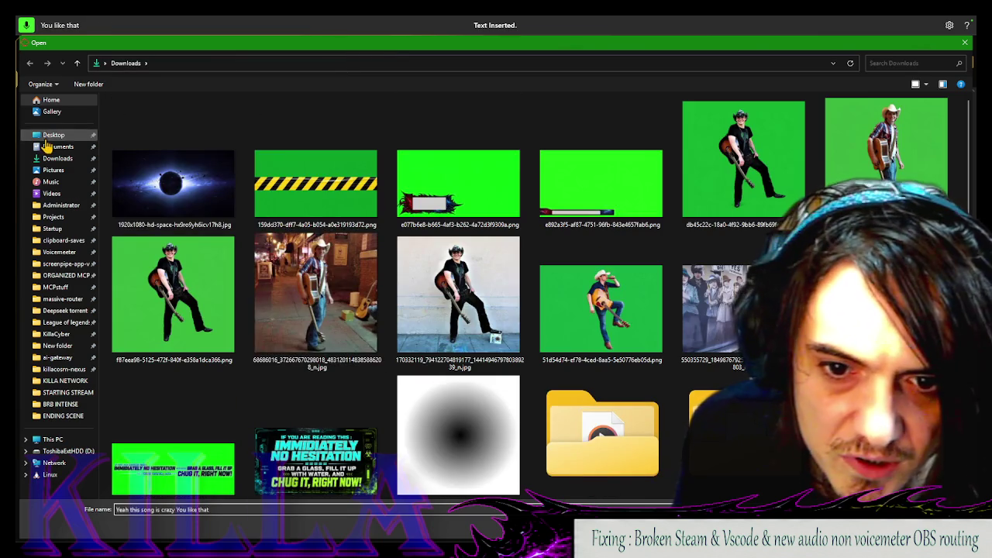
click(53, 135)
click(48, 146)
click(62, 158)
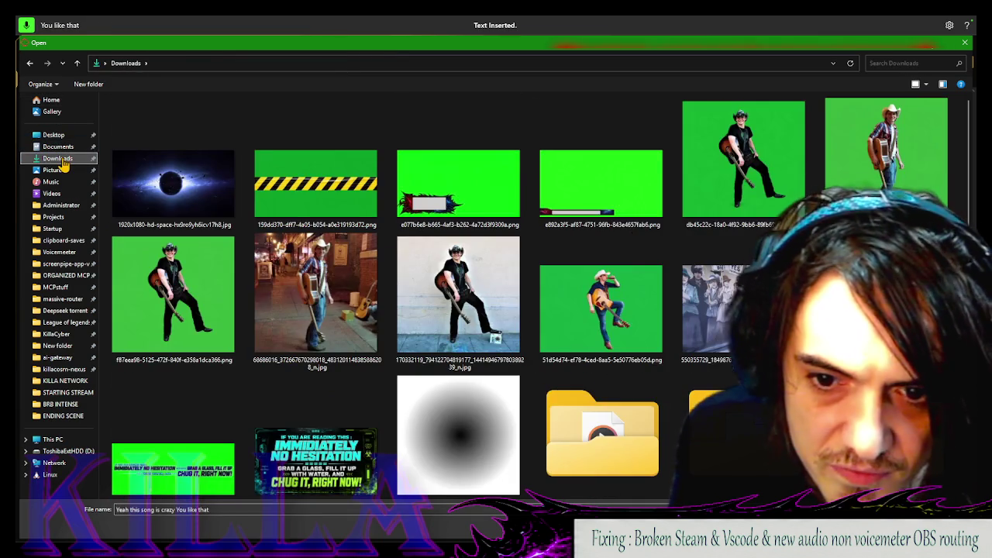
click(64, 170)
click(174, 151)
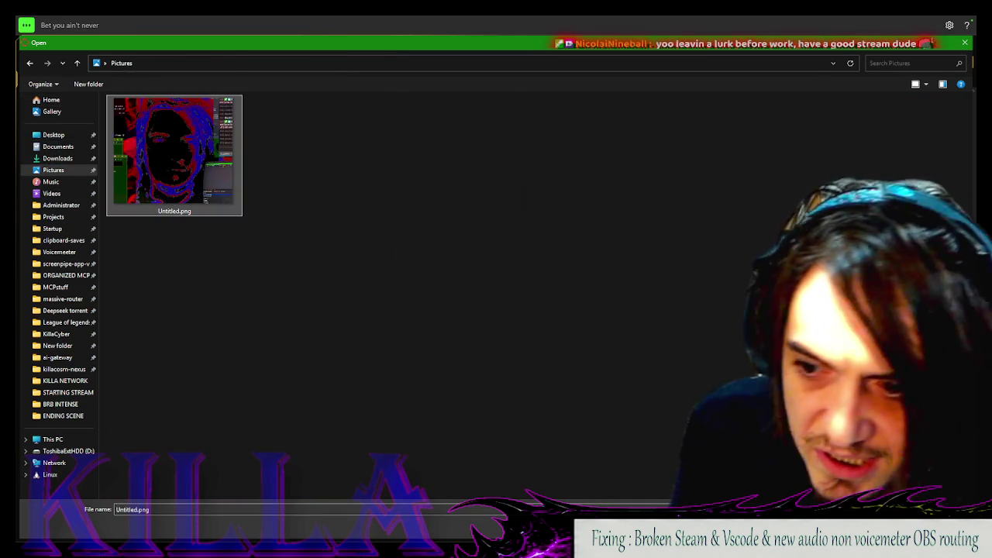
key(Return)
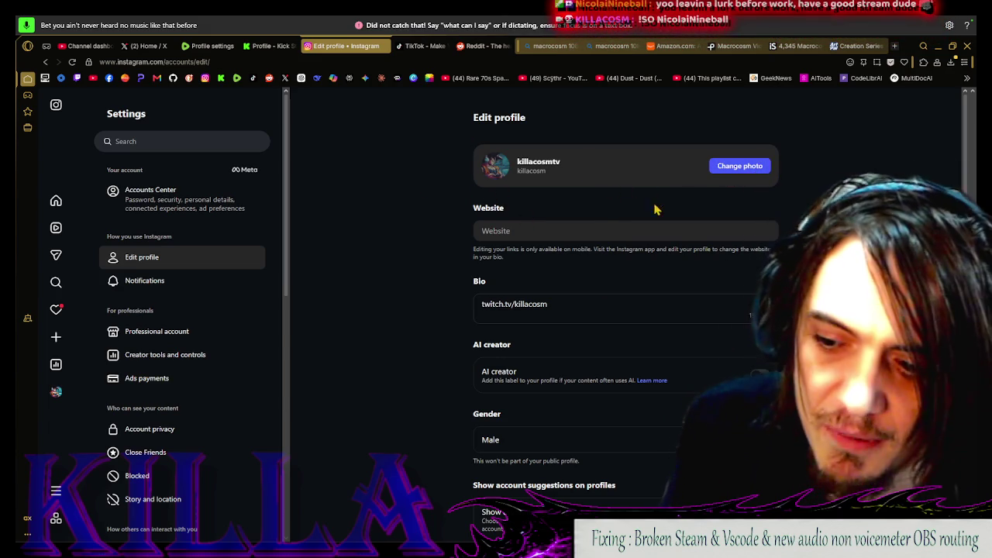
Review the edit-profile page: empty website, bio 'twitch.tv/killacosm', gender Male, suggestions on
scroll(655, 210, down, 3)
scroll(462, 203, up, 3)
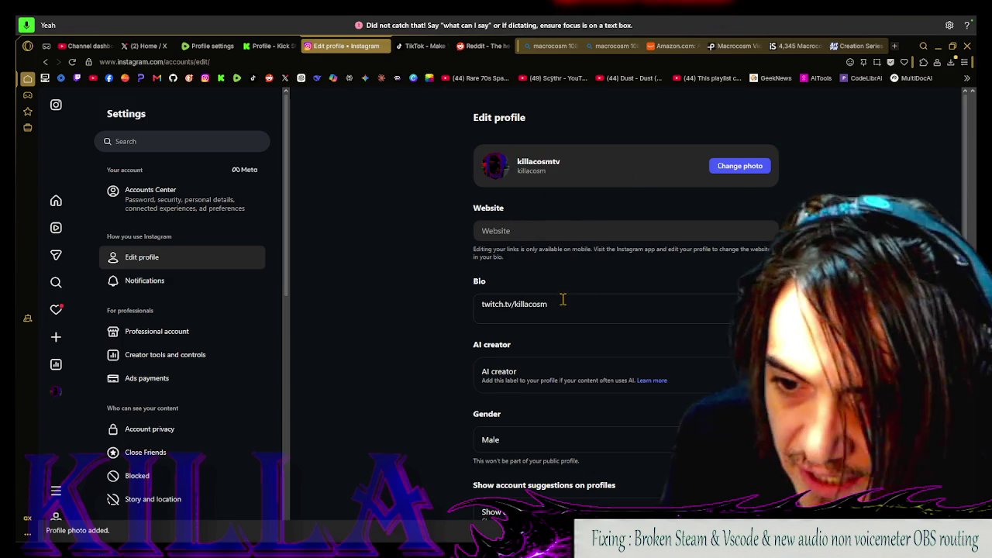
scroll(579, 332, down, 1)
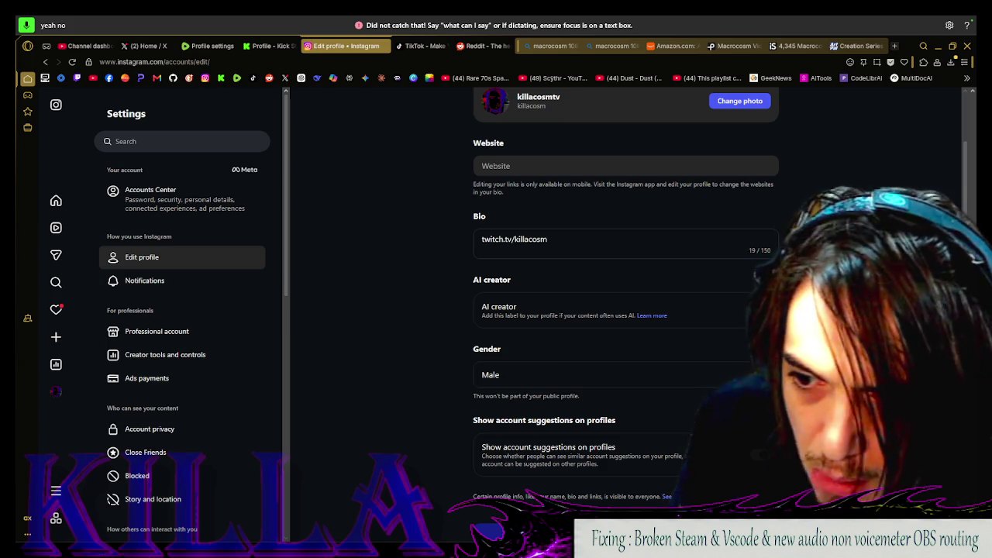
scroll(554, 353, down, 1)
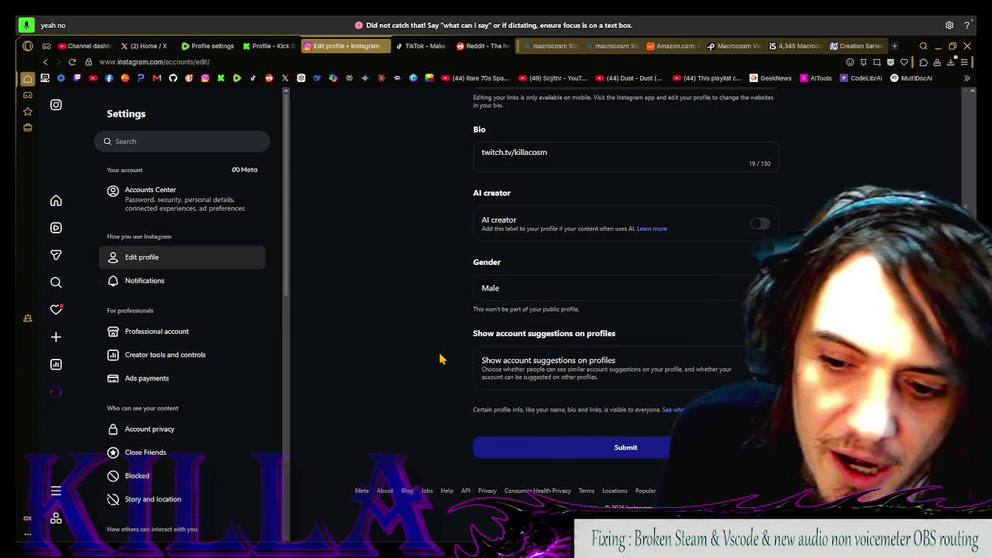
scroll(434, 303, up, 2)
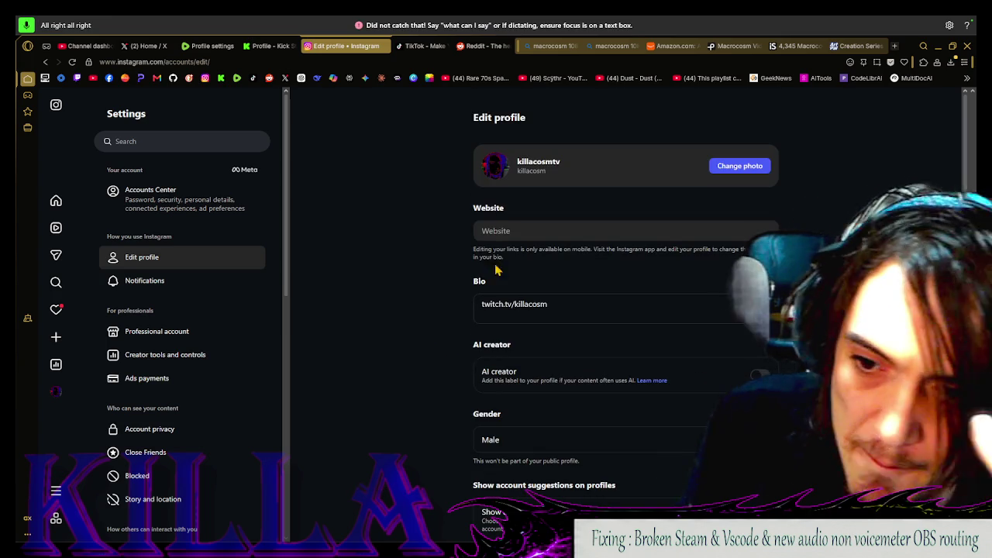
scroll(610, 418, down, 2)
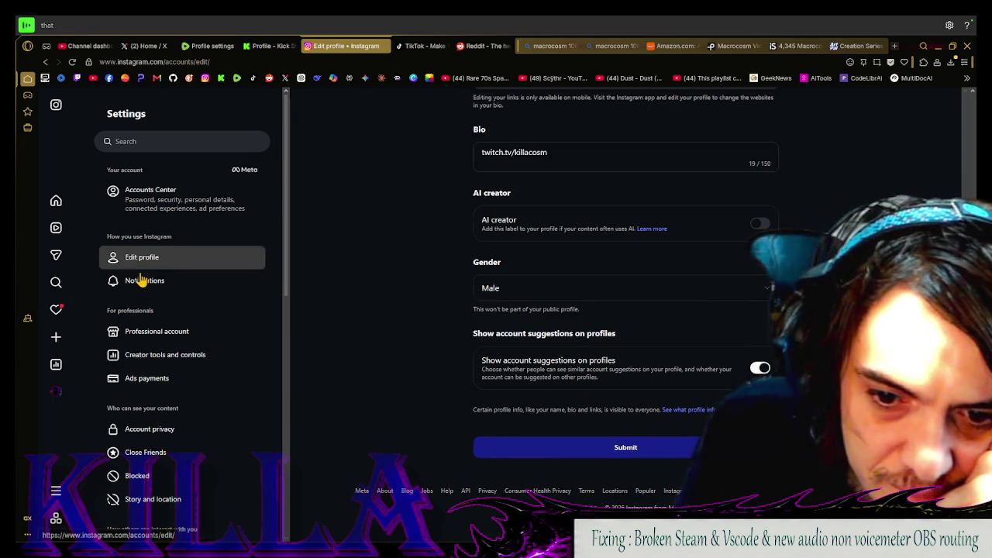
mouse_move(38, 383)
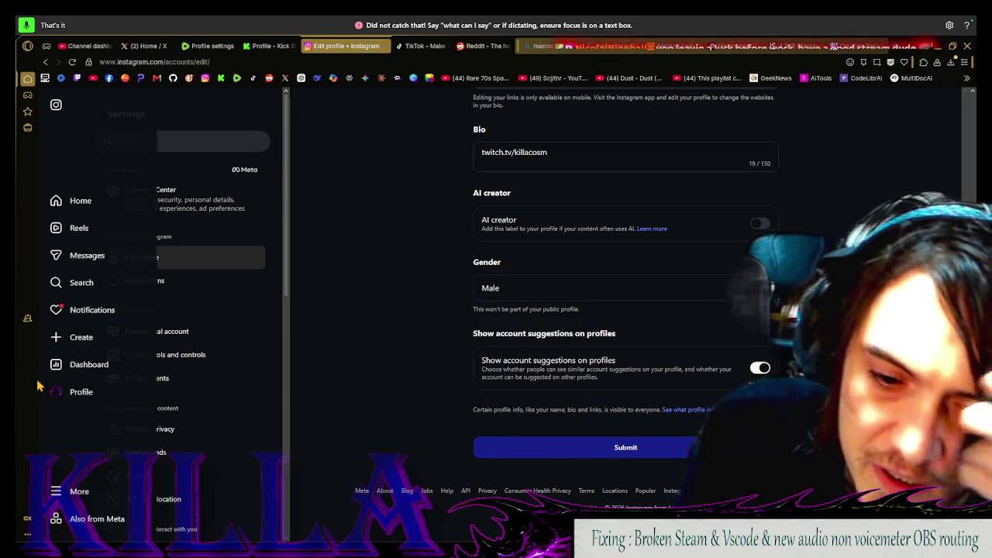
click(94, 344)
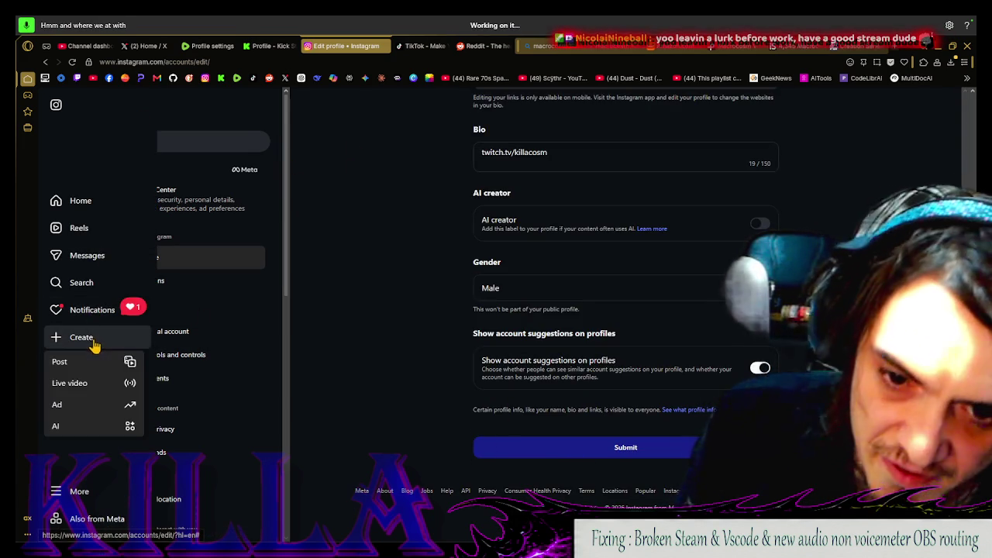
click(88, 387)
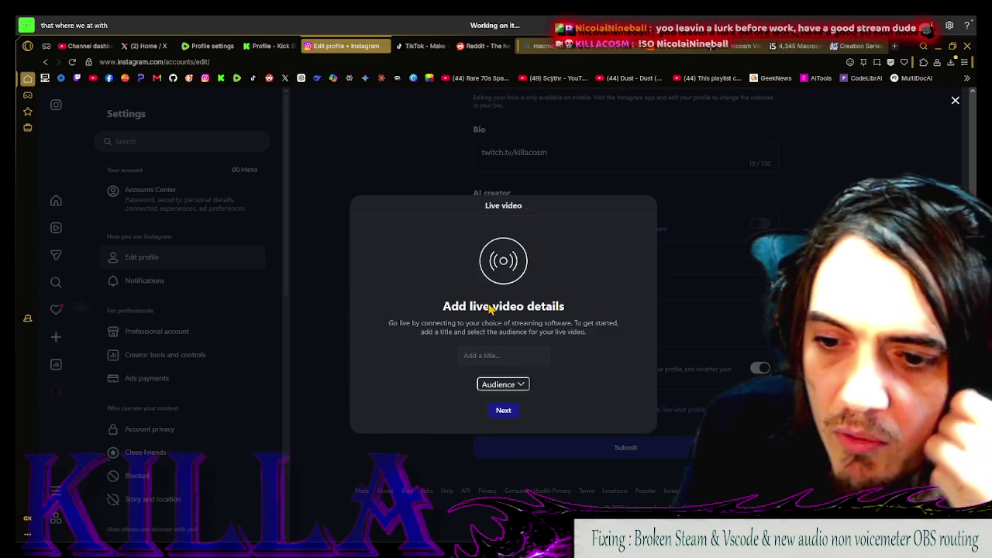
click(504, 389)
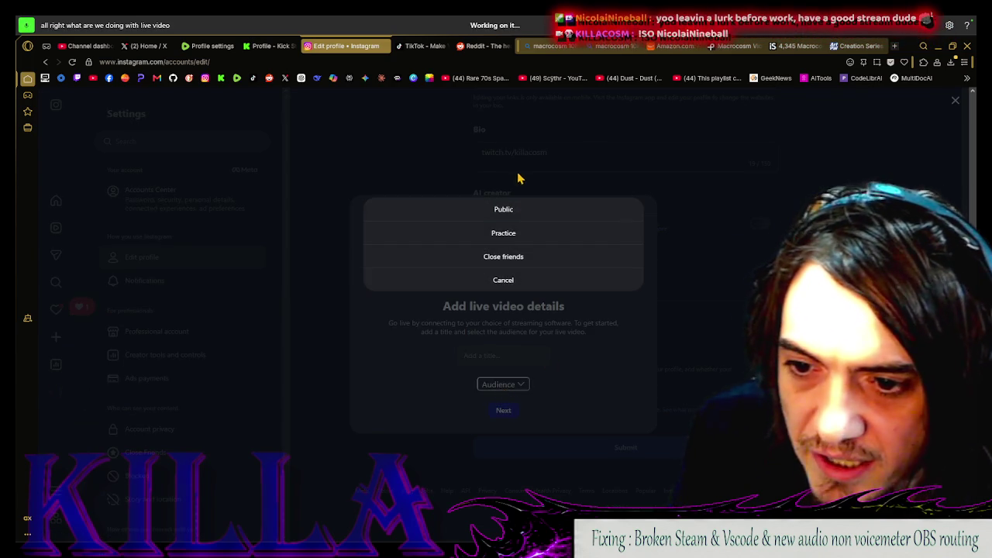
click(503, 207)
click(546, 354)
text(audience public we got)
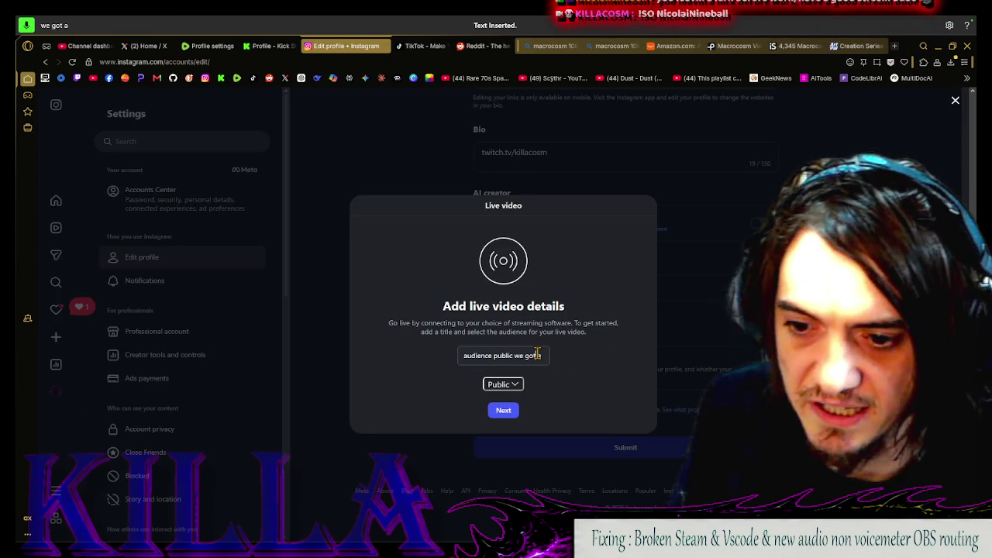
key(ctrl+a)
text(go in my details)
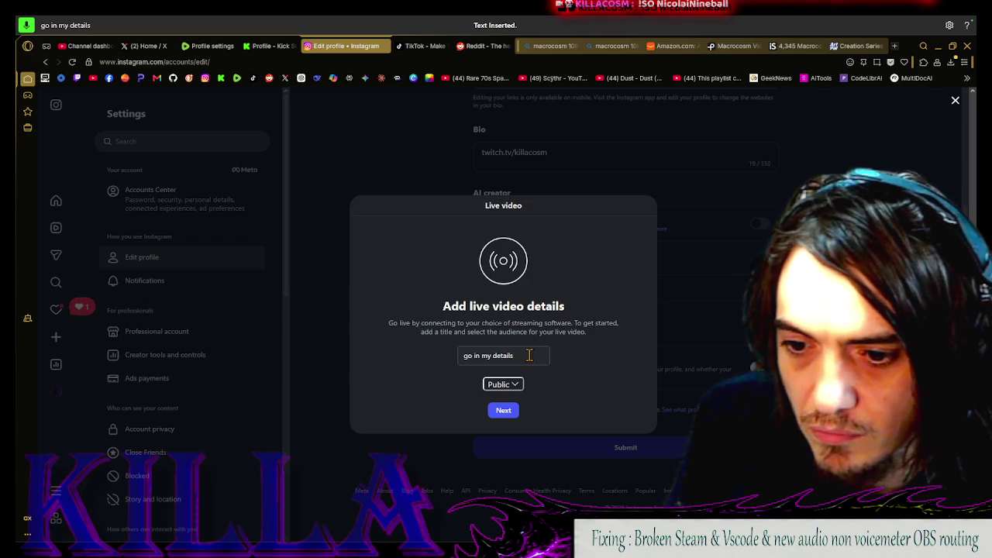
drag(548, 354, 413, 372)
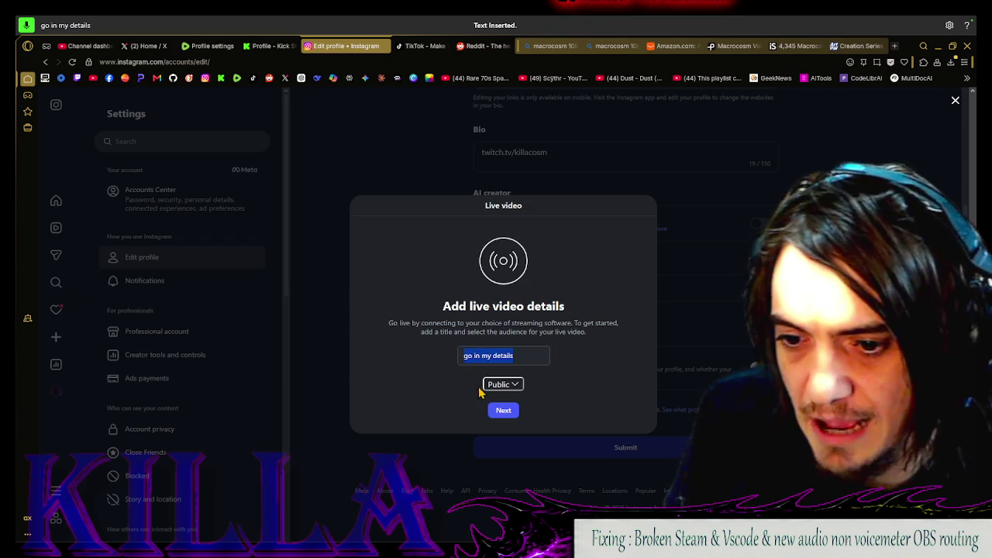
text(mult)
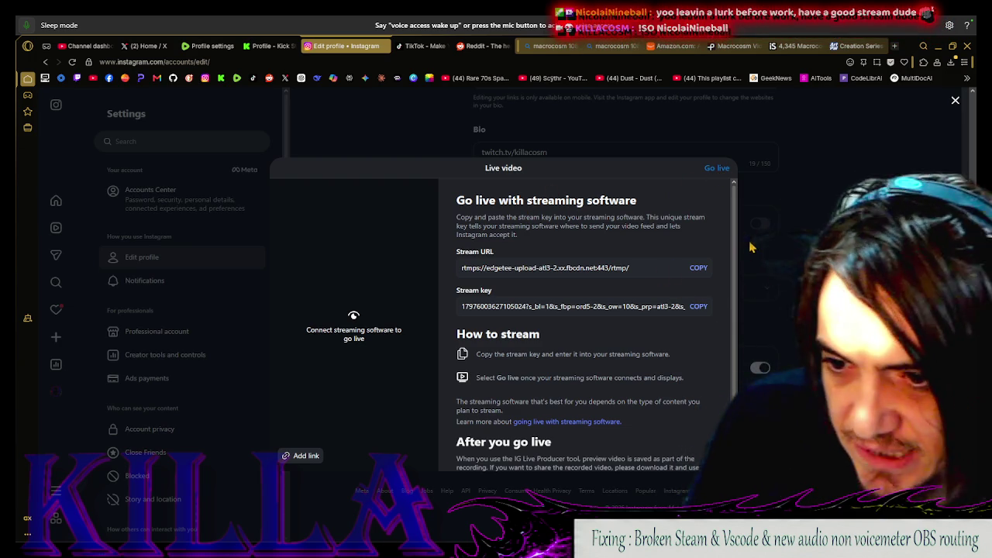
click(612, 124)
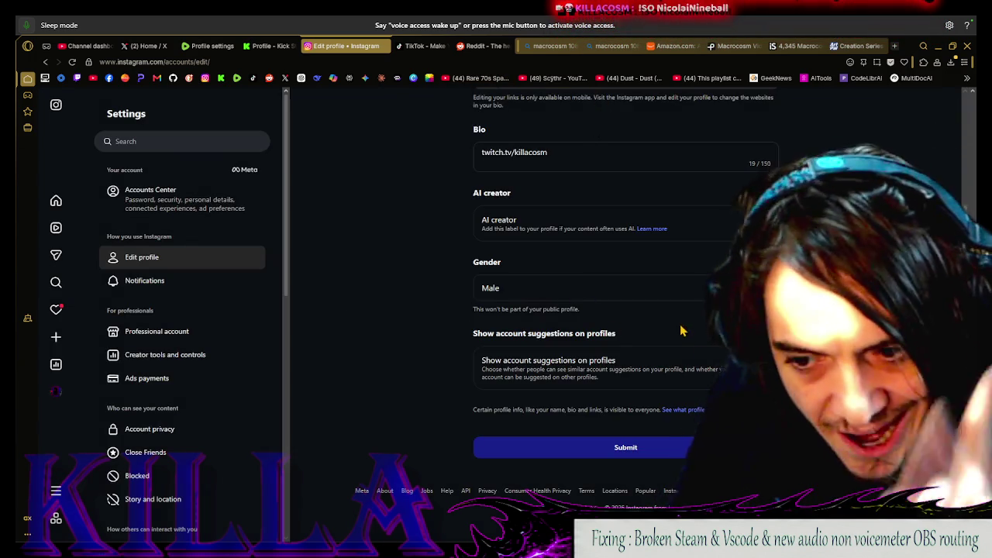
In TikTok's Edit profile, upload and apply the Untitled.png glitch portrait as profile photo
click(421, 47)
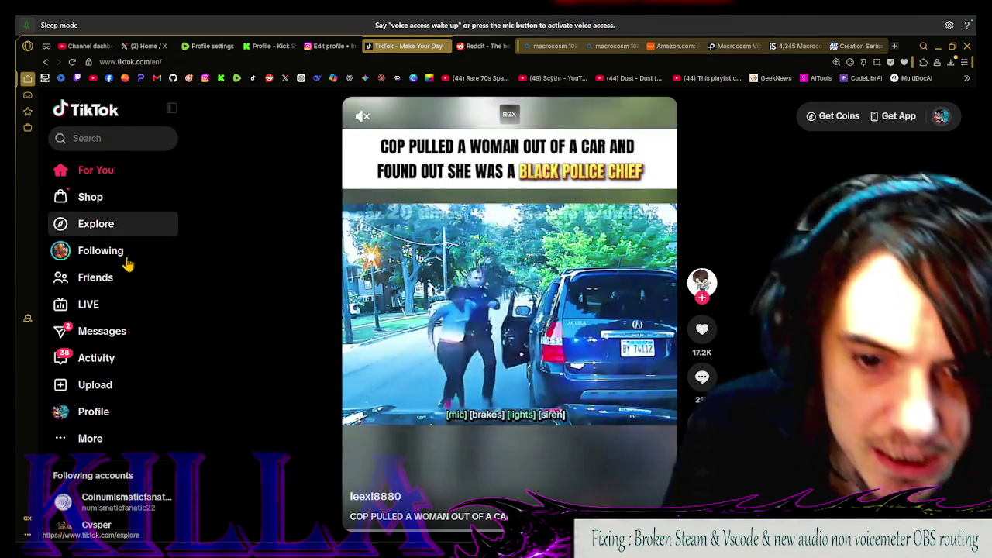
click(115, 412)
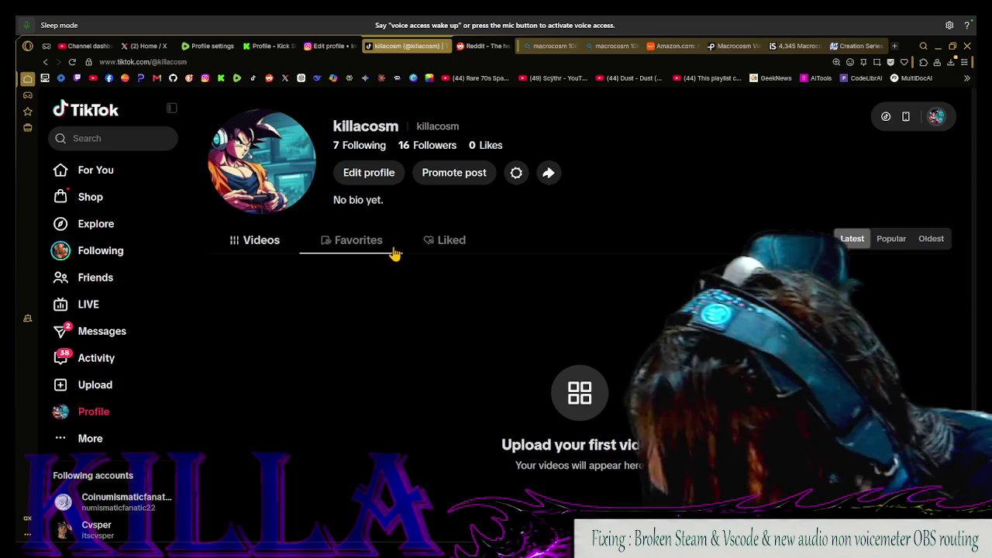
click(369, 172)
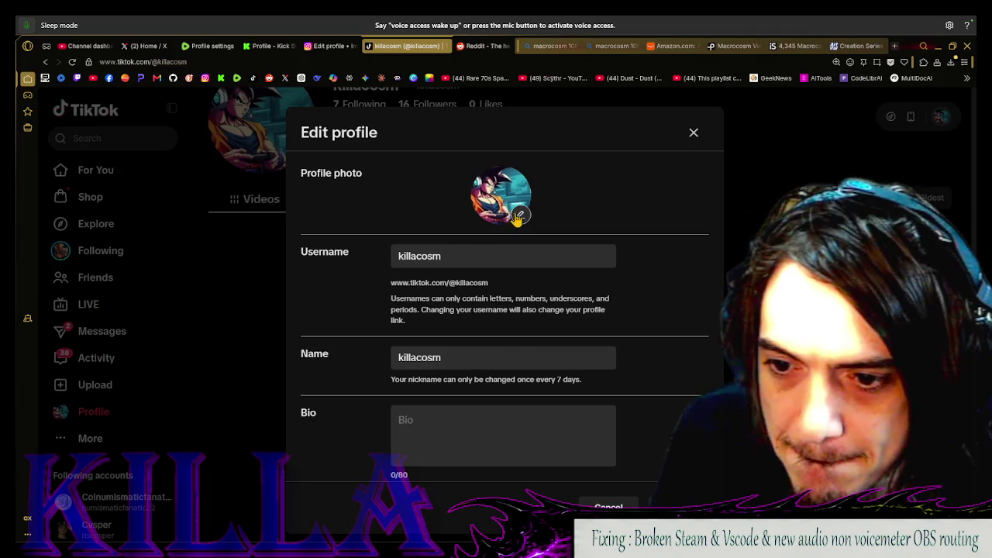
click(520, 214)
click(545, 242)
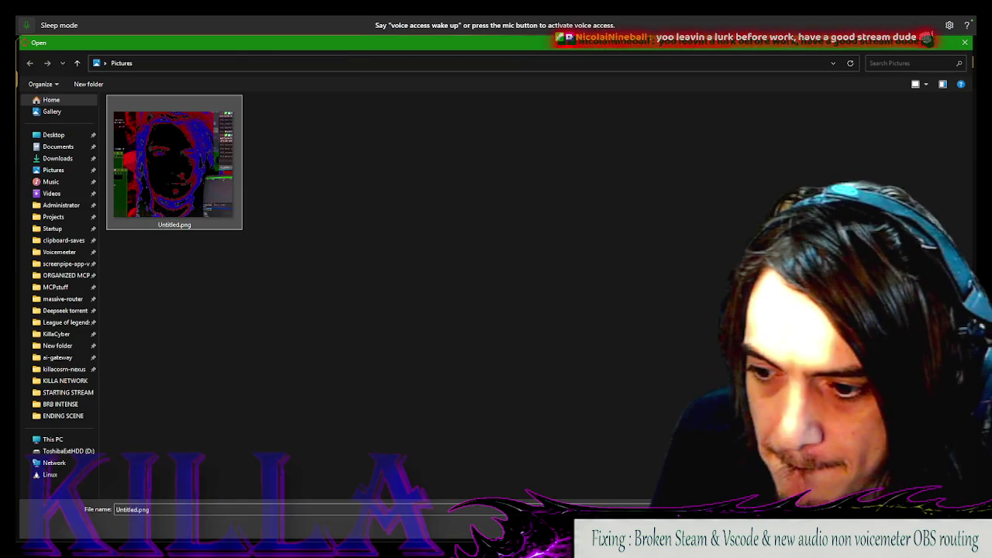
key(Return)
click(673, 507)
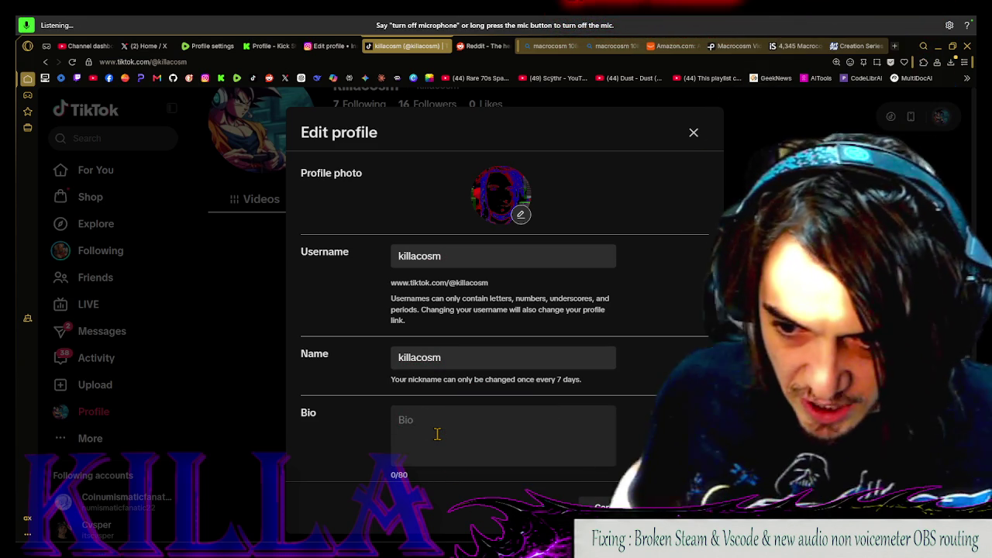
Dictate a bio about an everyday guy who knows streaming, trimming the extra phrases
text(Just an everyday)
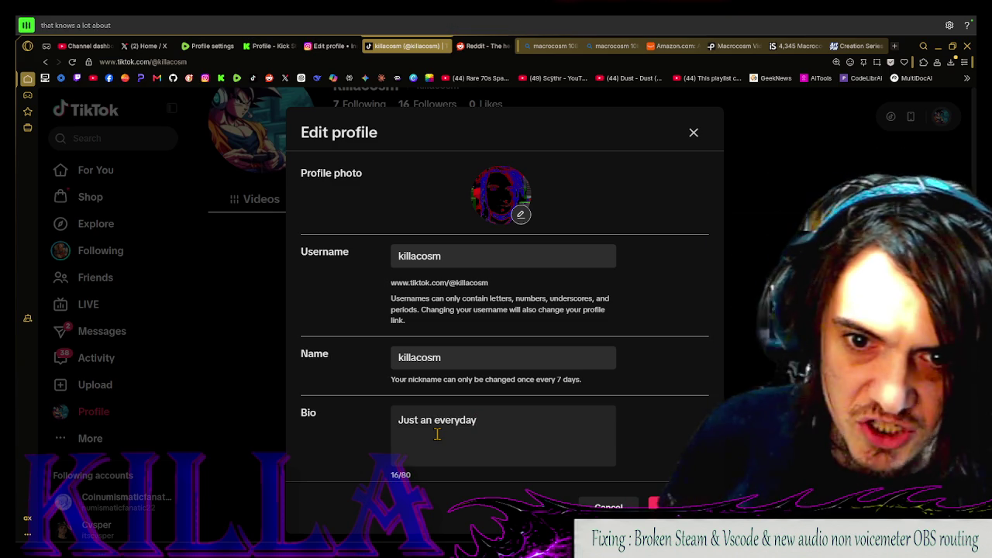
text( that knows a lot about streaming,)
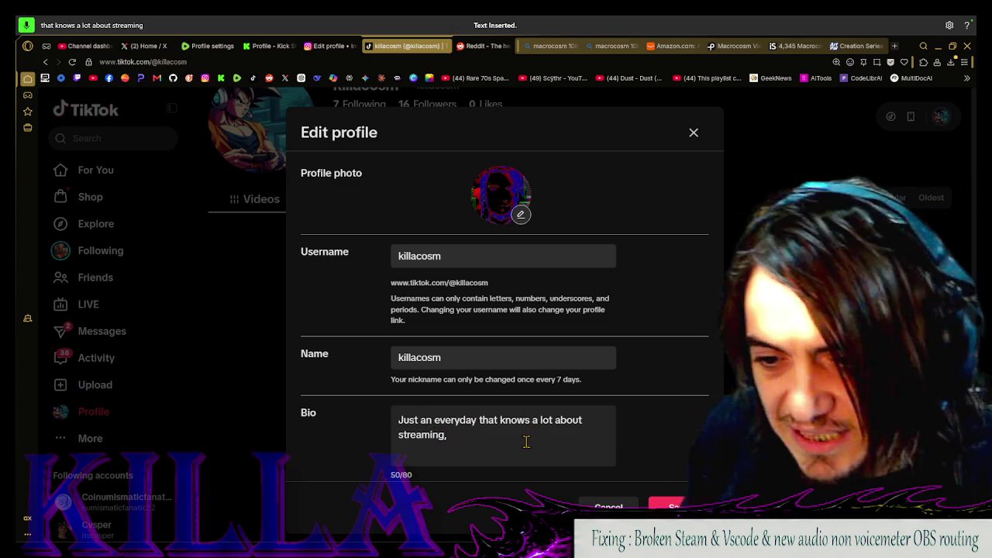
text( Let's have some fun)
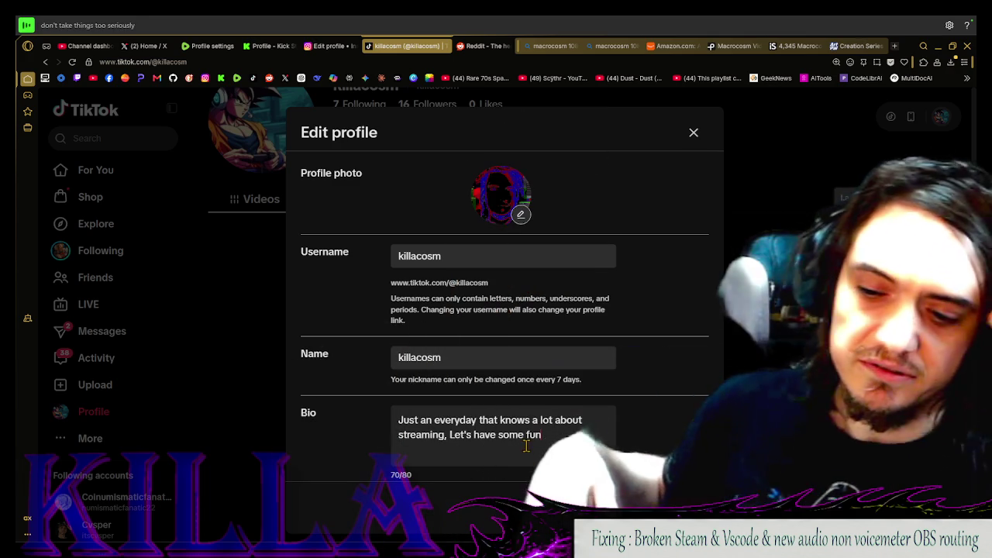
text( Don't take things too seriously)
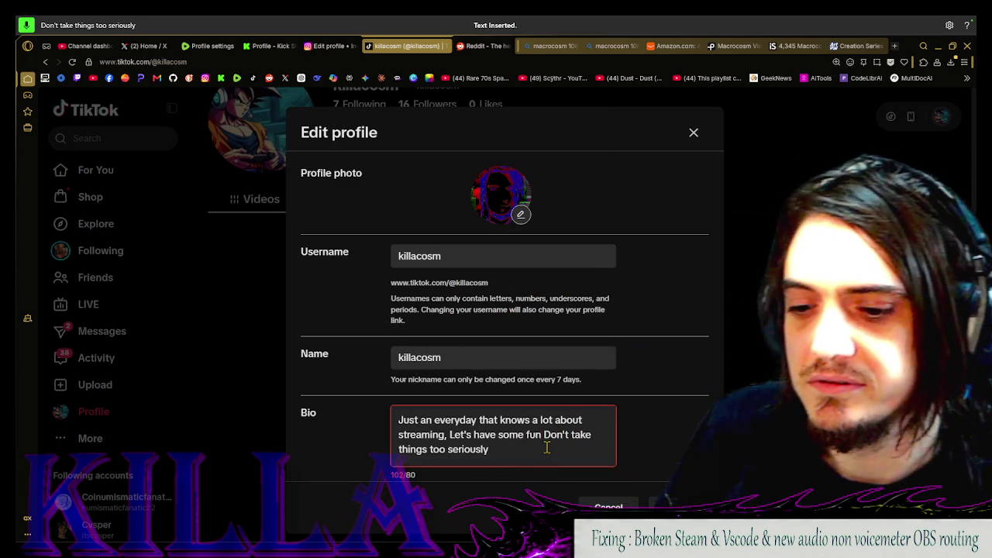
shift+click(543, 438)
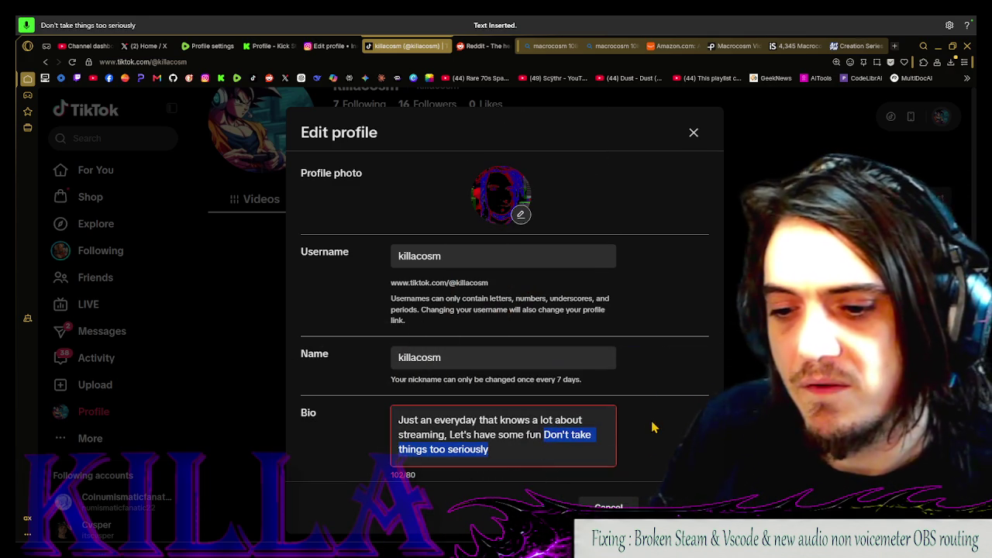
key(BackSpace)
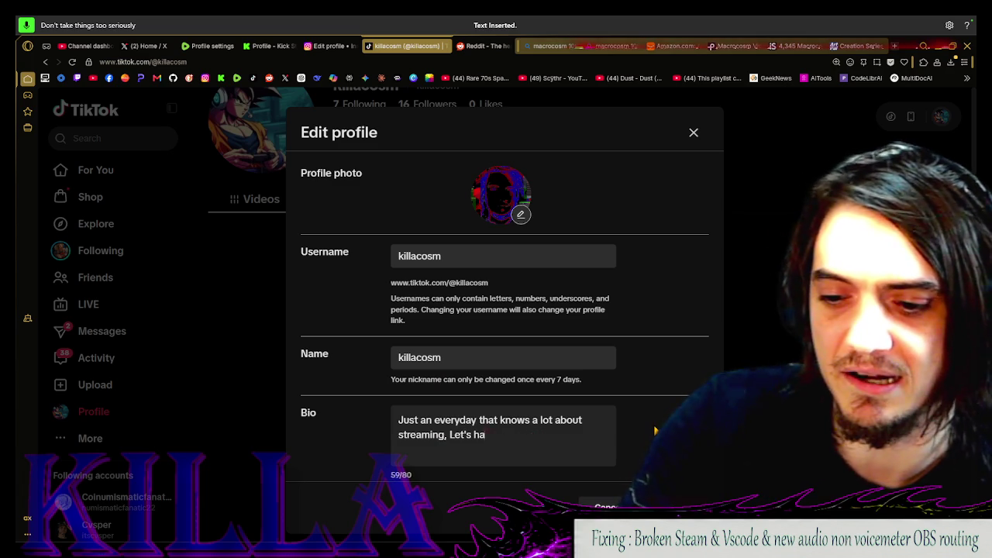
key(BackSpace)
key(BackSpace)
key(BackSpace)
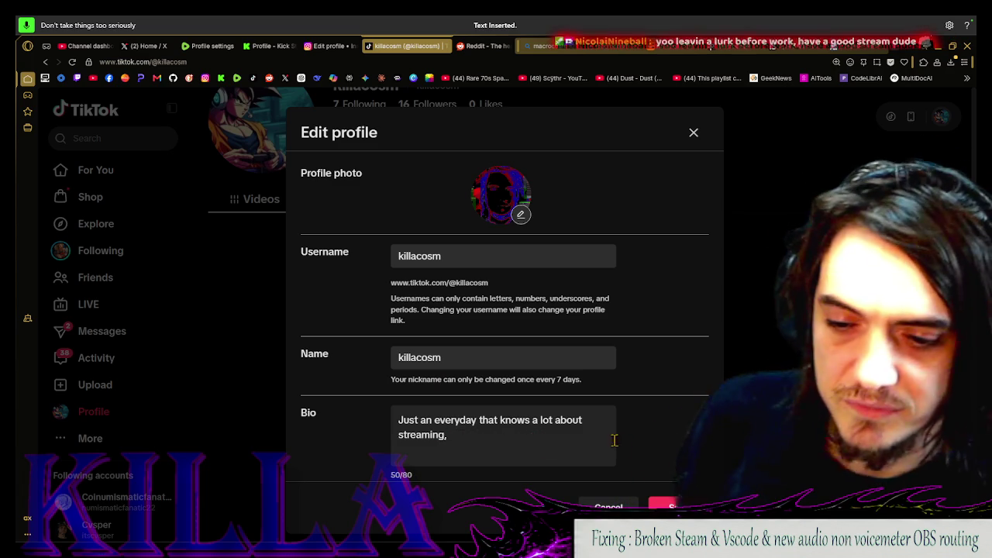
key(BackSpace)
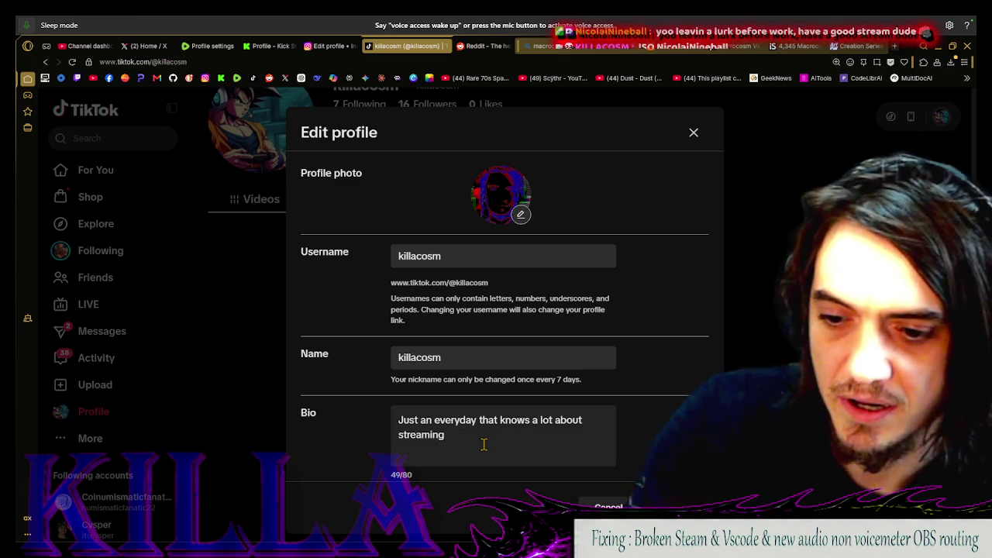
key(BackSpace)
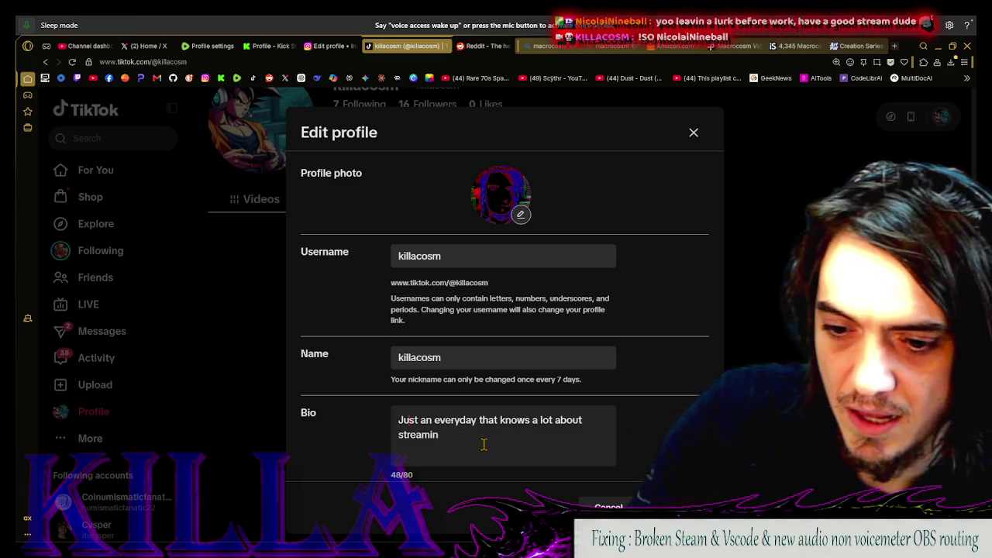
text(guy)
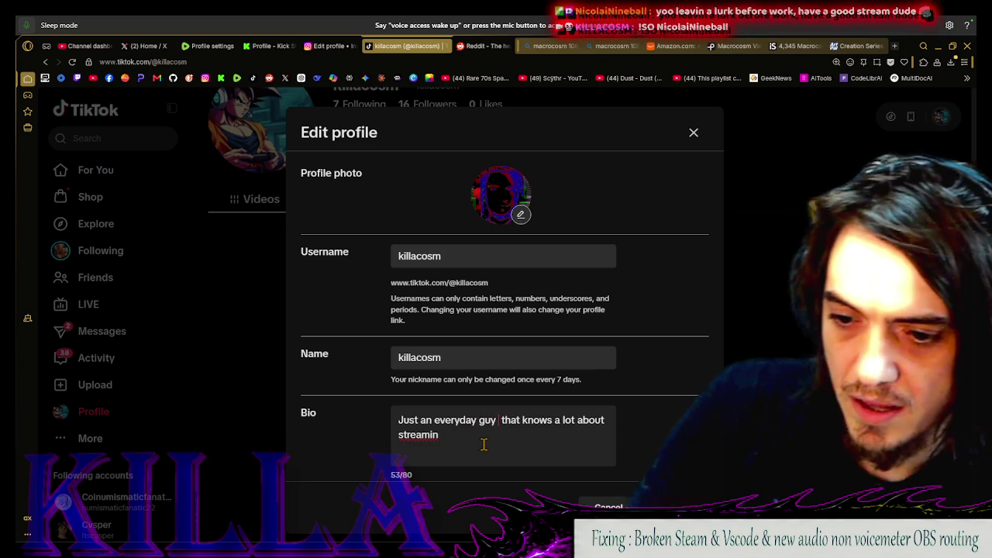
key(BackSpace)
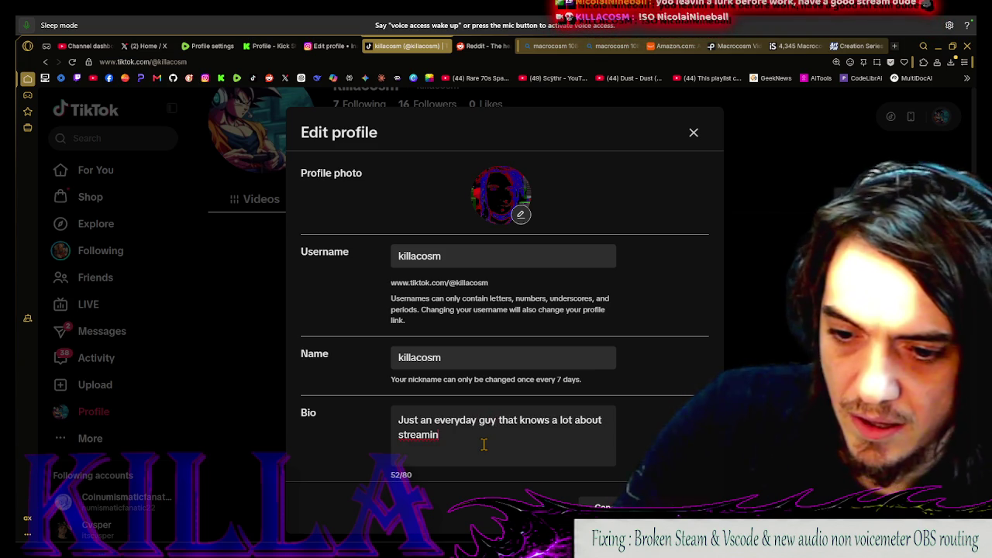
text(' )
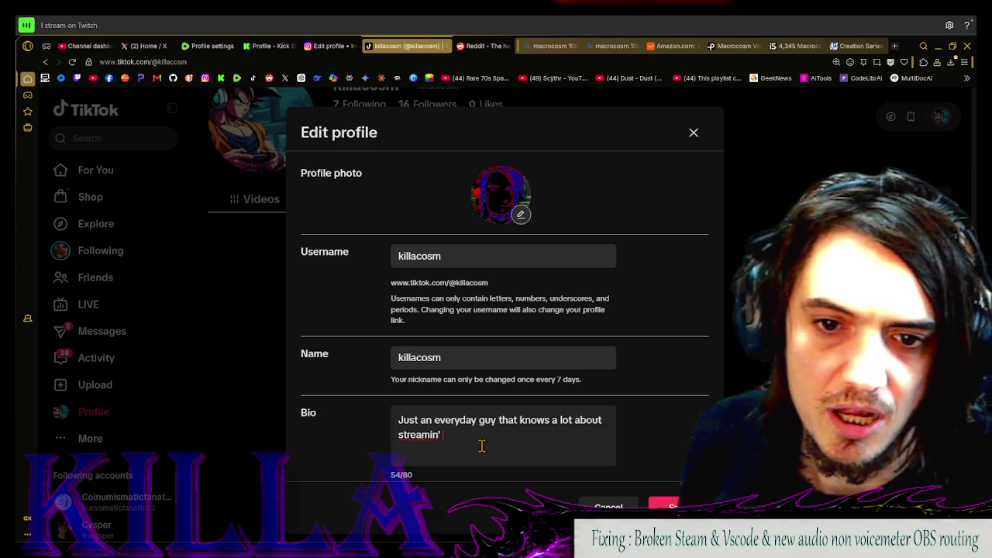
text(I stream on Twitch every)
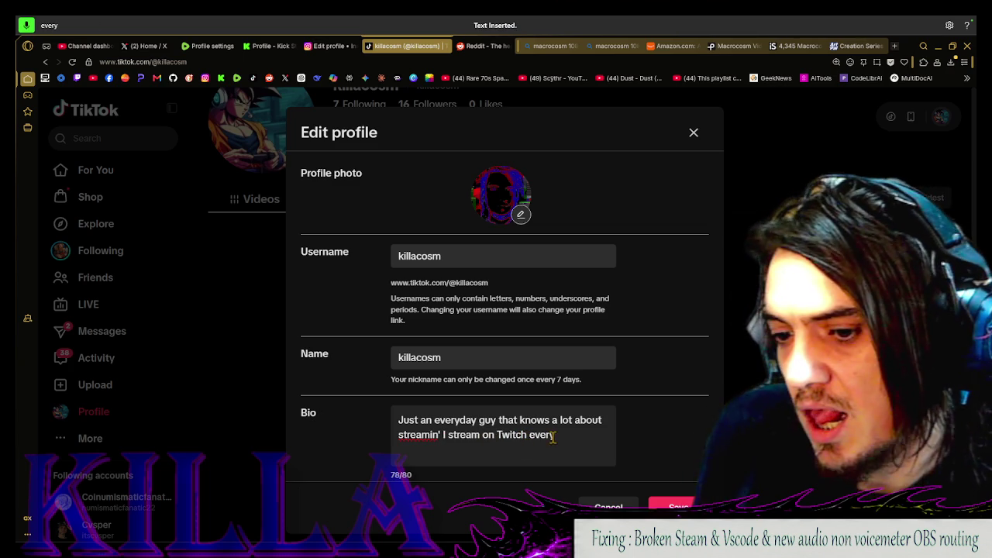
Rework the bio's ending and prepend 'Hi, I'm Killa, a musician, philosopher'
drag(553, 437, 461, 428)
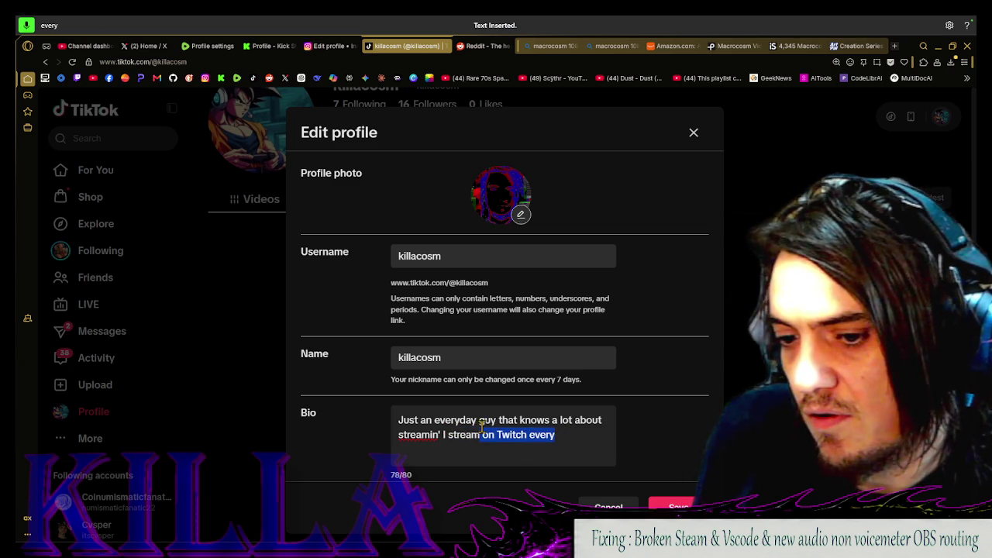
text(ev)
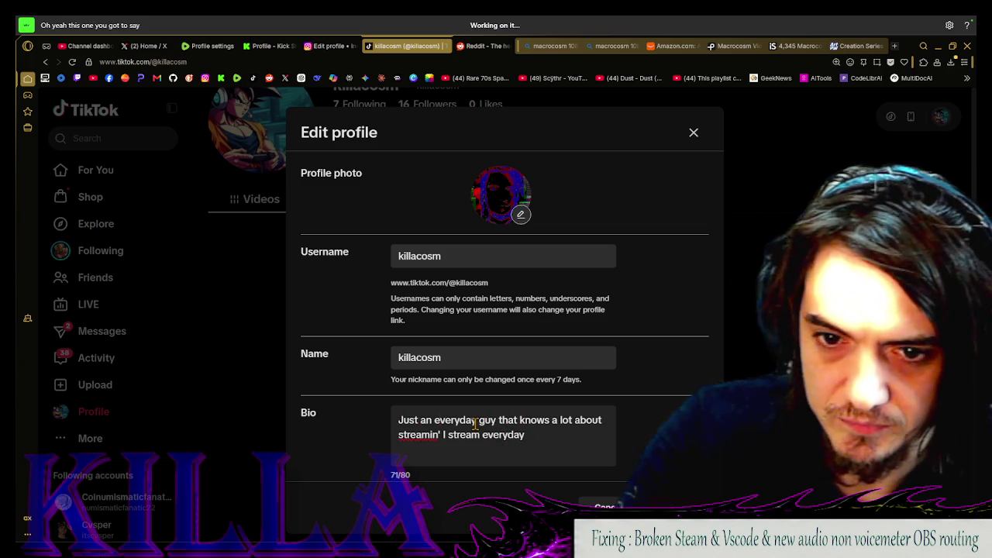
key(ctrl+z)
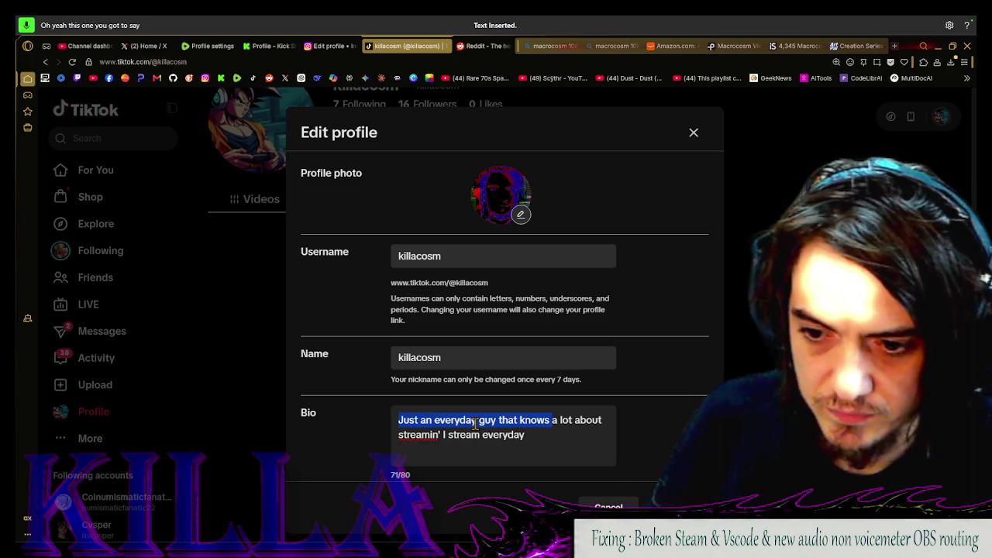
click(402, 420)
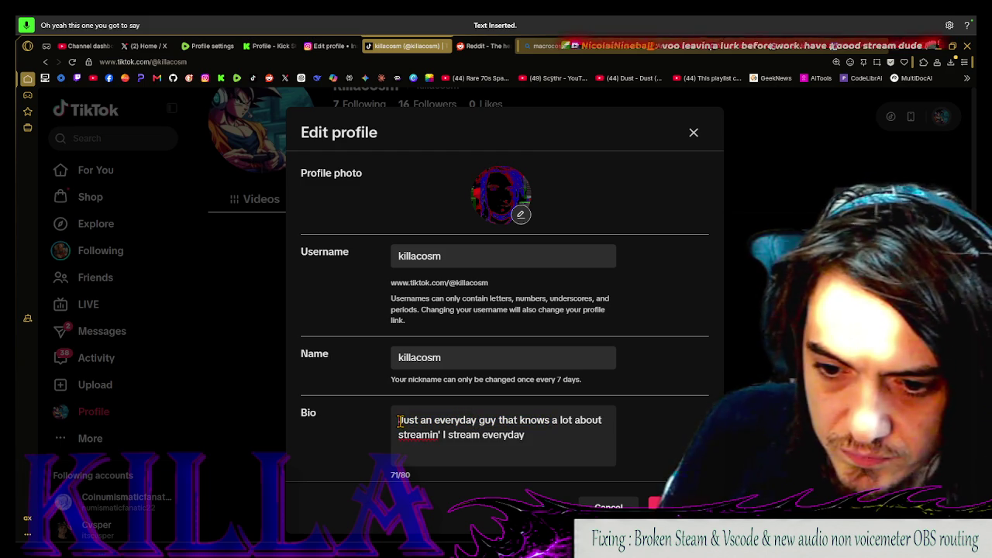
click(24, 27)
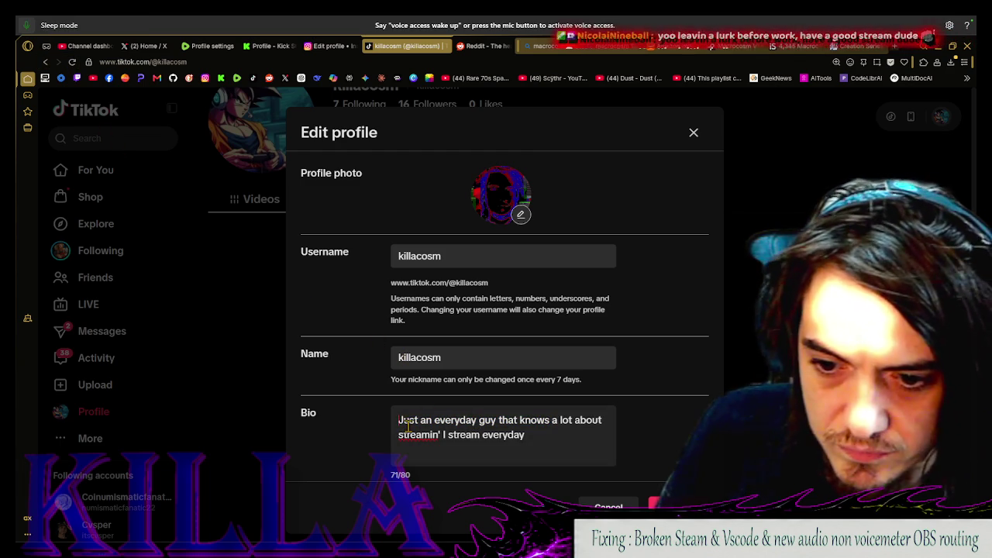
text(Hi, I)
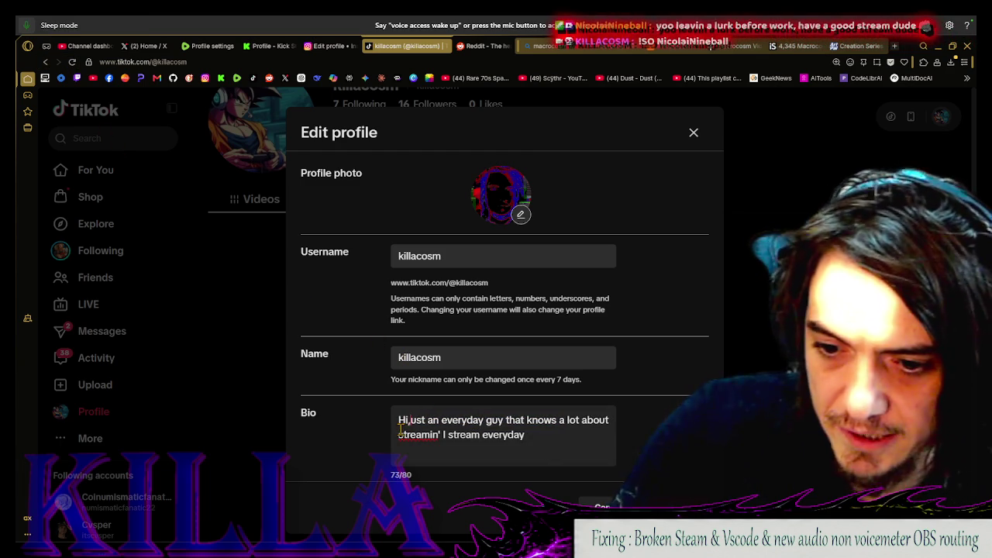
text('m Ki)
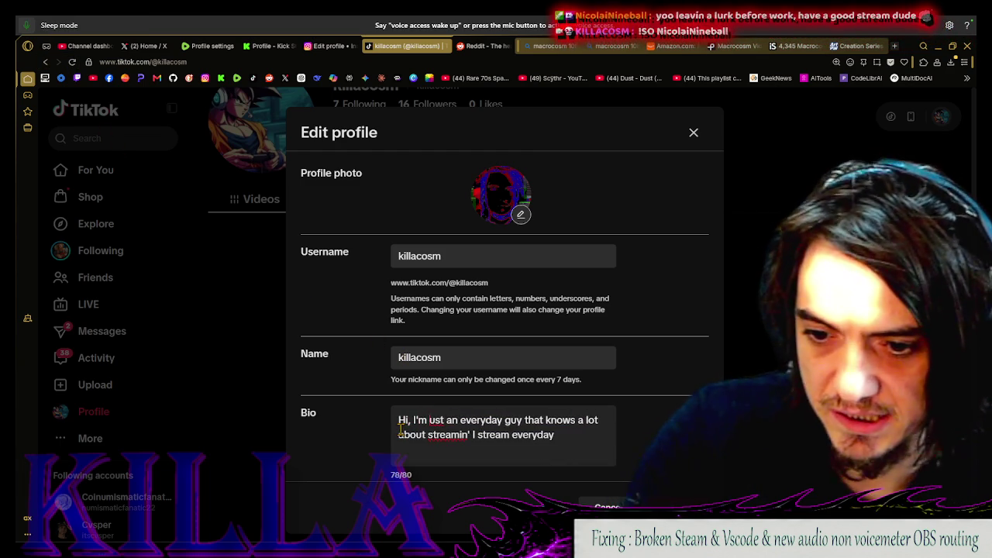
text(lla, a m)
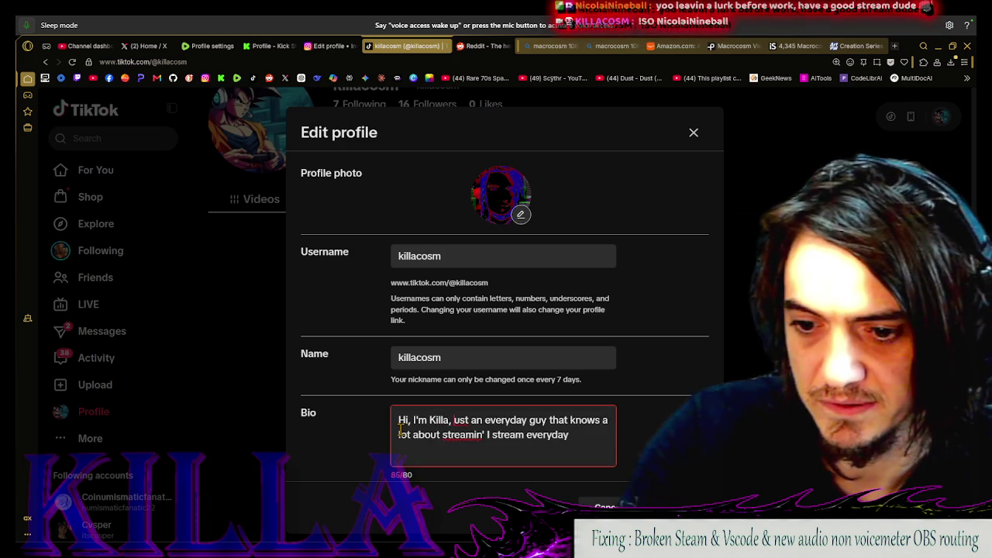
text(usi)
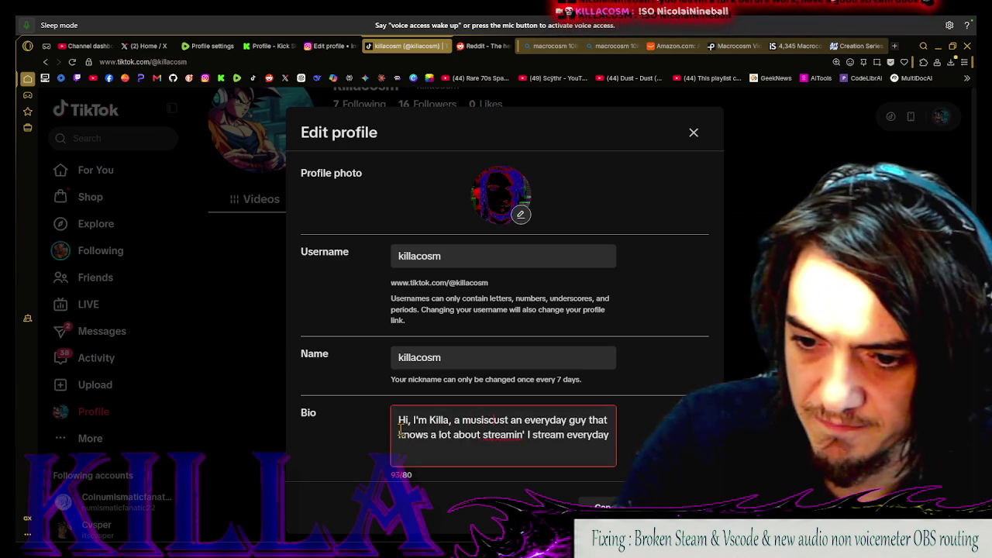
text(cian, )
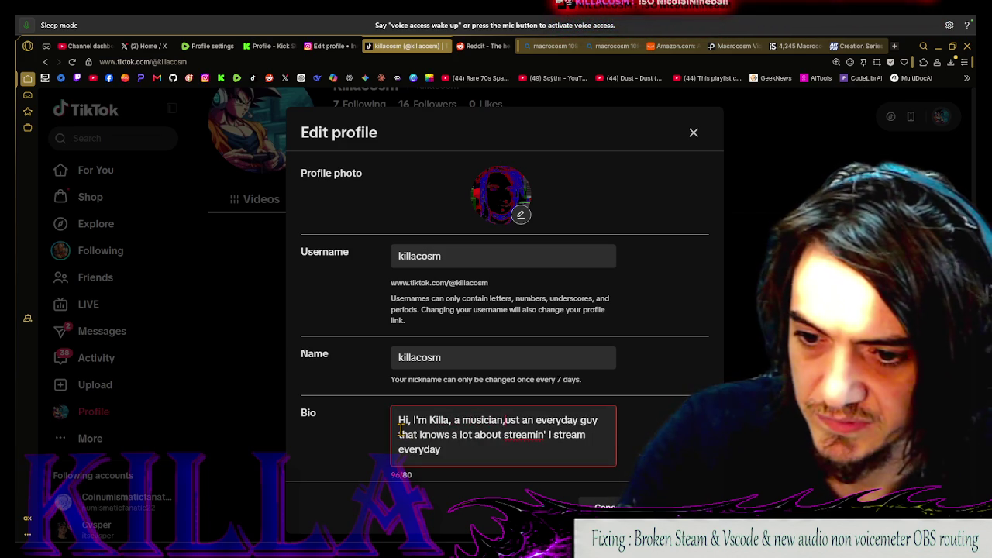
text(philo)
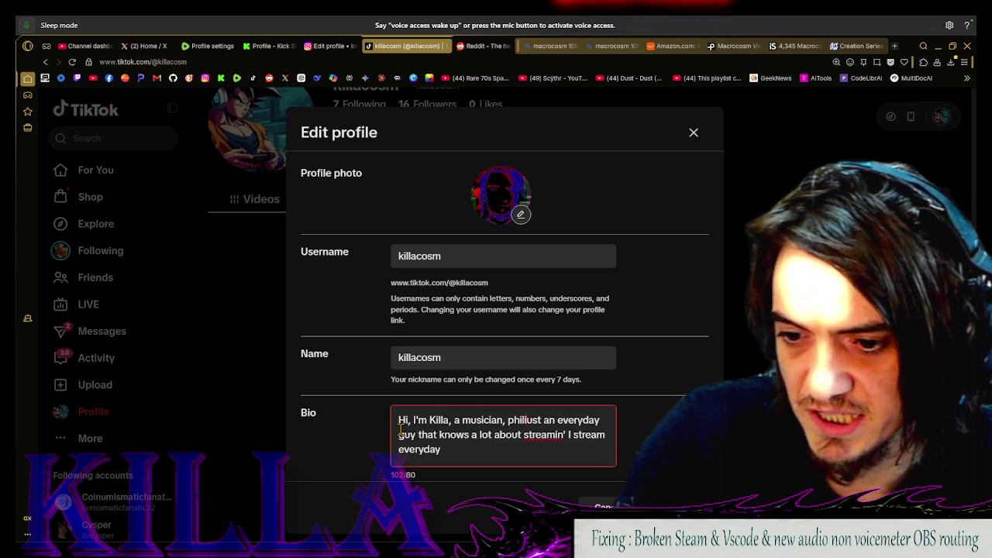
text(soher)
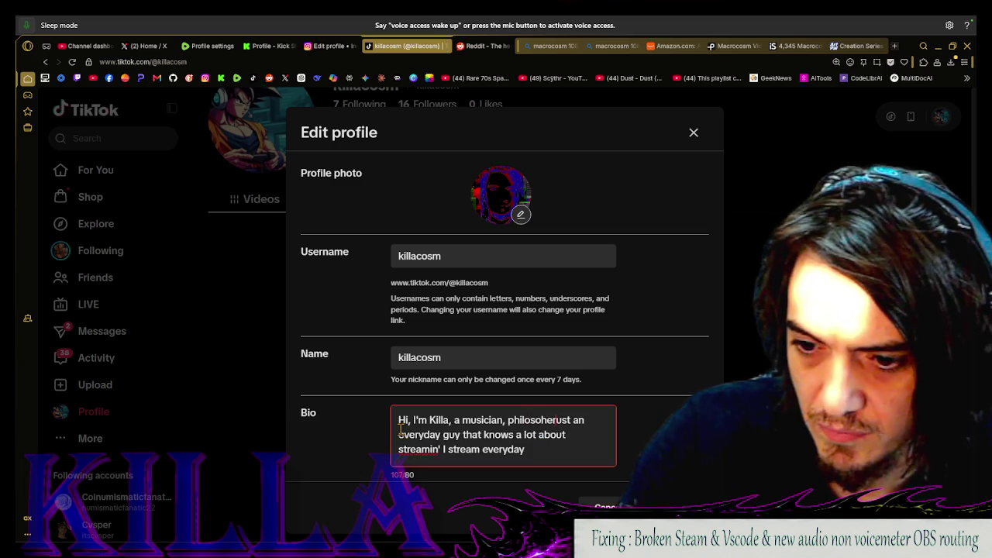
right_click(531, 425)
Correct 'philosoher' to 'philosopher' and trim the trailing streaming phrase to shorten the bio
click(551, 267)
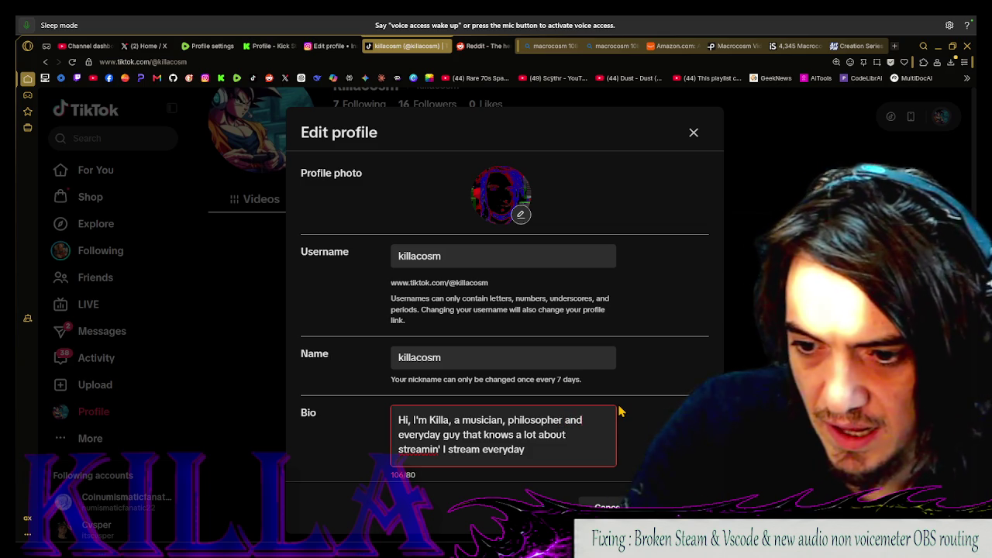
key(BackSpace)
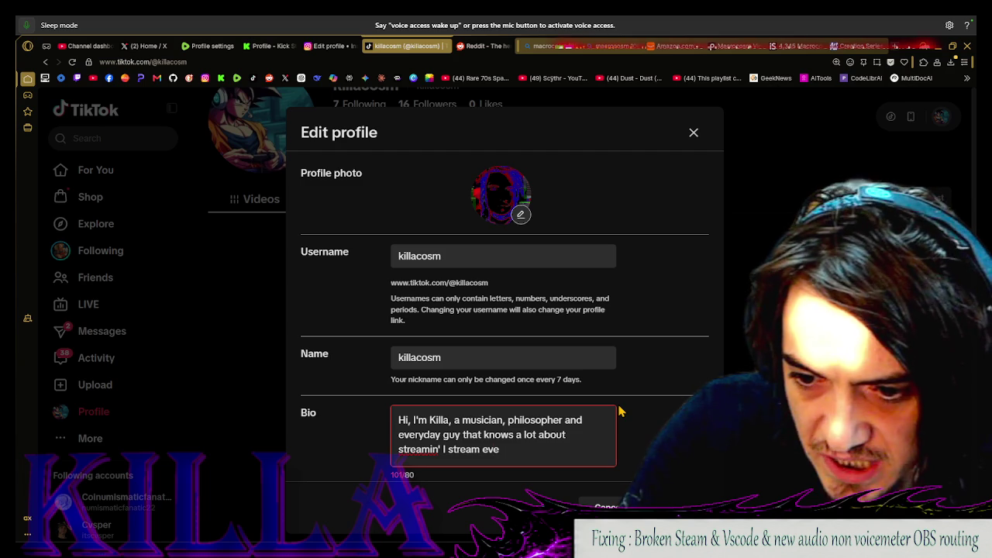
key(BackSpace)
key(BackSpace)
key(BackSpace)
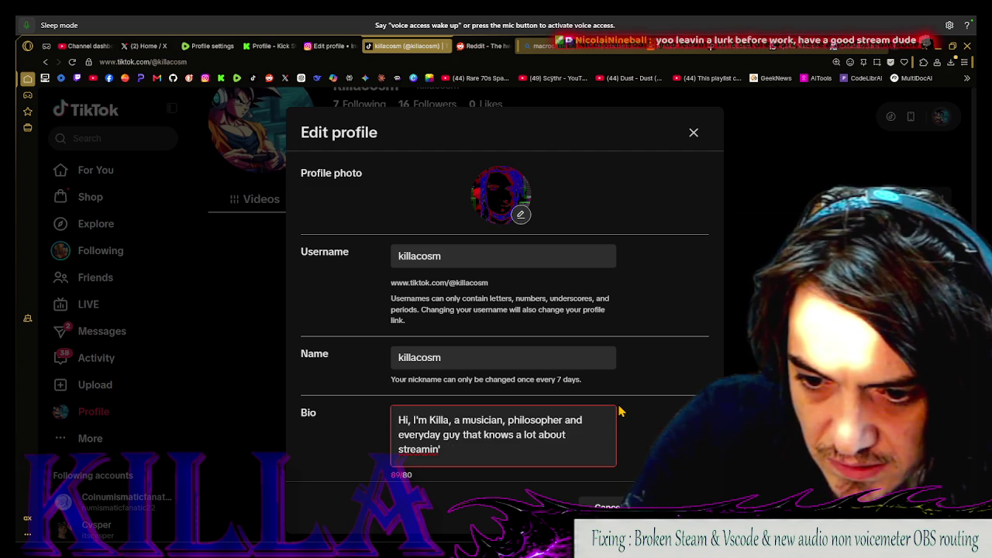
key(BackSpace)
key(BackSpace)
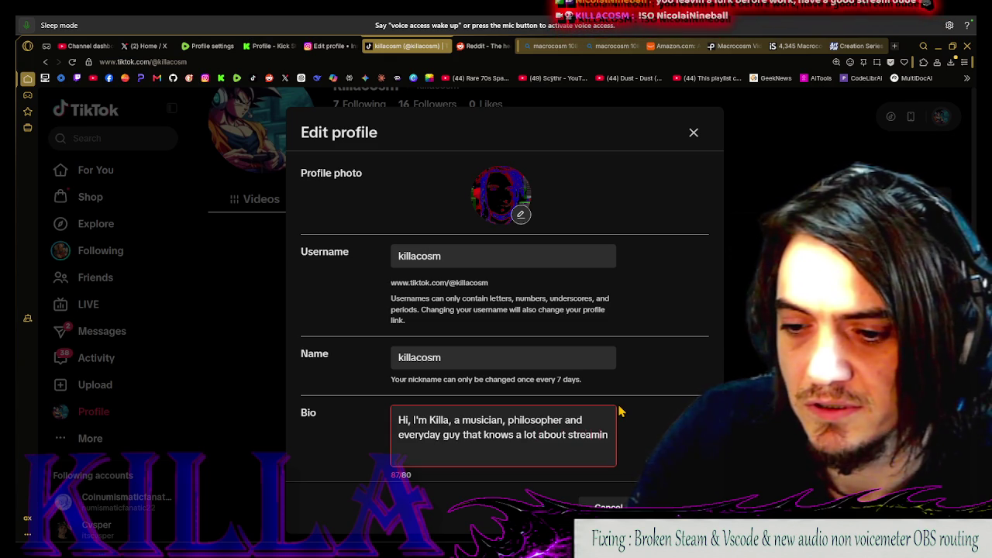
key(BackSpace)
key(BackSpace)
key(BackSpace)
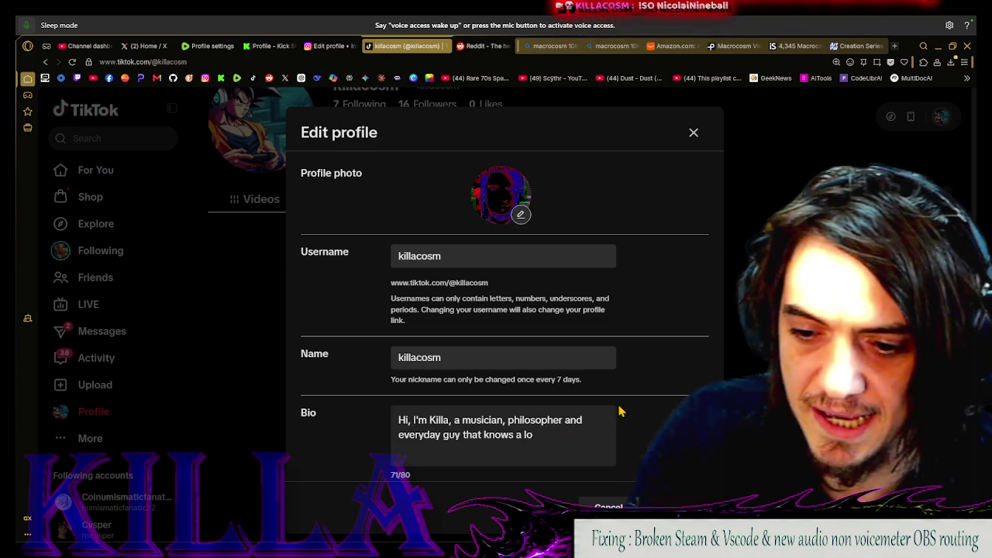
key(BackSpace)
key(BackSpace)
key(BackSpace)
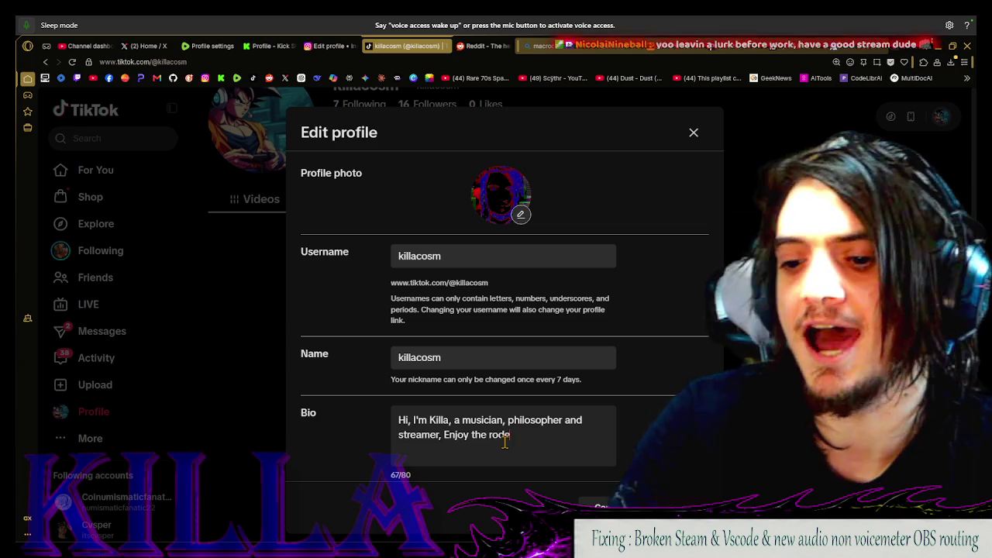
Change 'rode' to 'ride.' and replace the comma after streamer with a period
key(BackSpace)
key(BackSpace)
key(BackSpace)
text(ide..)
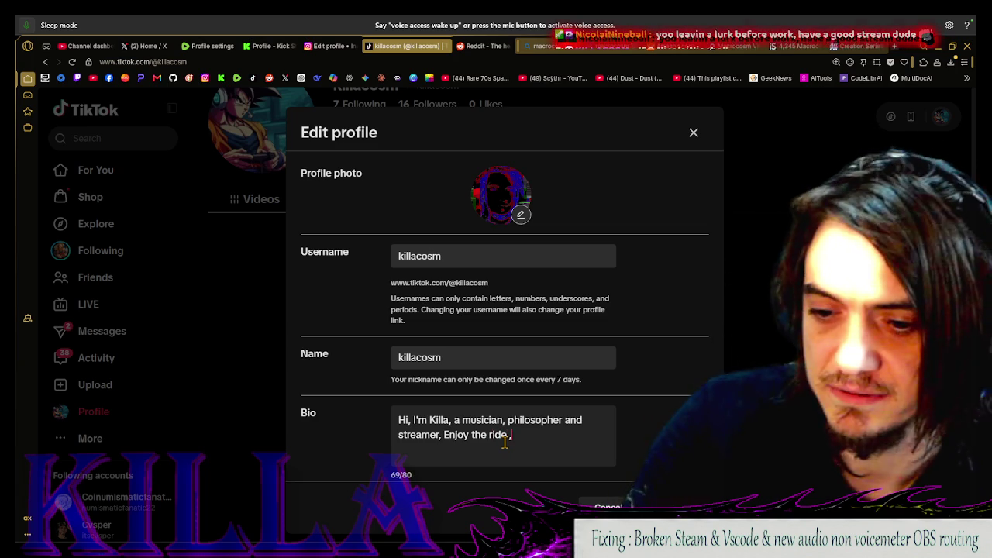
key(BackSpace)
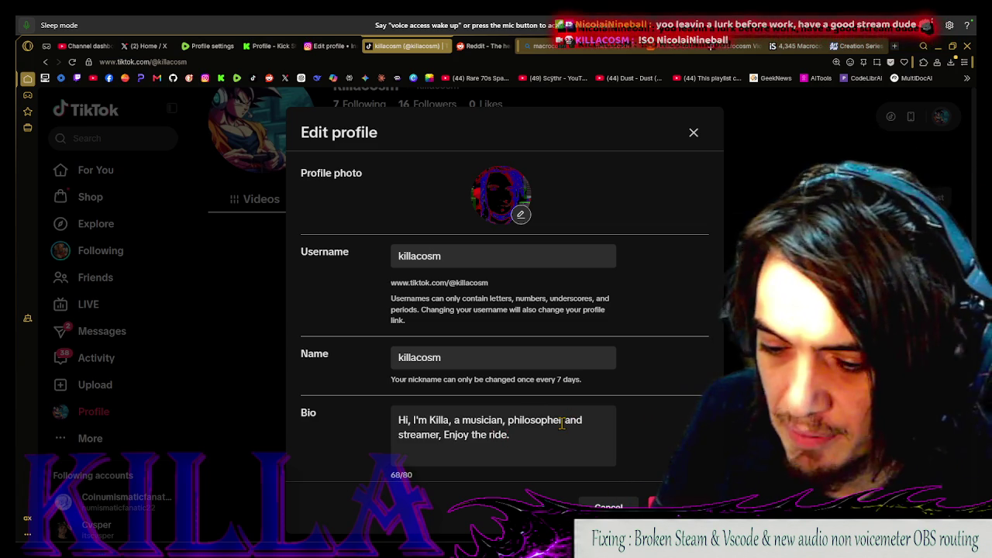
click(443, 434)
key(BackSpace)
key(BackSpace)
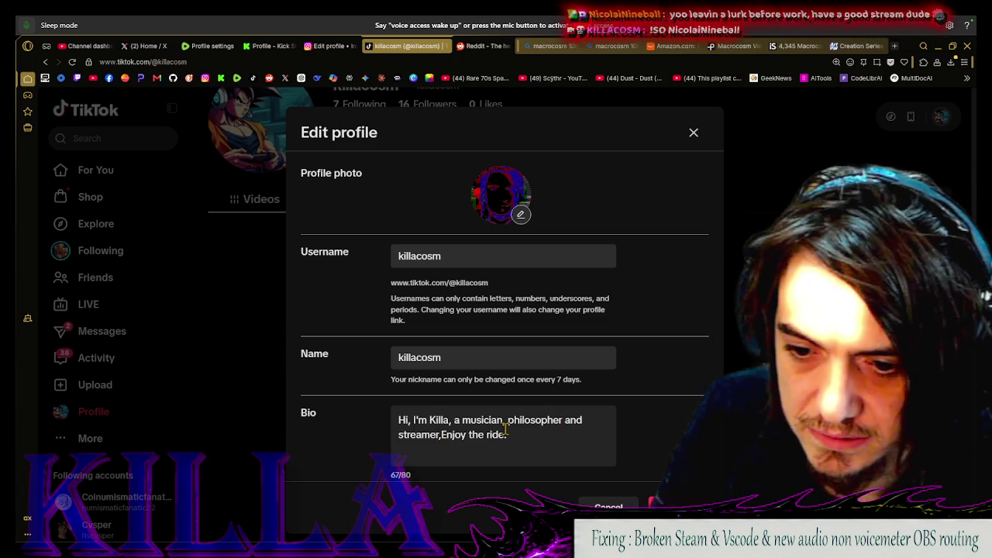
text(.)
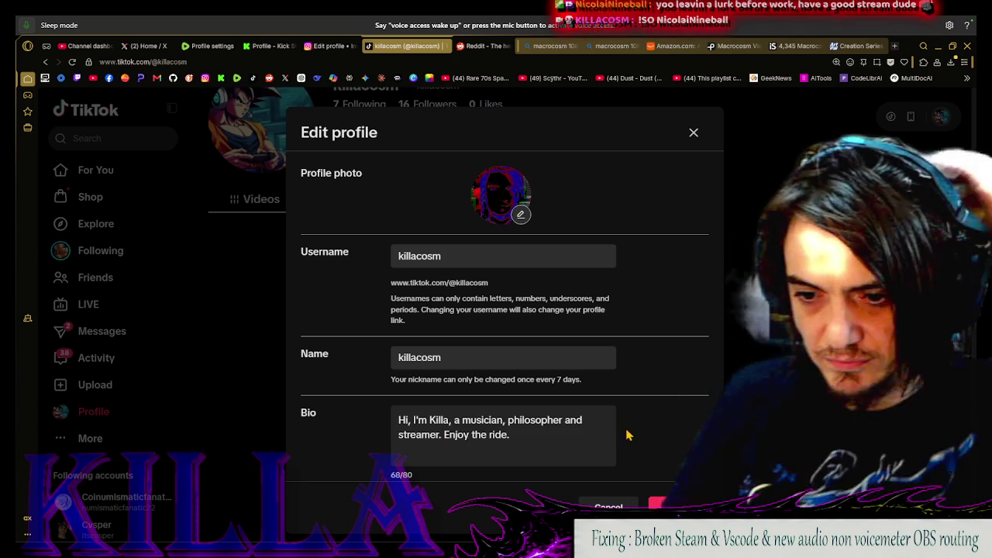
scroll(596, 432, down, 1)
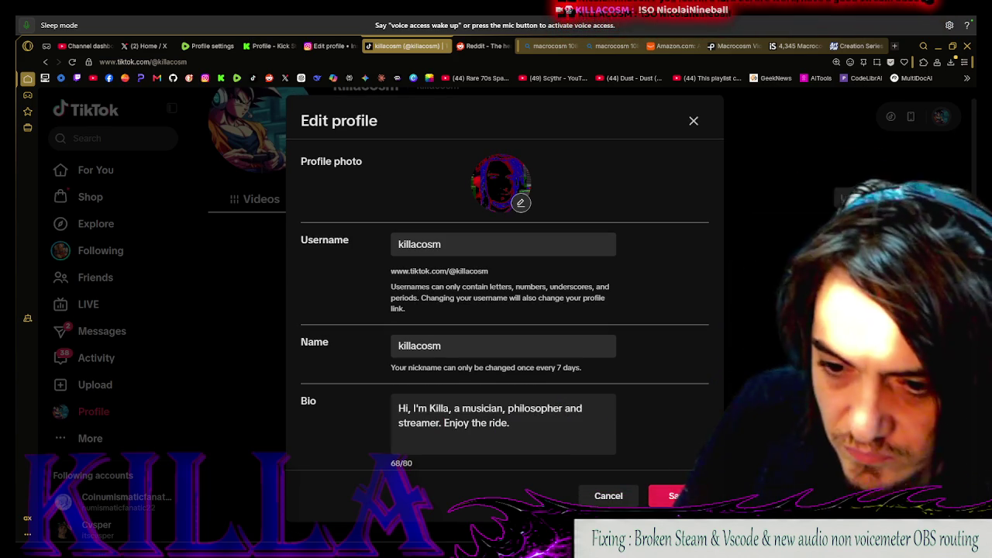
Attempt to save the profile, cancel the editor, and reload the TikTok page
click(659, 493)
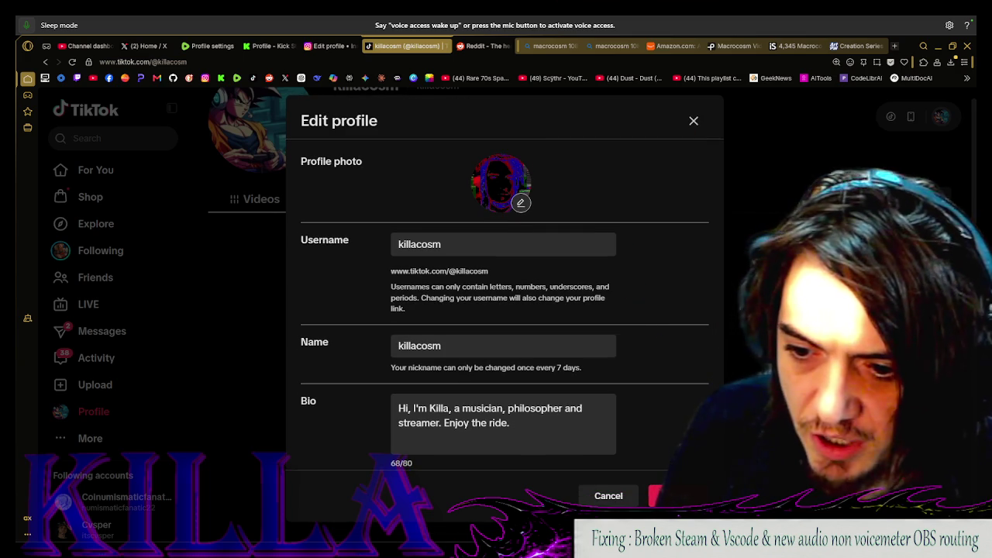
click(609, 497)
scroll(465, 232, up, 1)
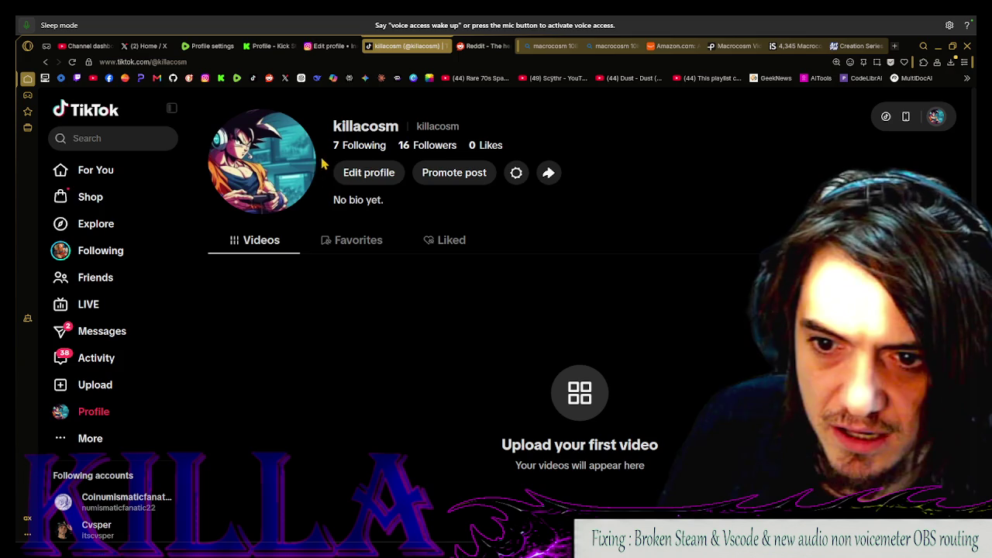
key(F5)
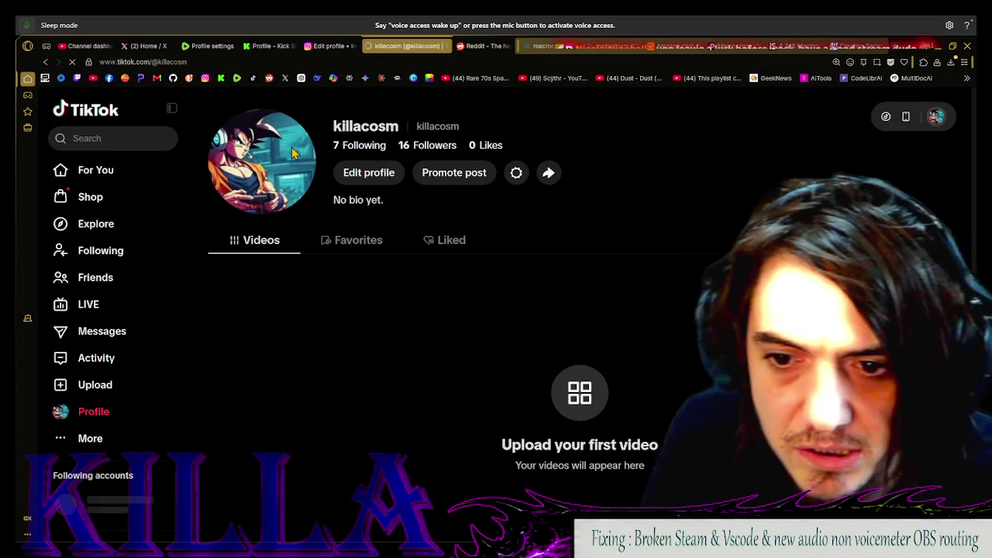
Reopen Edit profile and pick Untitled.png as the new profile photo
click(380, 183)
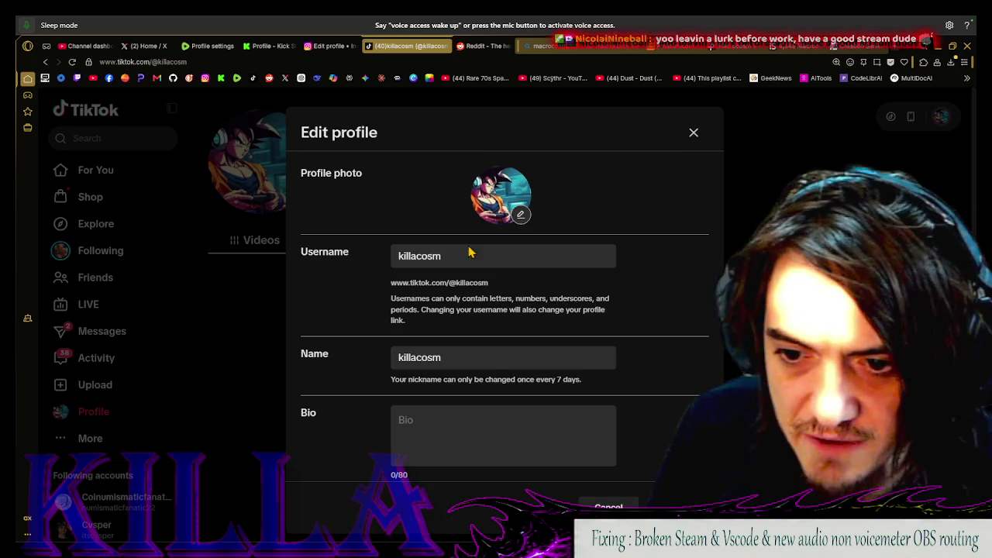
click(520, 215)
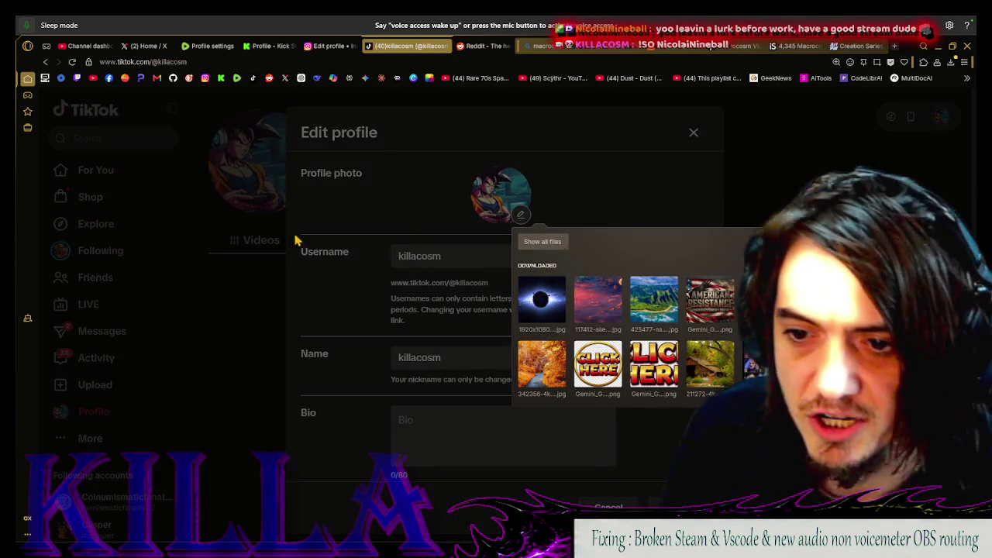
click(543, 241)
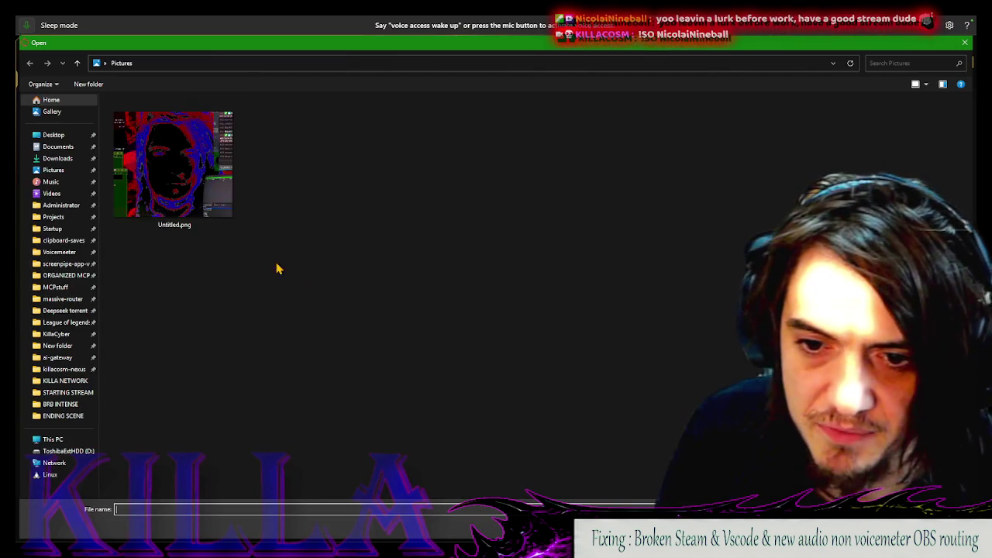
click(174, 162)
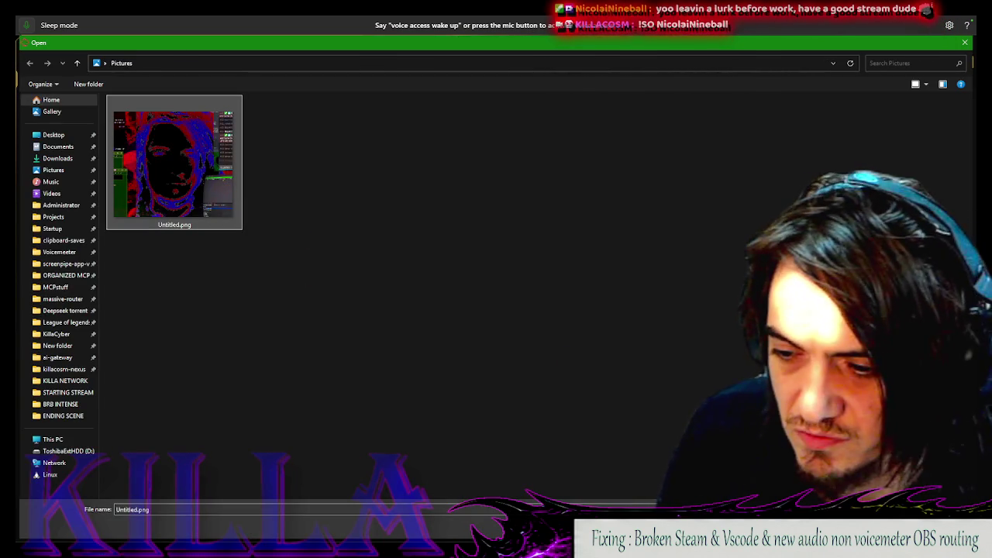
key(Return)
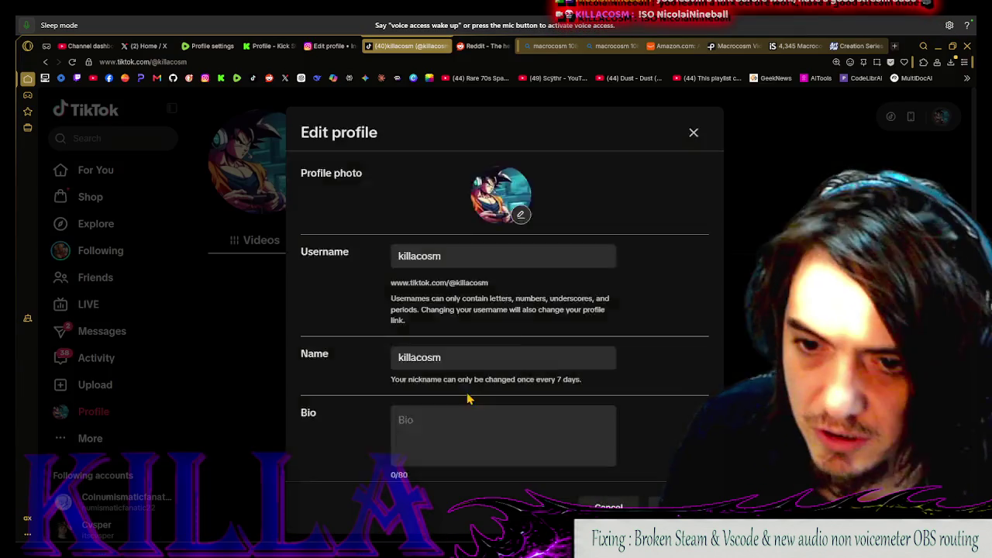
Apply the photo, enter bio 'Hi, I'm Killa, a musician, philosopher, and streamer. Enjoy the ride.', and save
key(Return)
text(Hi, Im Killa, a musician, philisopher,)
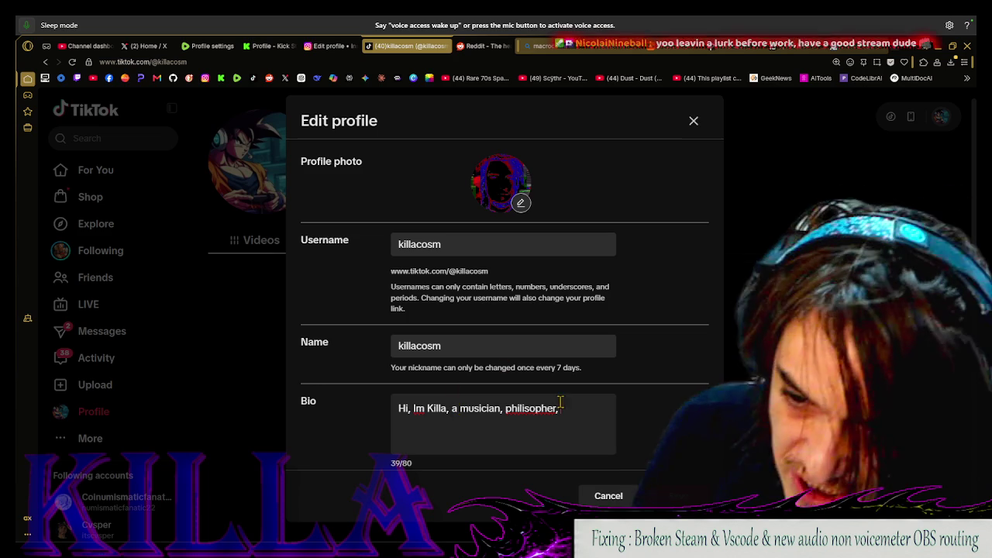
right_click(535, 408)
click(558, 263)
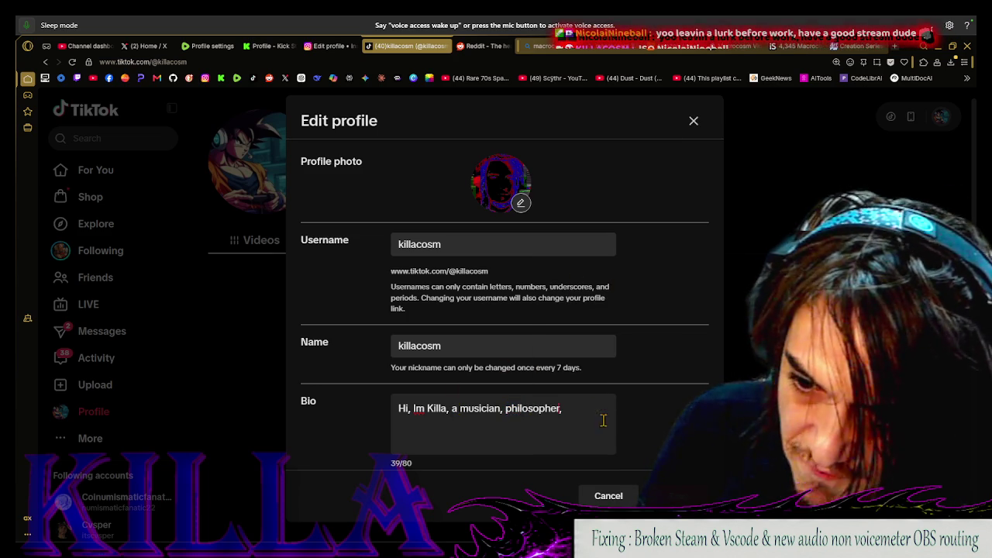
text(and streamer)
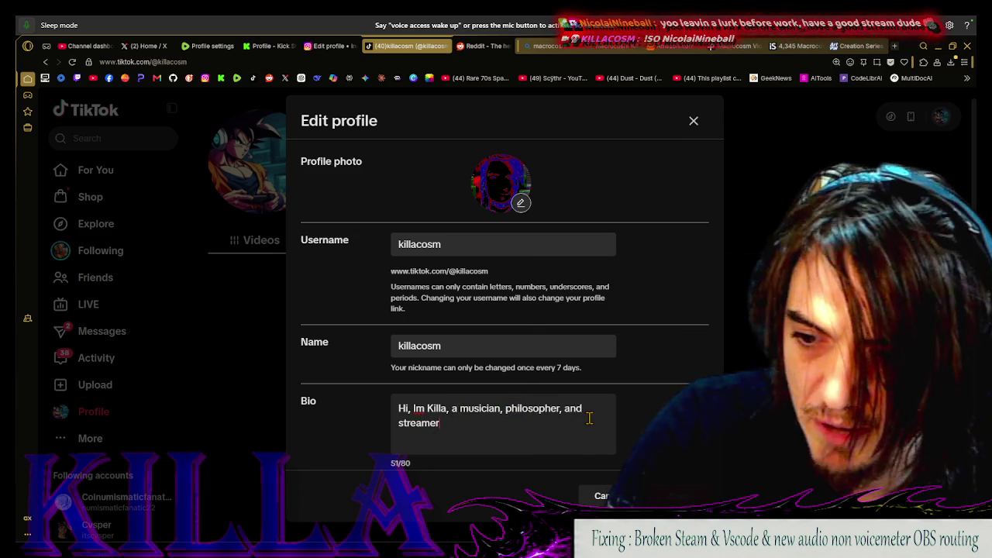
text(. E)
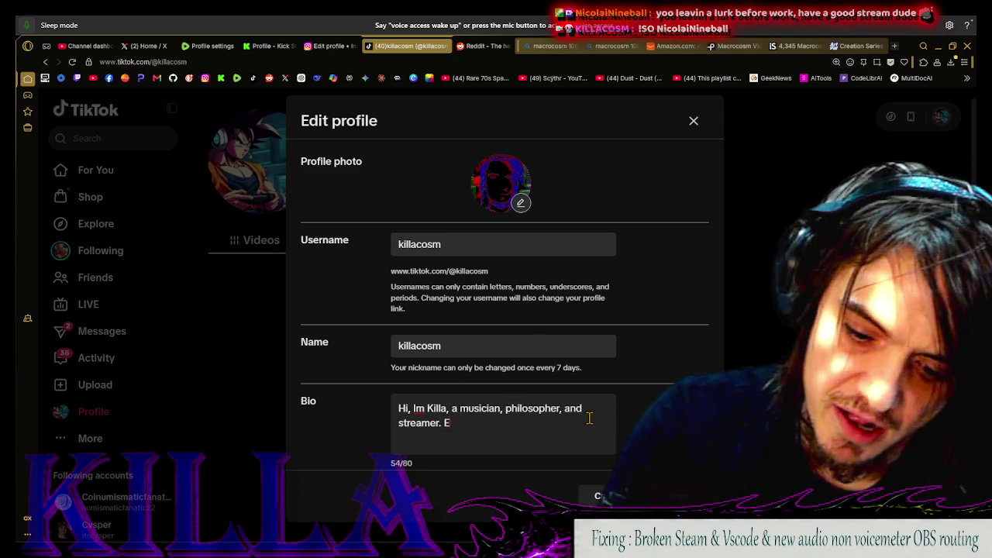
text(njoy the ride.)
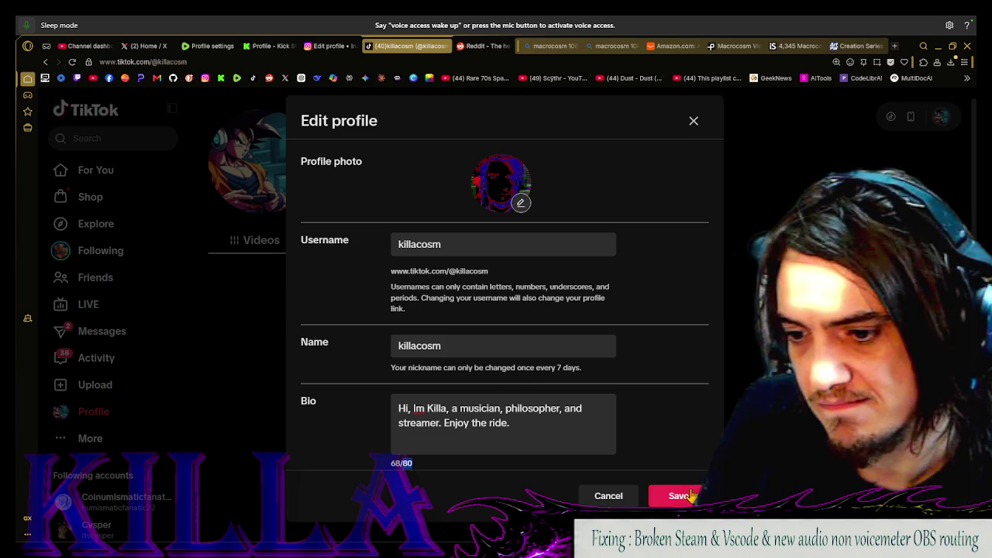
click(444, 407)
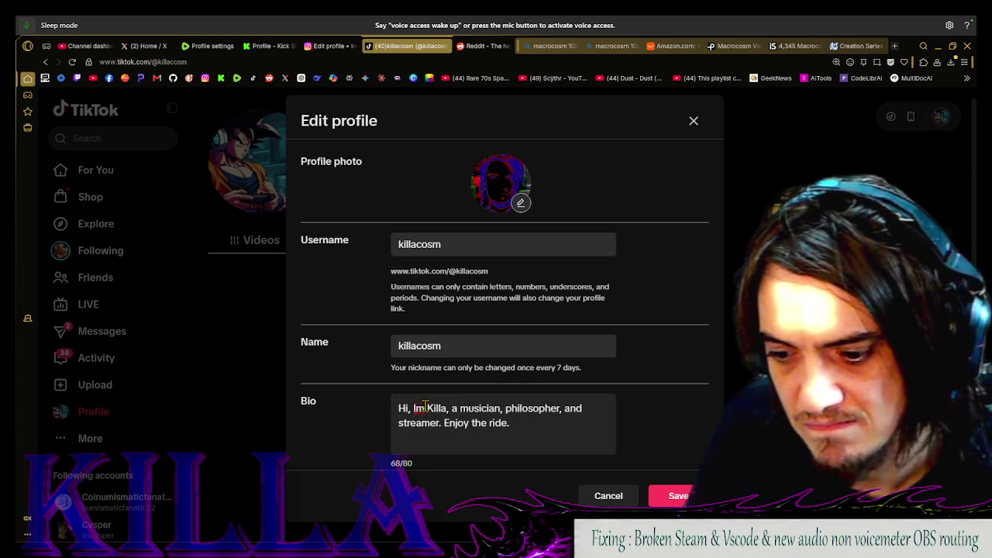
text(')
click(671, 496)
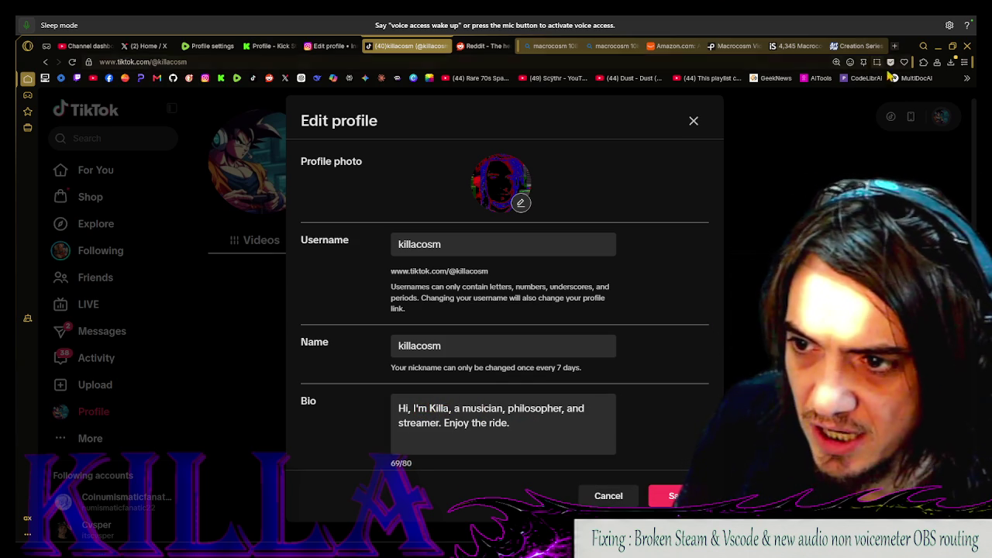
Restore the window and load tiktok.com in a new tab of the second browser
click(953, 45)
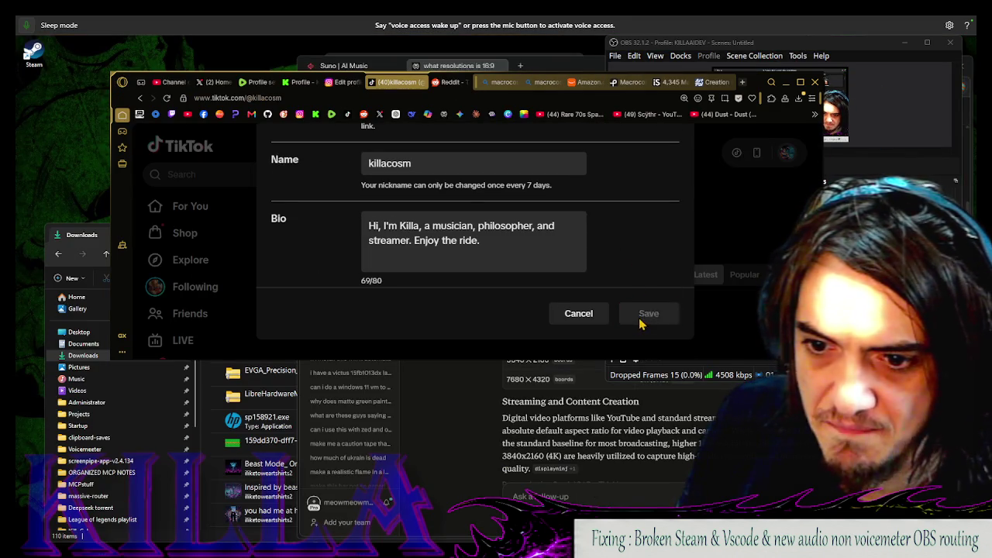
mouse_move(640, 324)
mouse_down()
mouse_move(287, 194)
mouse_move(282, 180)
mouse_up()
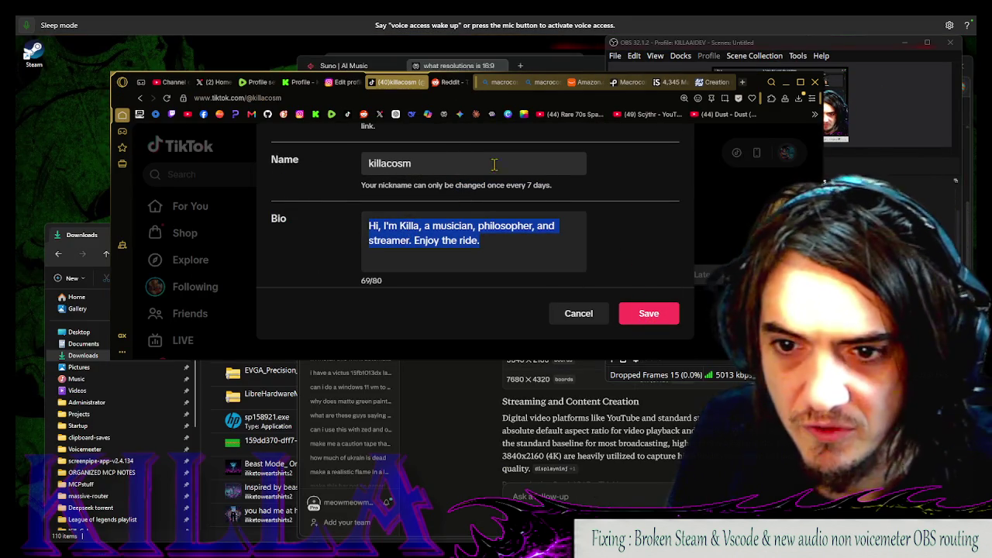
scroll(499, 128, up, 5)
click(465, 97)
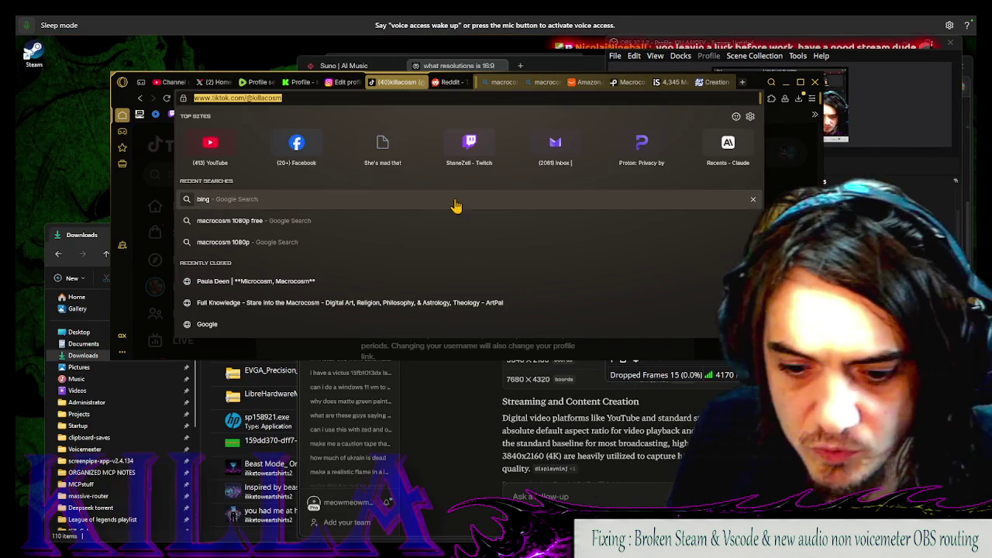
click(481, 66)
click(277, 206)
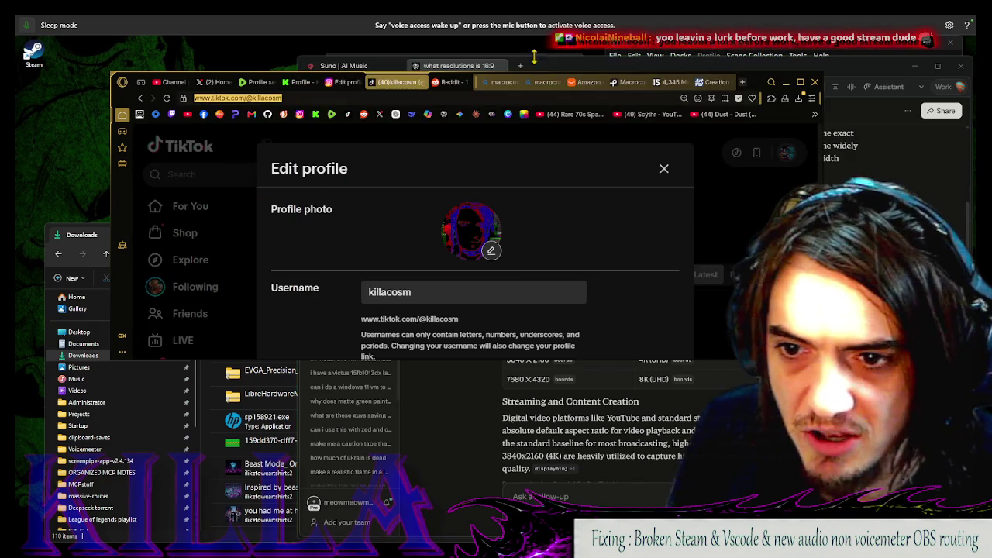
click(524, 68)
click(522, 66)
click(552, 128)
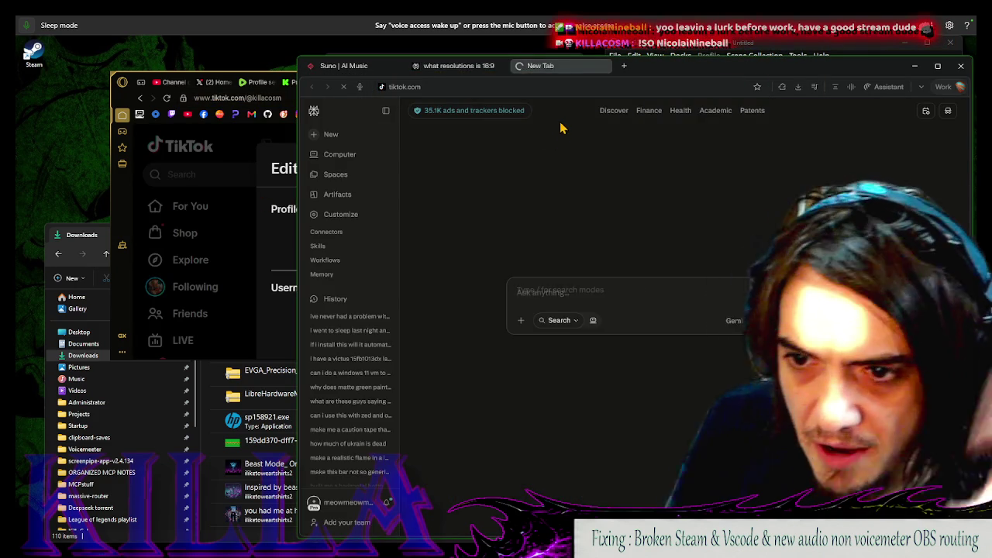
Compare both windows, then show the signed-in account's own profile in the second browser
key(alt+Tab)
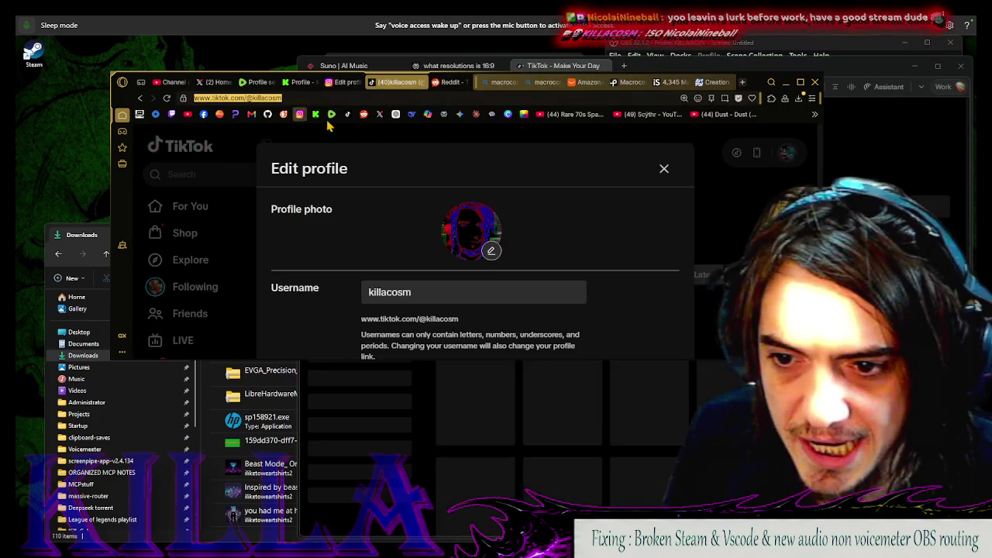
key(alt+Tab)
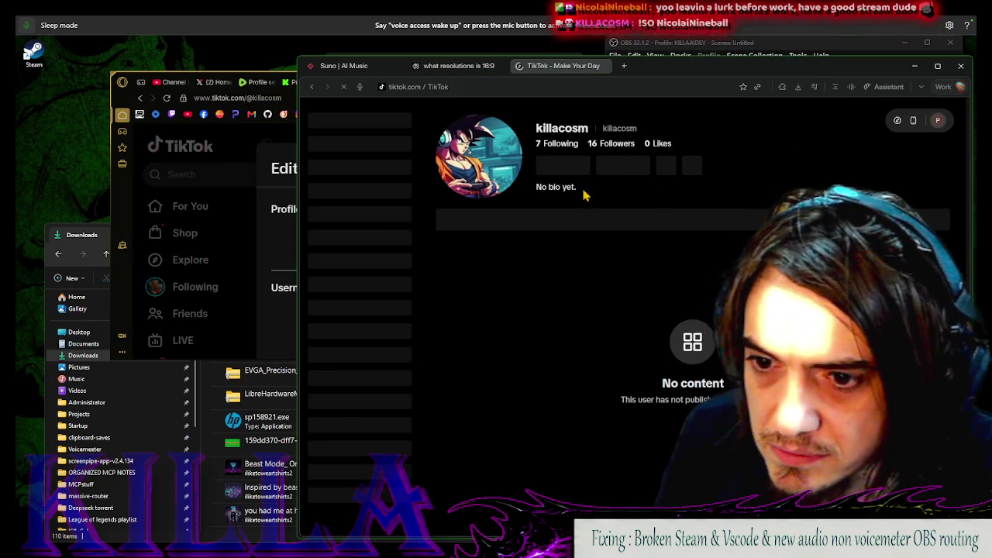
key(alt+Tab)
scroll(465, 255, down, 3)
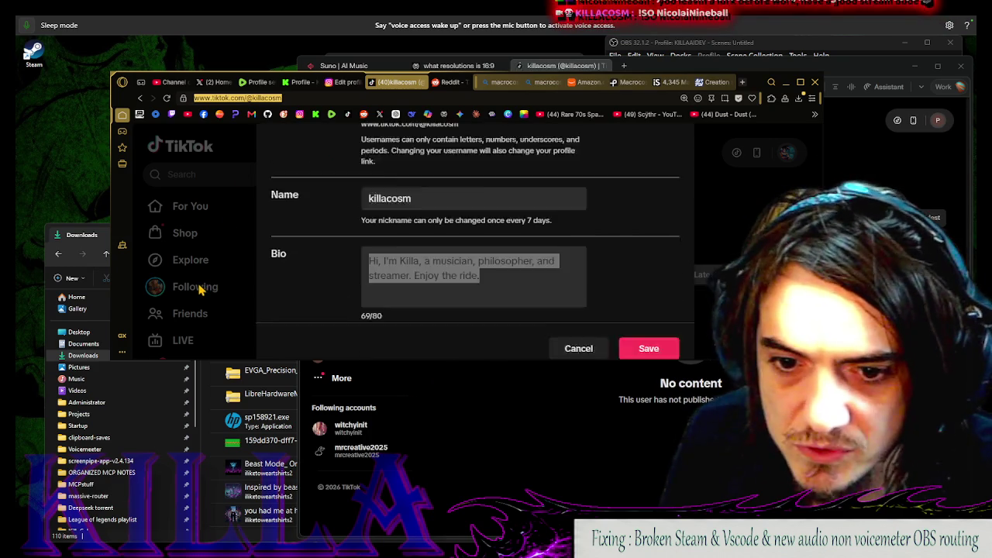
key(alt+Tab)
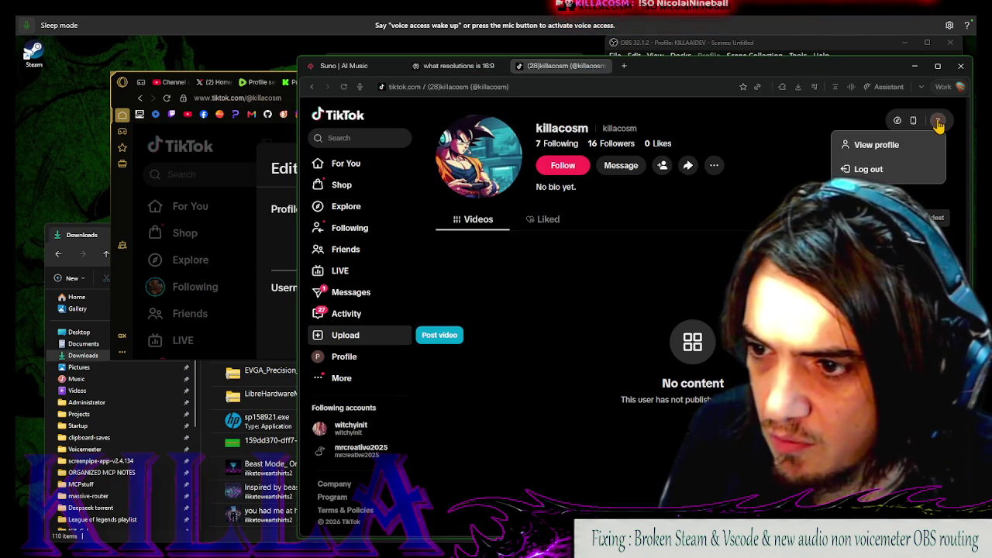
click(337, 366)
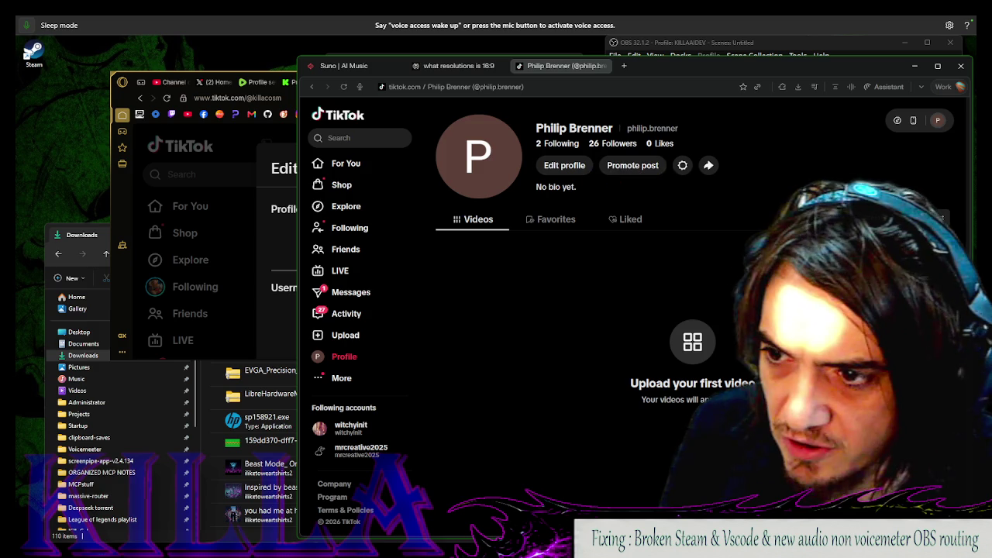
Log out of the other account from the More settings panel
click(353, 377)
click(332, 356)
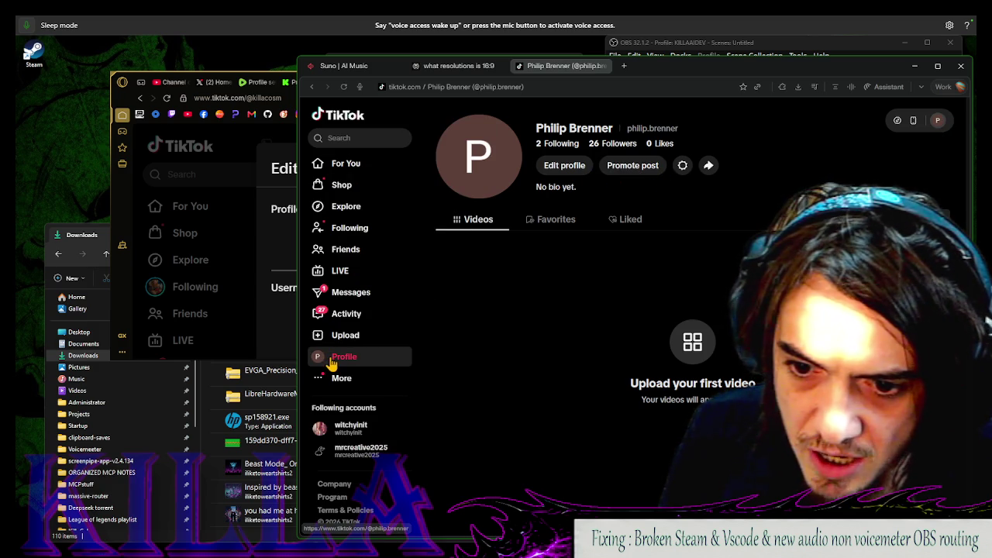
click(355, 377)
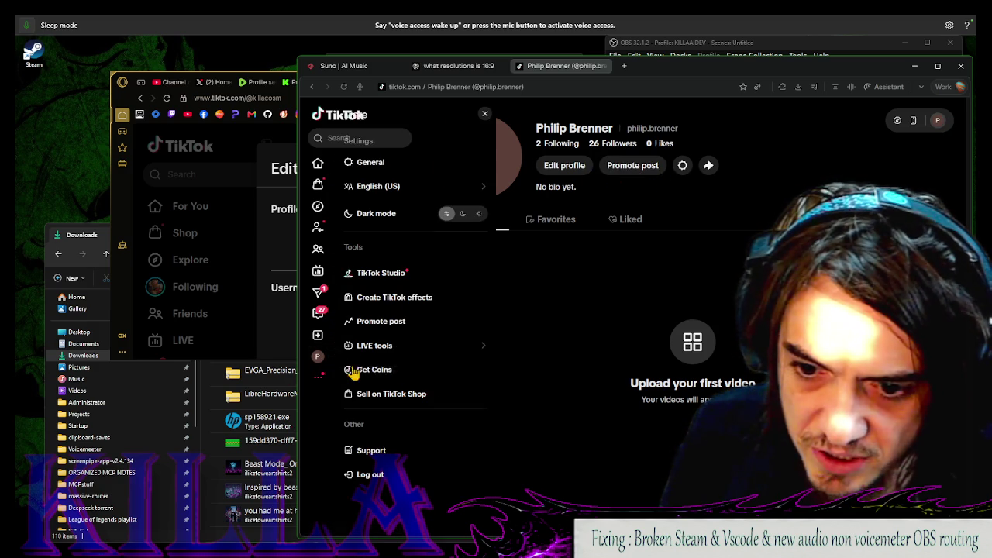
click(318, 375)
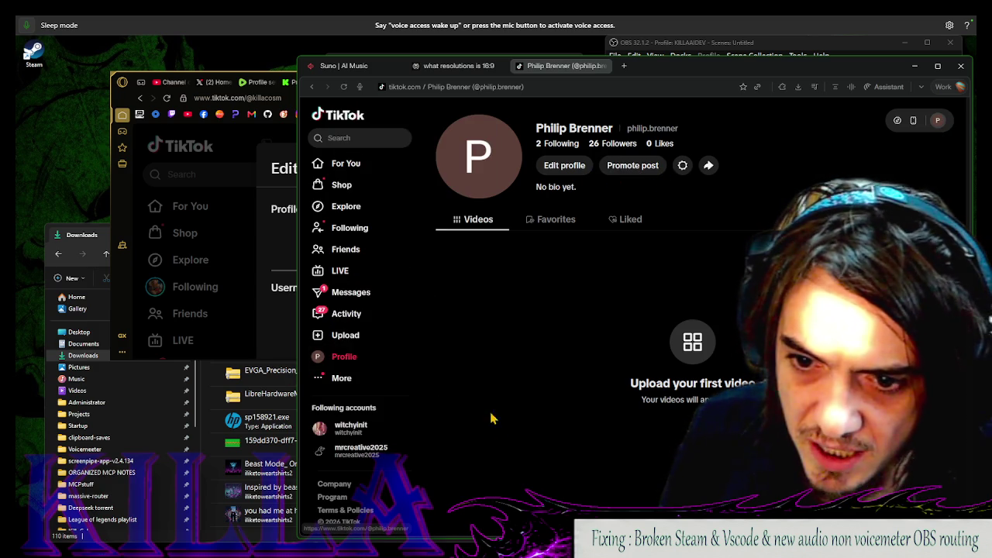
click(363, 378)
click(364, 474)
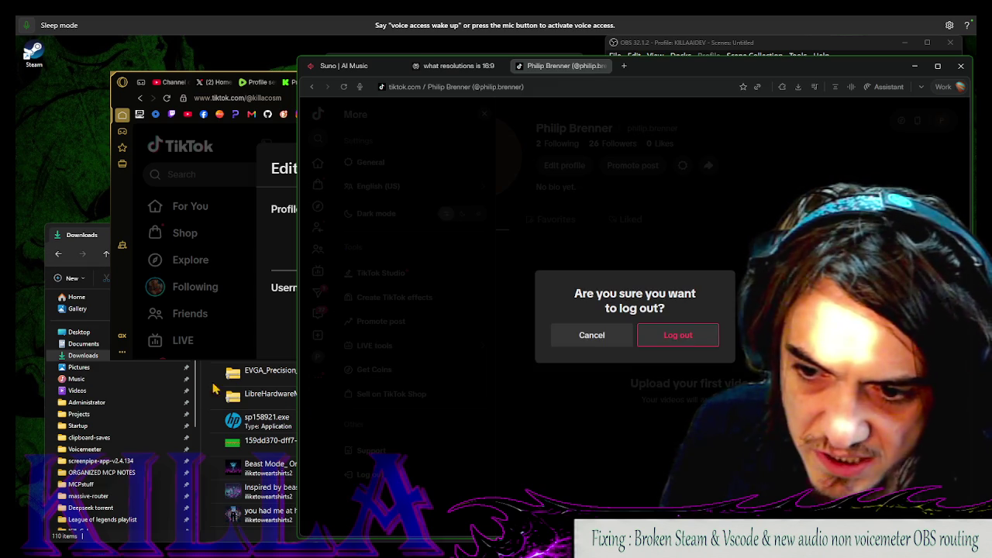
click(675, 336)
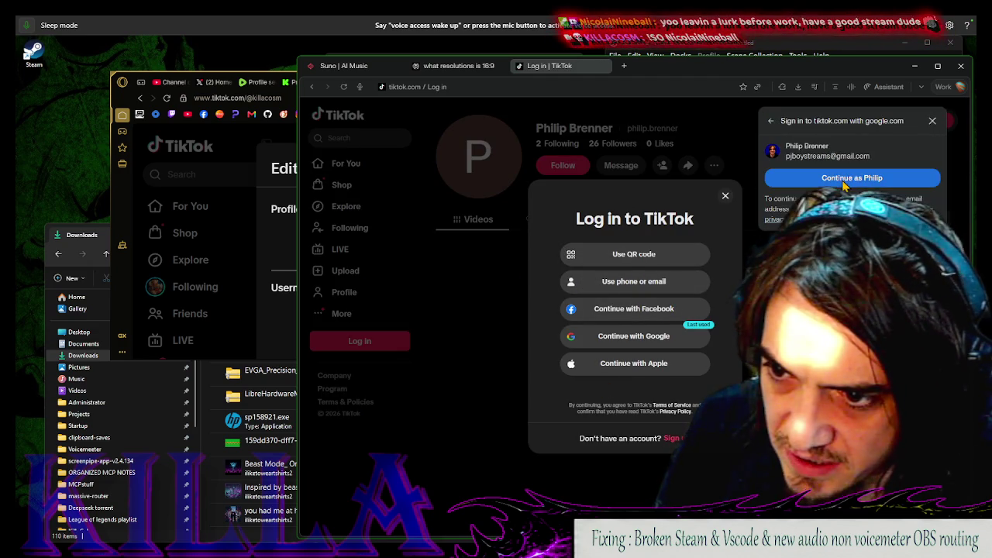
Sign back in with Google and view your own TikTok profile
click(843, 179)
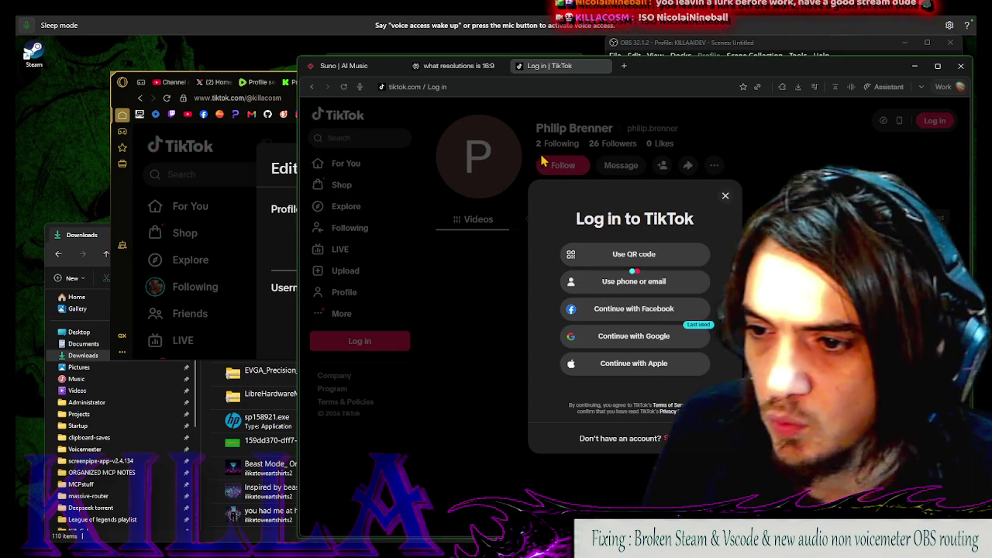
mouse_move(682, 65)
mouse_down()
mouse_move(302, 164)
mouse_move(530, 256)
mouse_up()
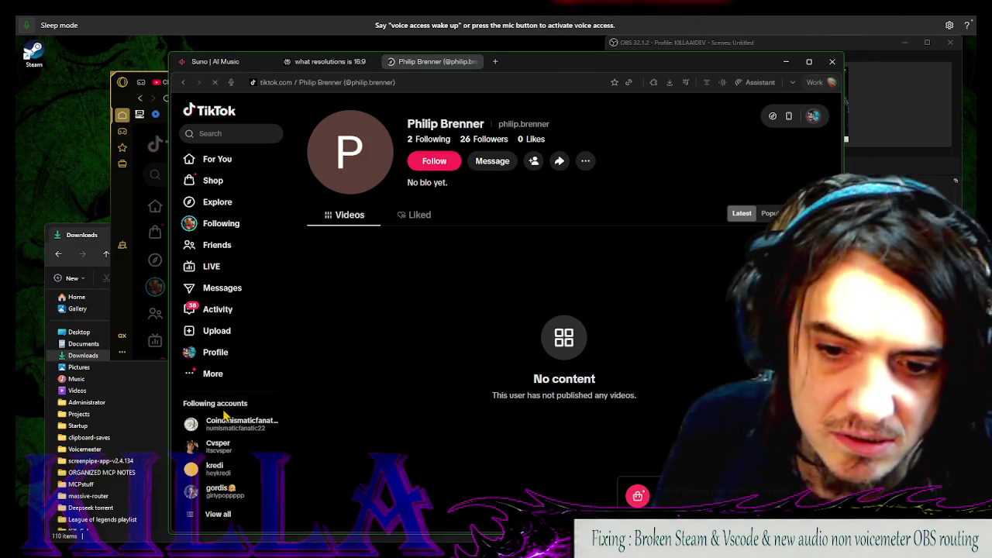
click(216, 352)
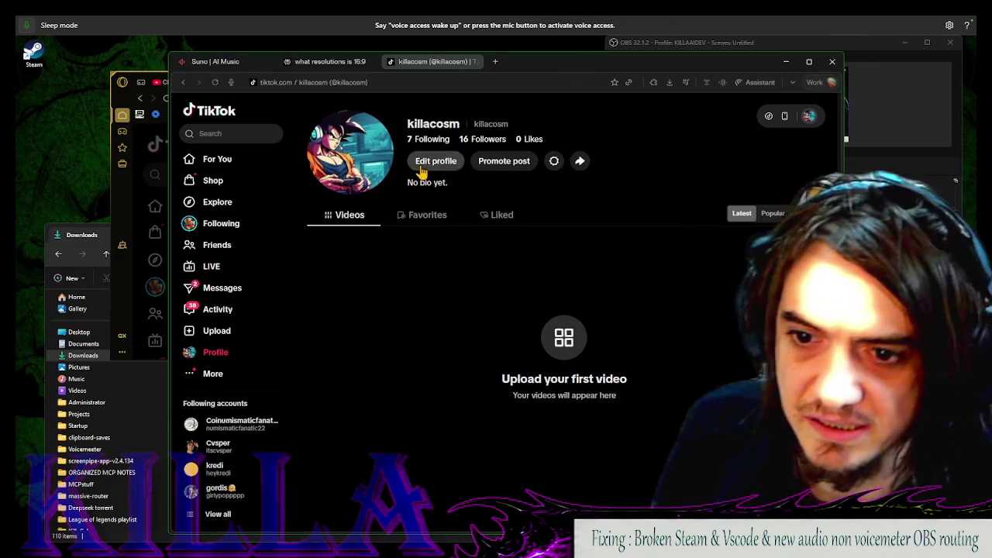
Replace the TikTok profile photo with Untitled.png from the Pictures folder
click(422, 162)
click(518, 230)
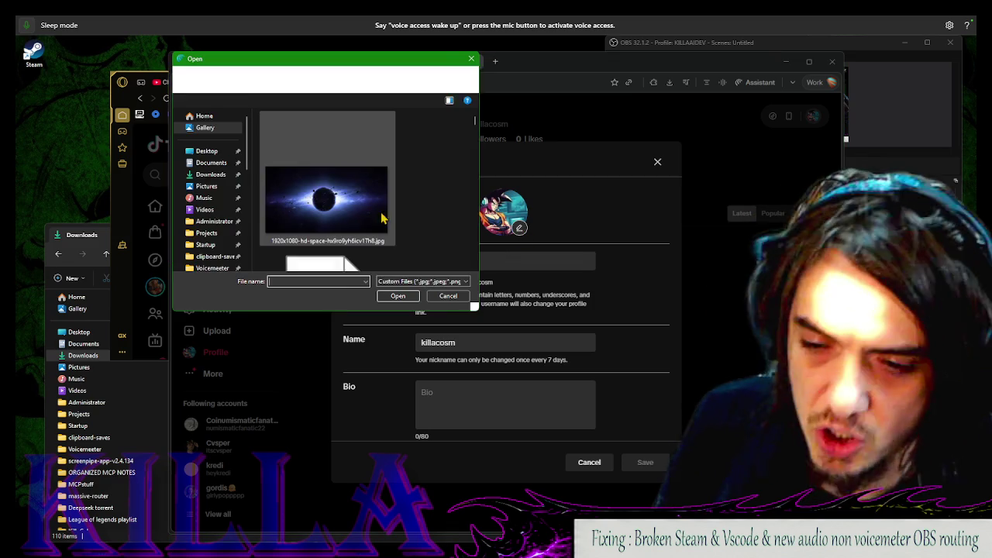
click(208, 163)
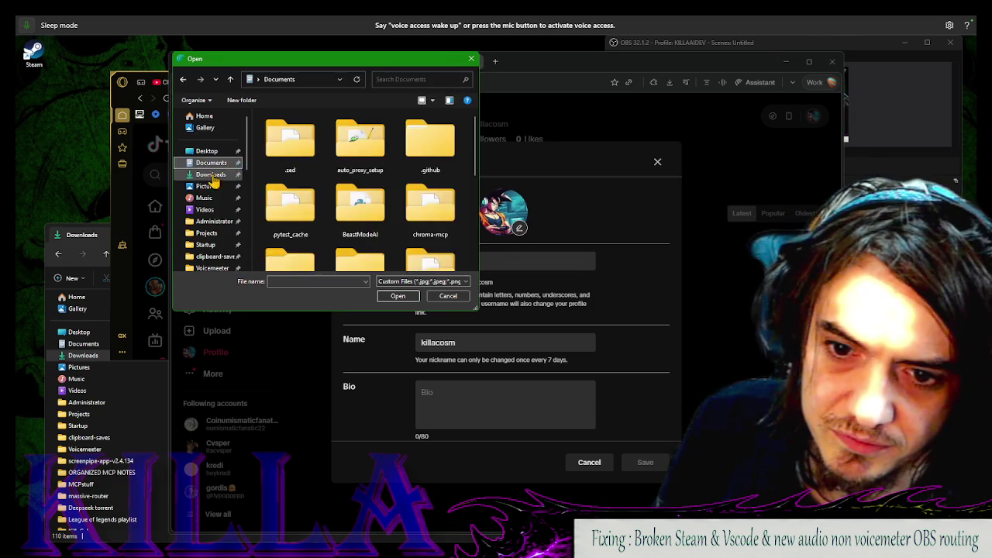
click(207, 186)
click(406, 297)
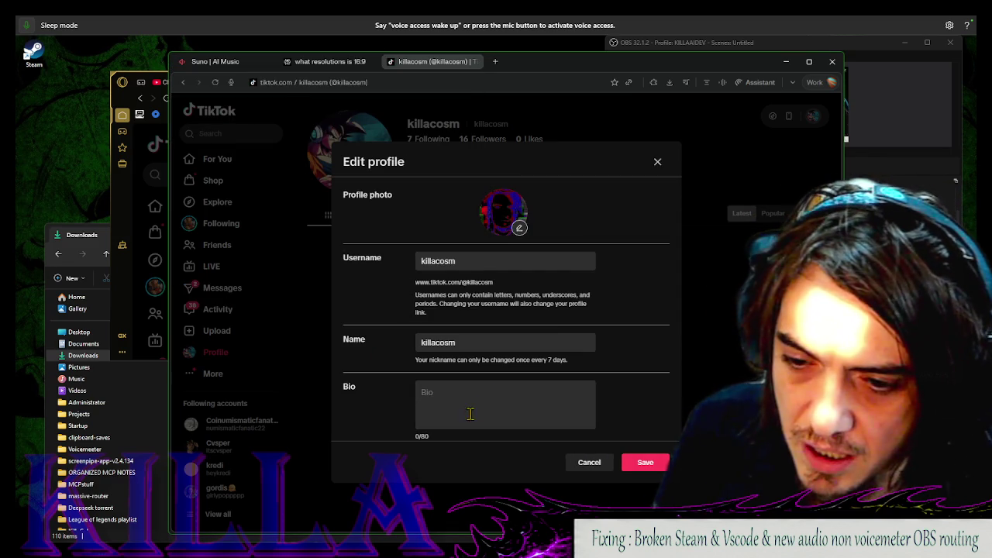
click(470, 410)
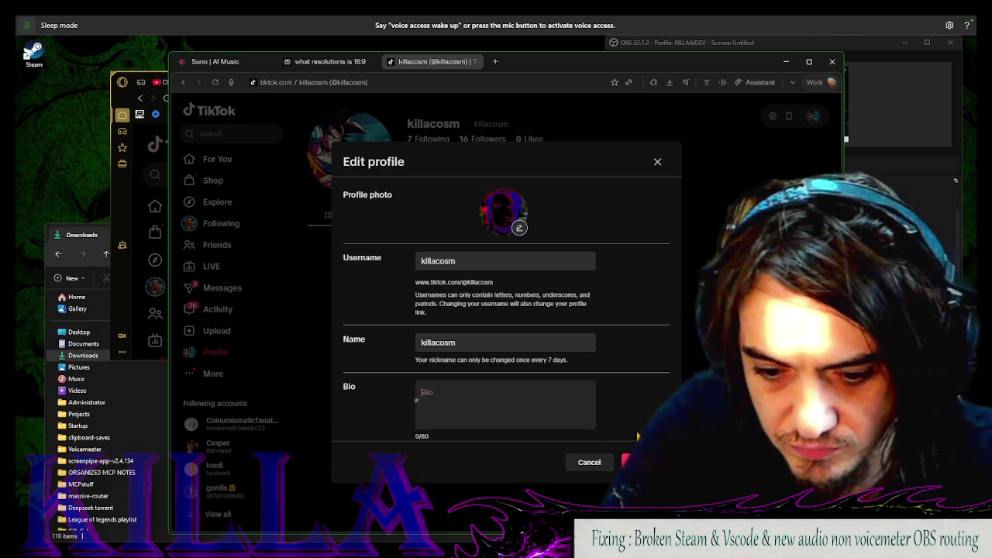
Paste the musician, philosopher and streamer bio from clipboard history and save the profile
key(super+v)
key(Down)
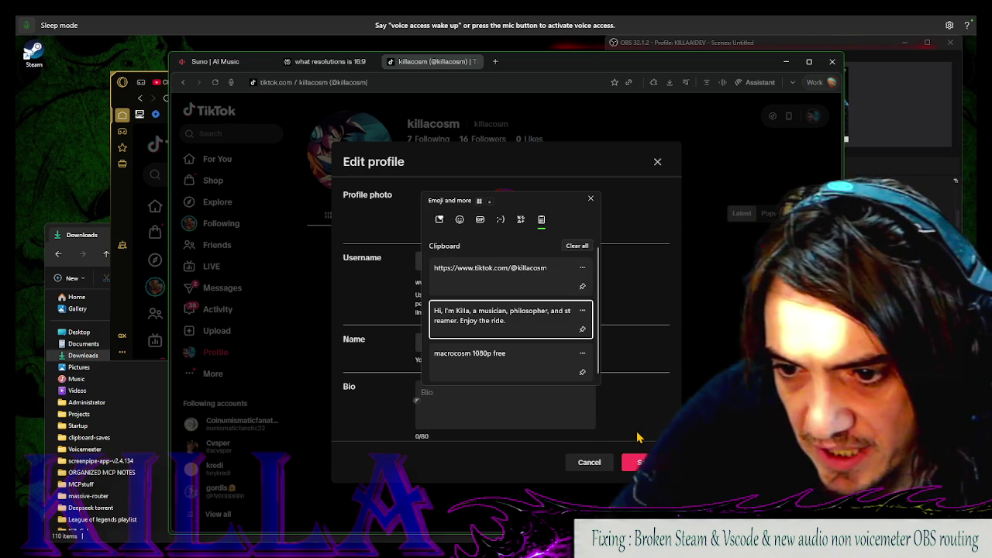
key(Return)
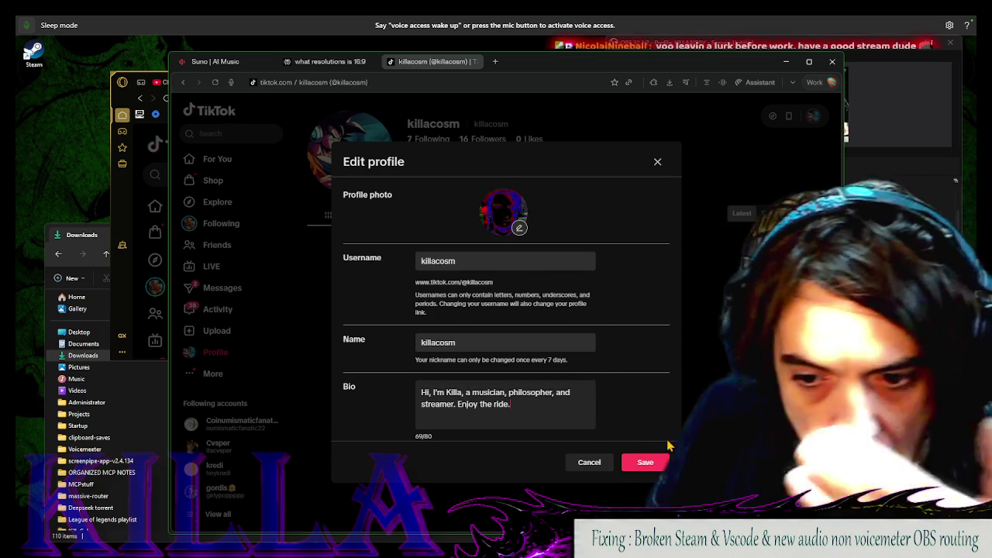
click(643, 462)
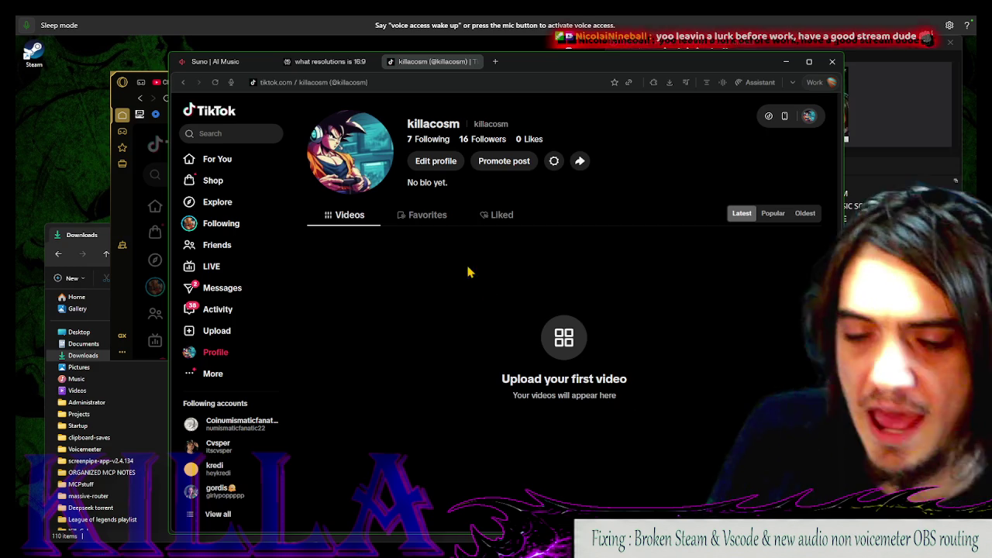
Reload TikTok's profile to show the glitch portrait and 'Enjoy the ride' bio, then go to Reddit
click(215, 82)
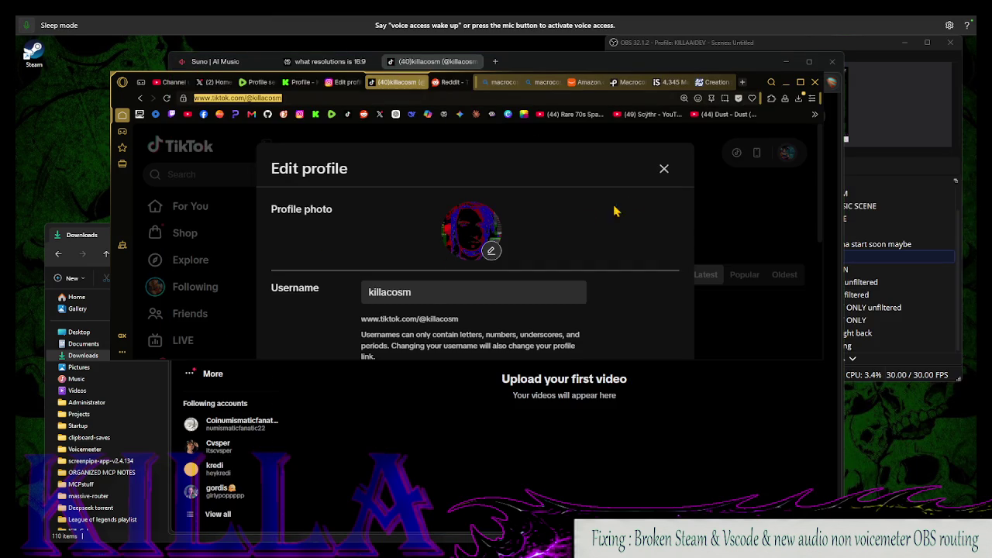
click(665, 169)
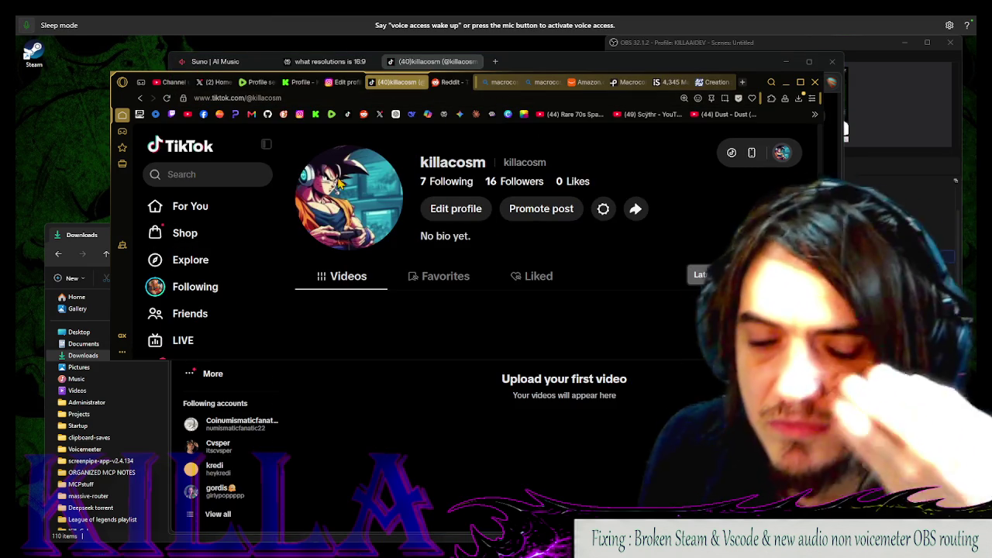
key(F5)
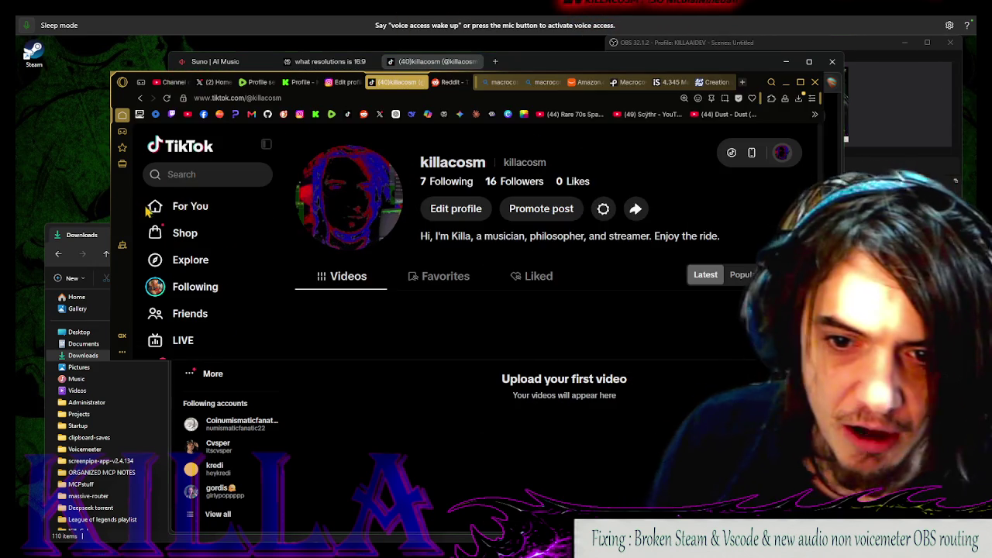
click(448, 83)
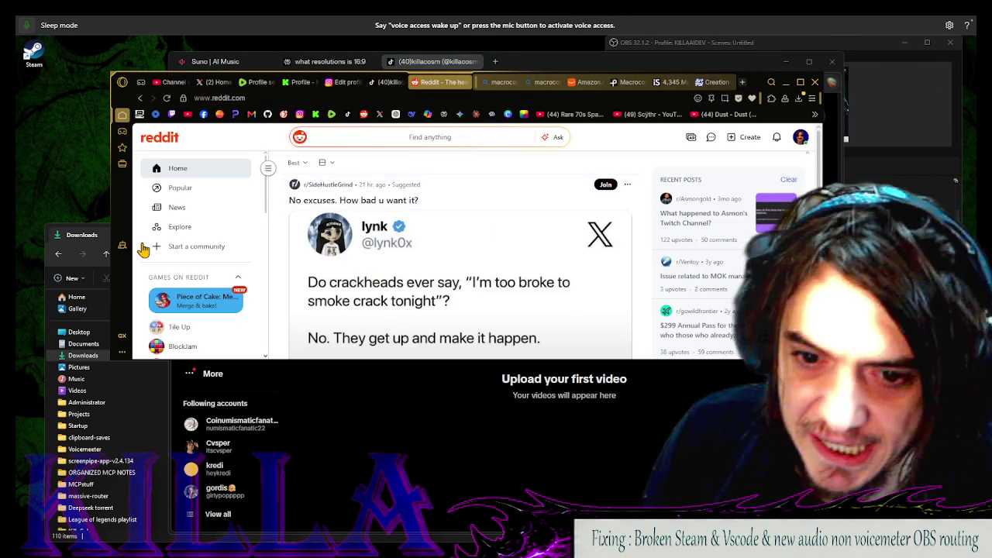
Open the Reddit settings page from the account menu
click(212, 374)
click(151, 353)
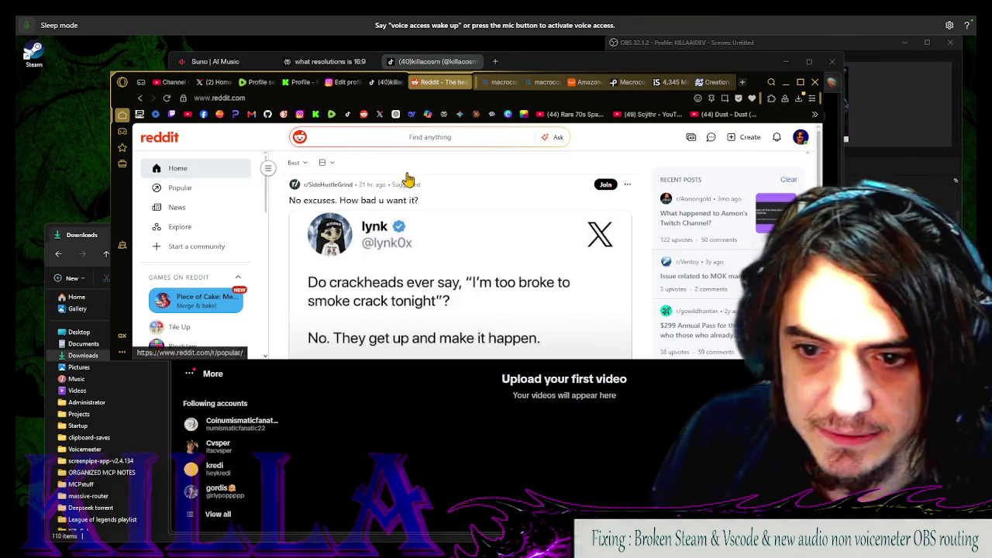
click(801, 138)
scroll(738, 282, down, 5)
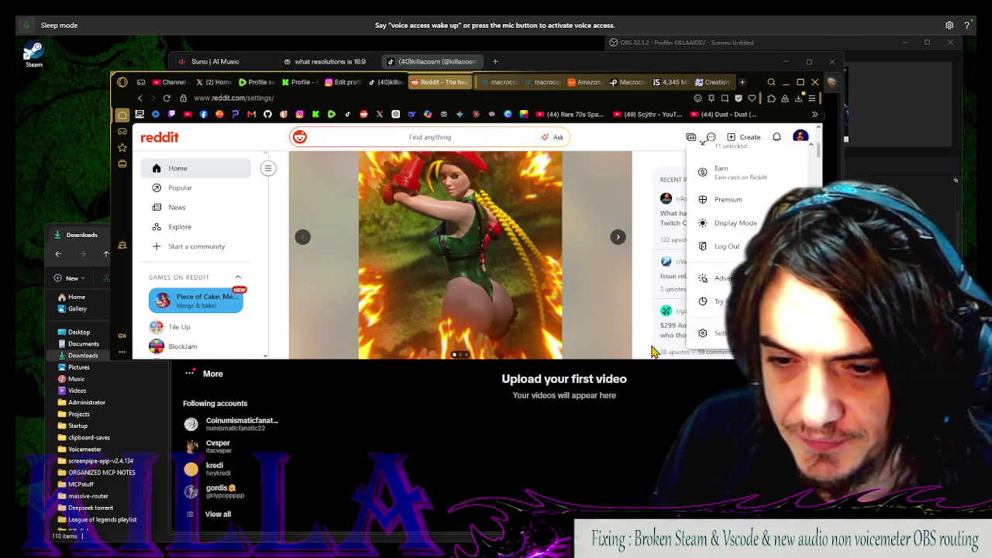
click(719, 333)
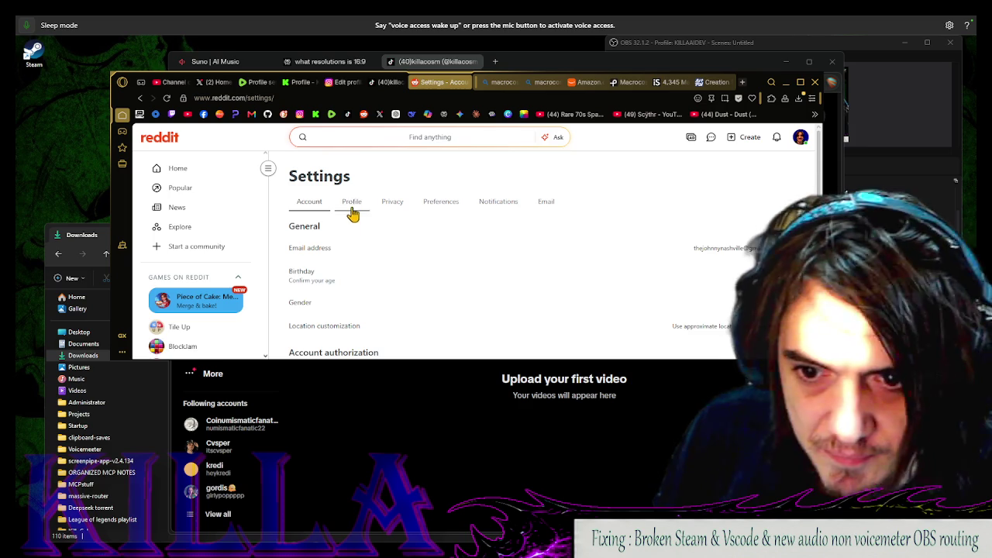
Log out of Reddit and sign back in with the Google account
click(801, 138)
scroll(724, 302, down, 5)
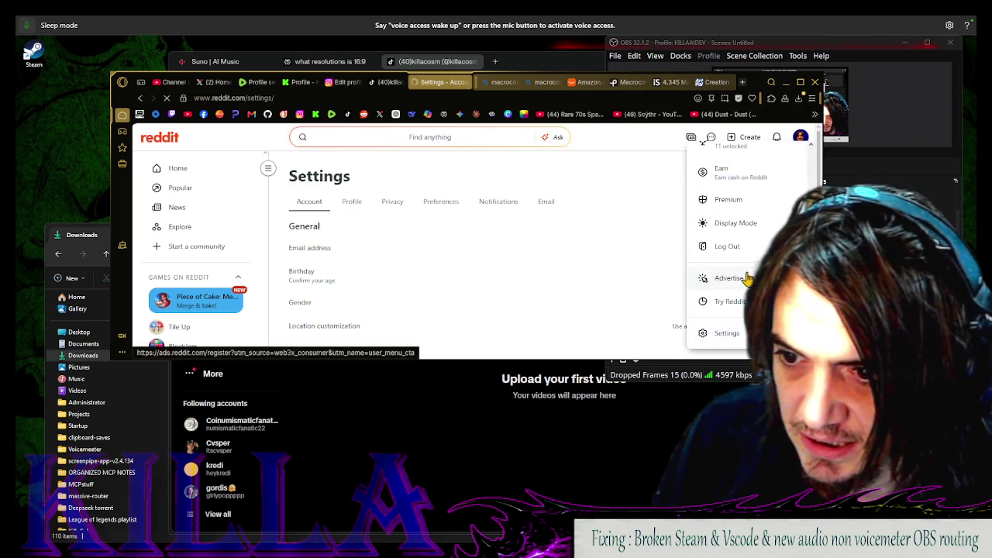
click(823, 133)
click(801, 145)
scroll(744, 259, down, 5)
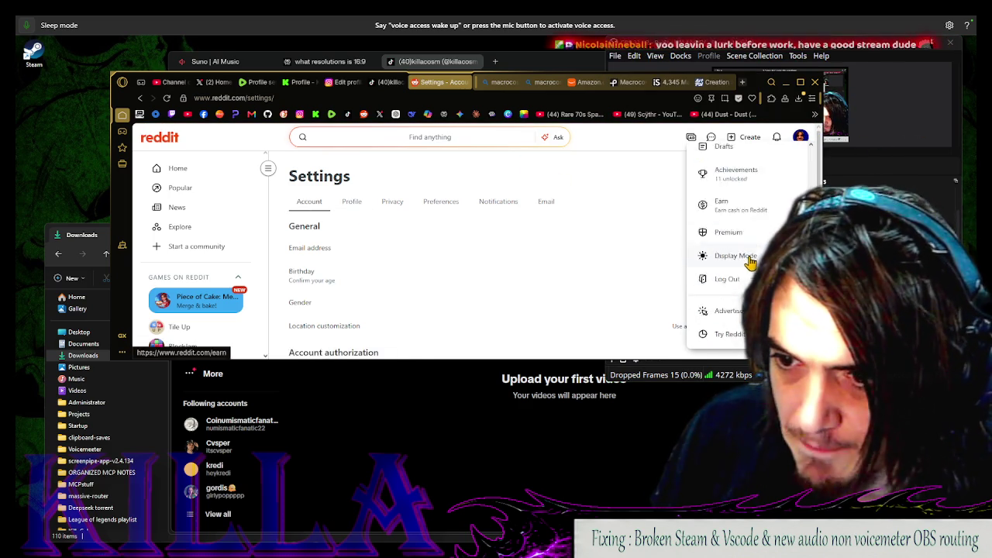
click(722, 246)
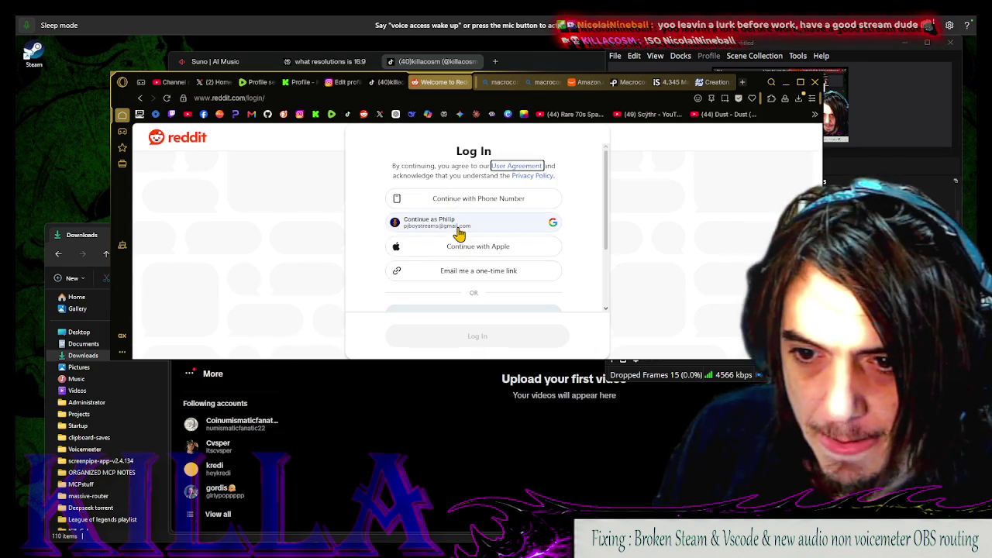
click(504, 224)
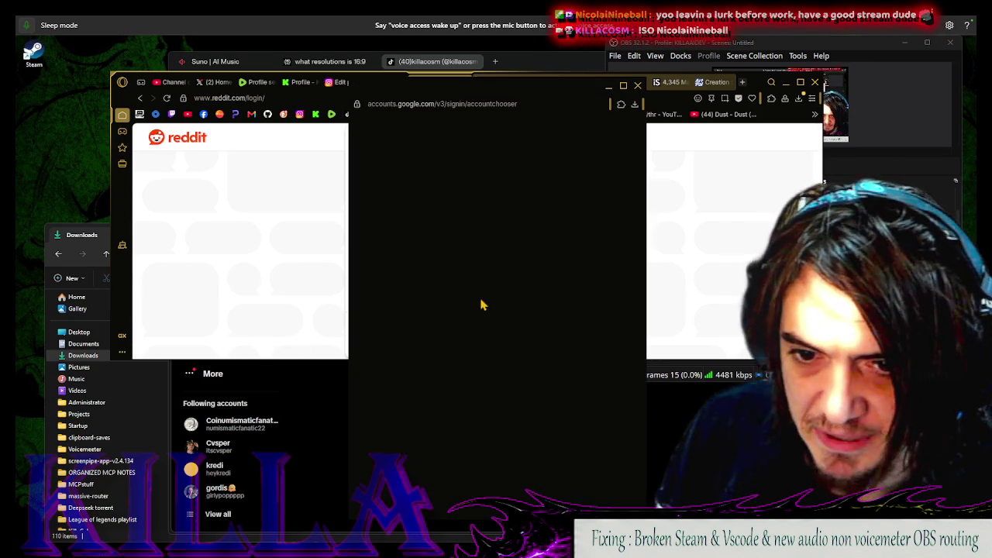
click(501, 262)
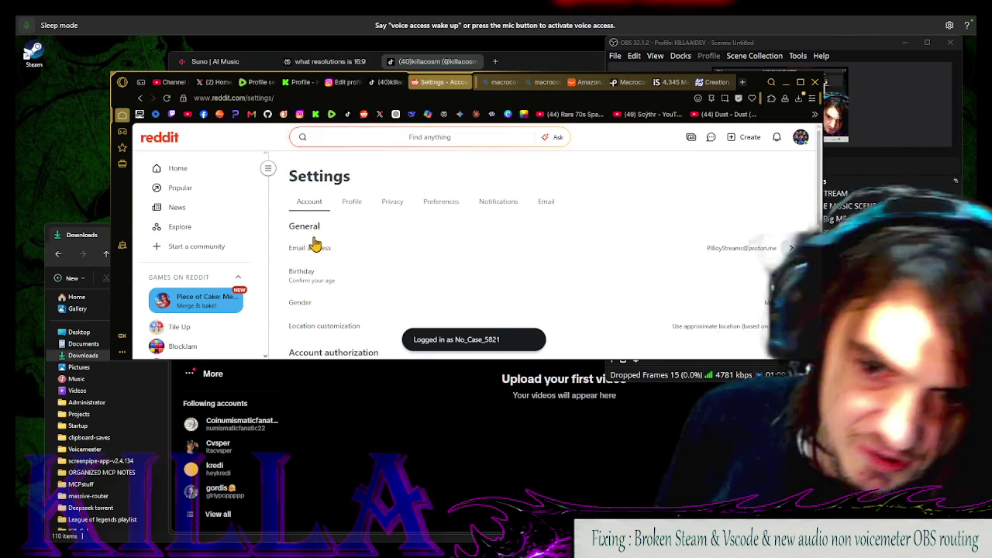
Set the Reddit avatar image to the red-and-blue glitch portrait Untitled.png in Profile settings
click(355, 204)
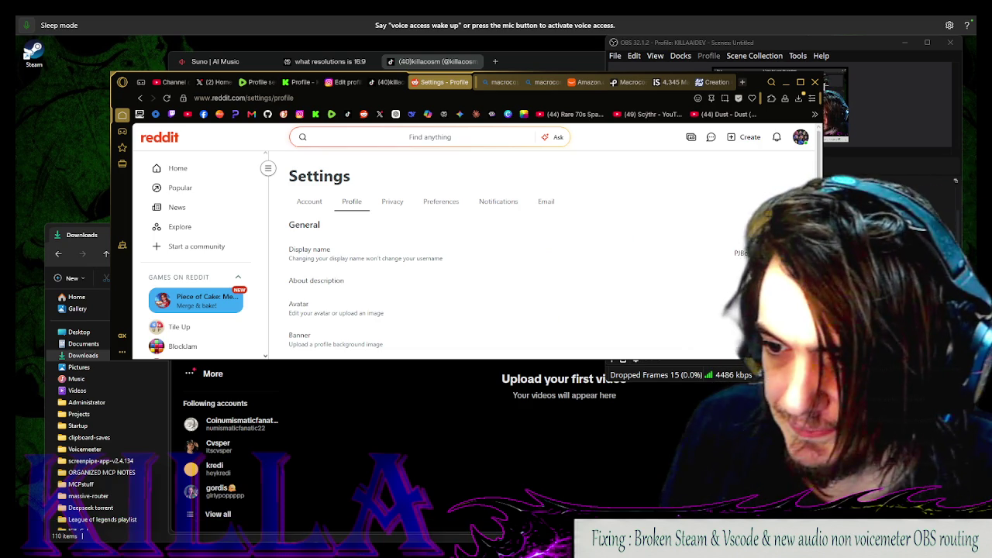
key(alt+Tab)
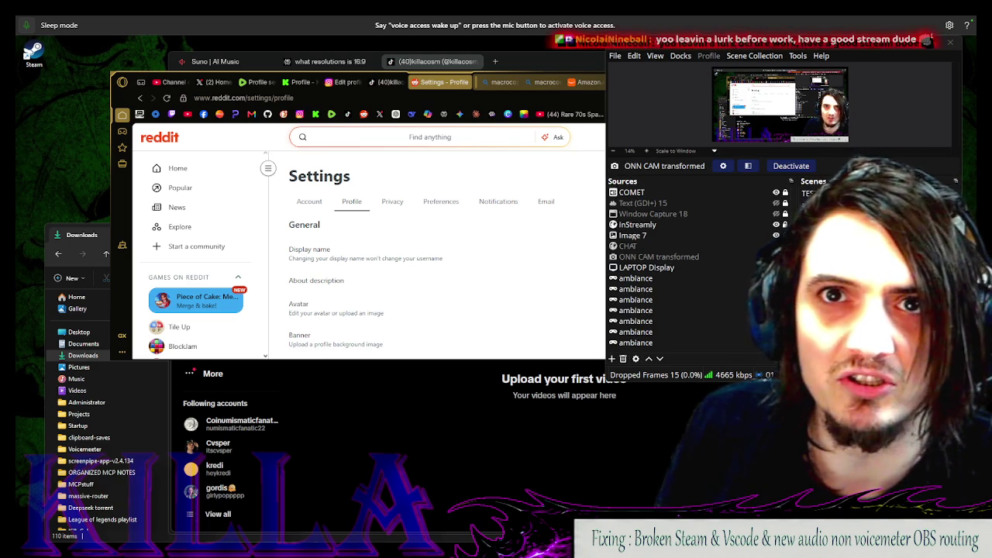
click(594, 279)
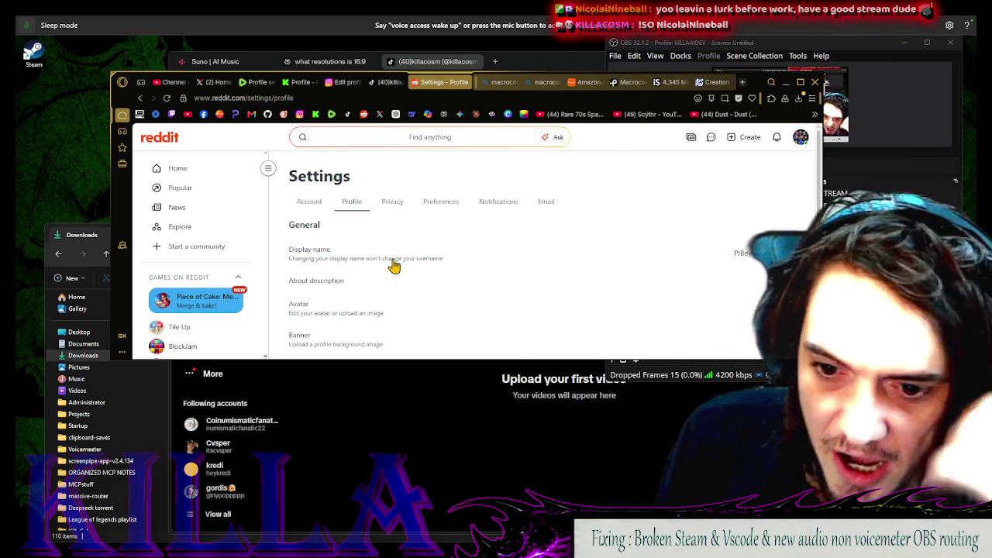
scroll(397, 266, down, 1)
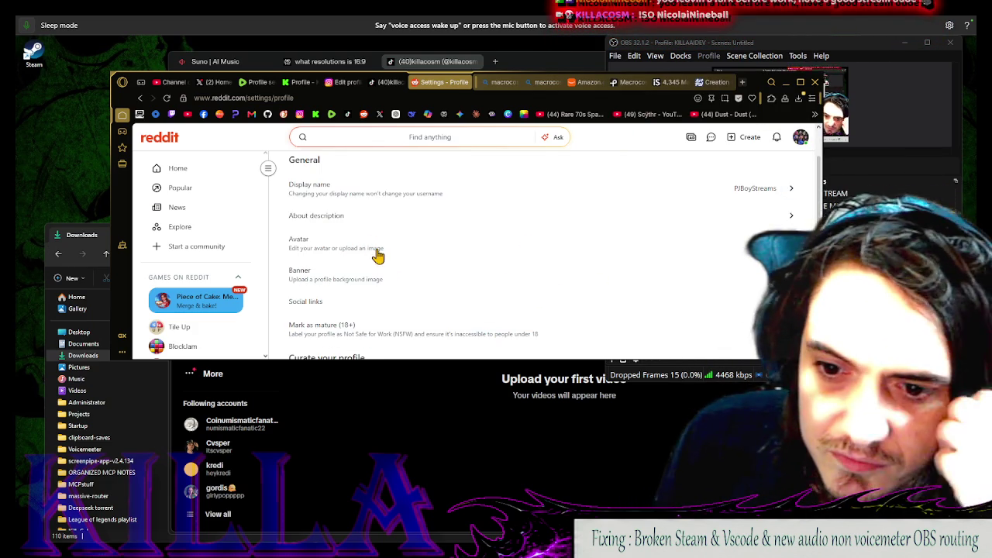
click(378, 256)
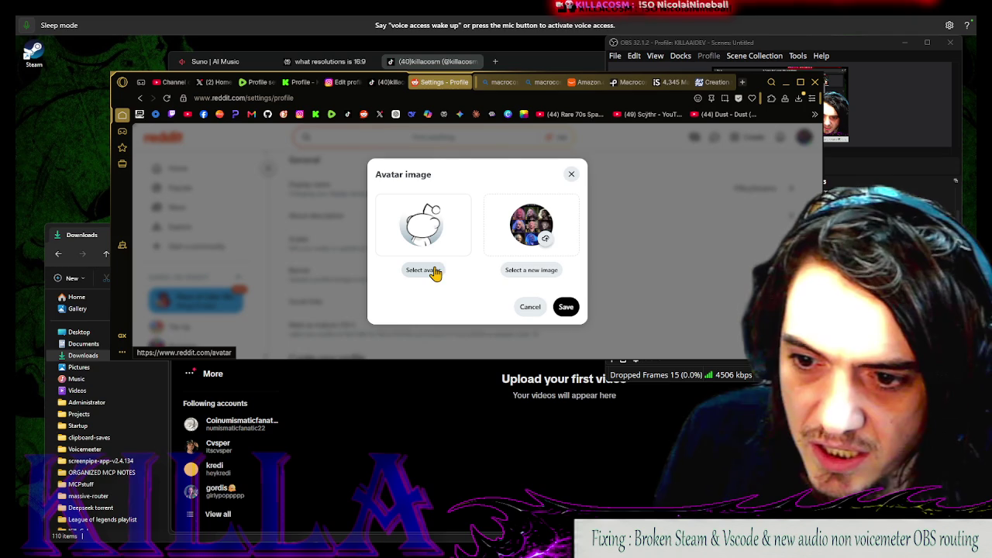
click(540, 270)
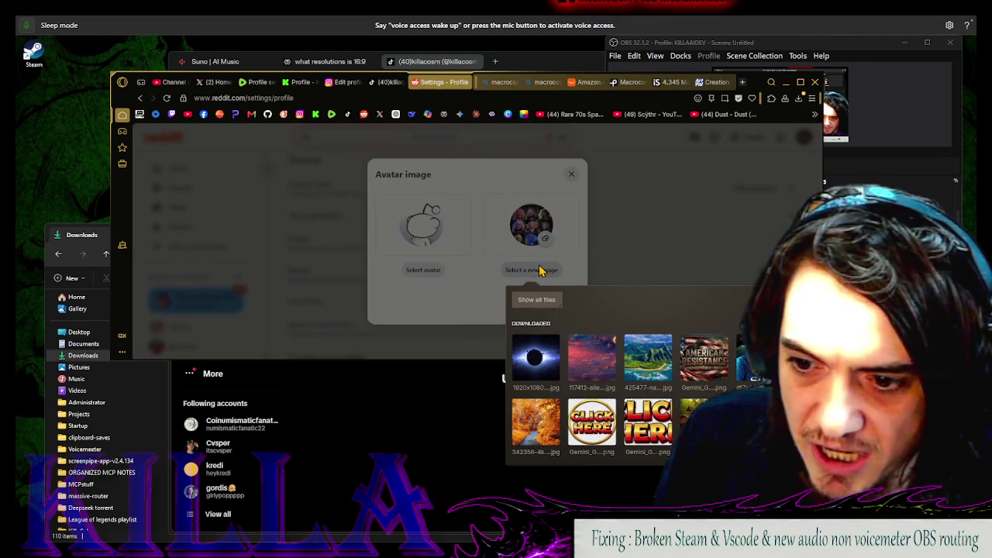
click(540, 301)
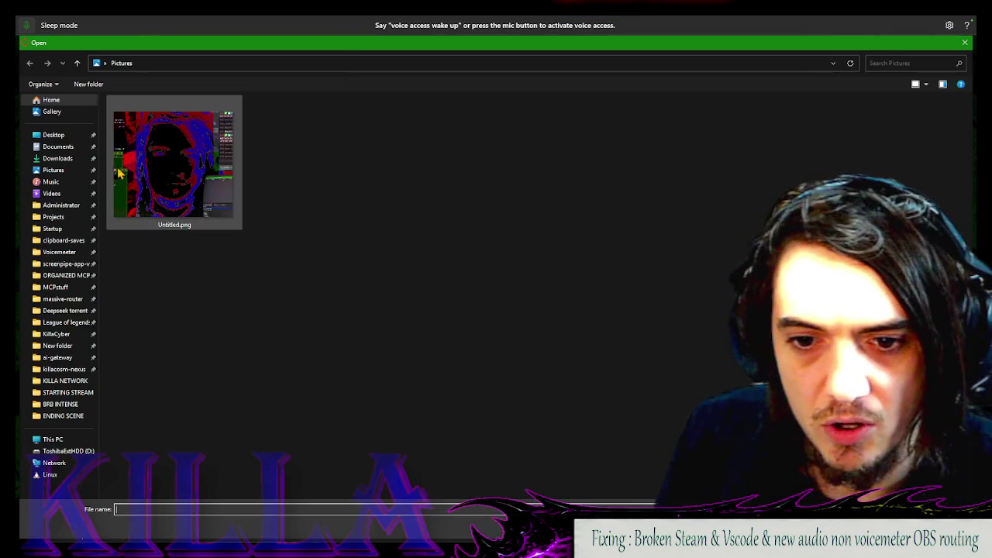
key(Return)
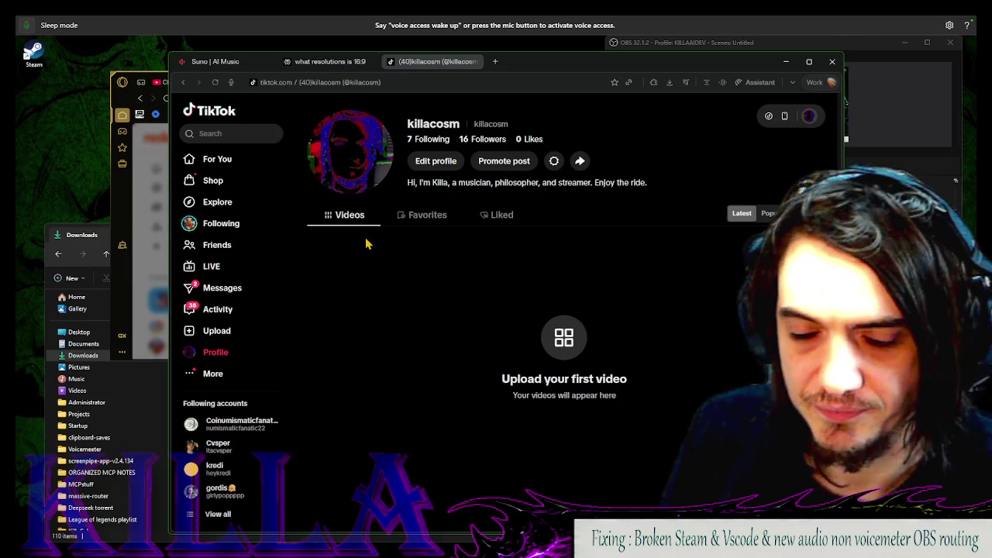
click(157, 192)
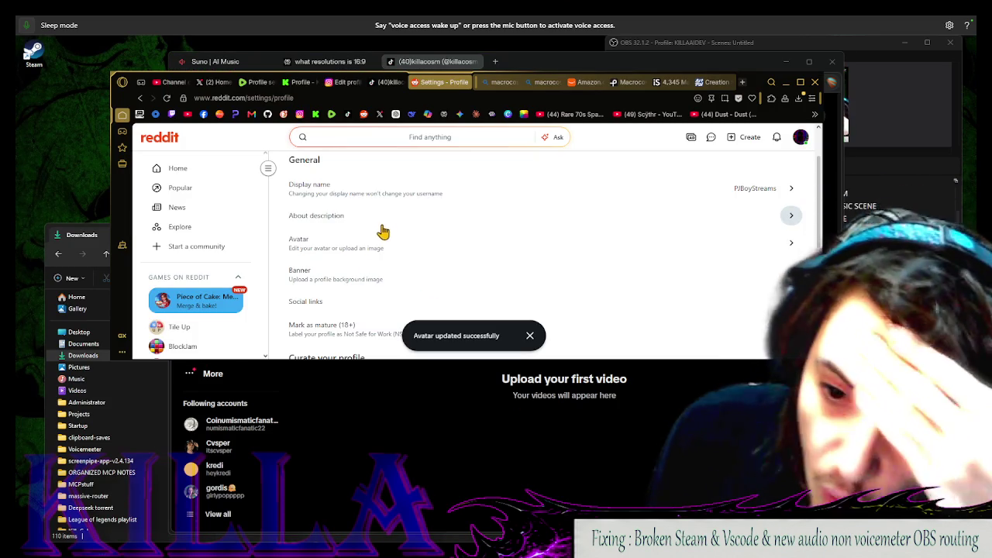
Replace the Reddit display name with 'KILLACOSM' and save it
click(370, 192)
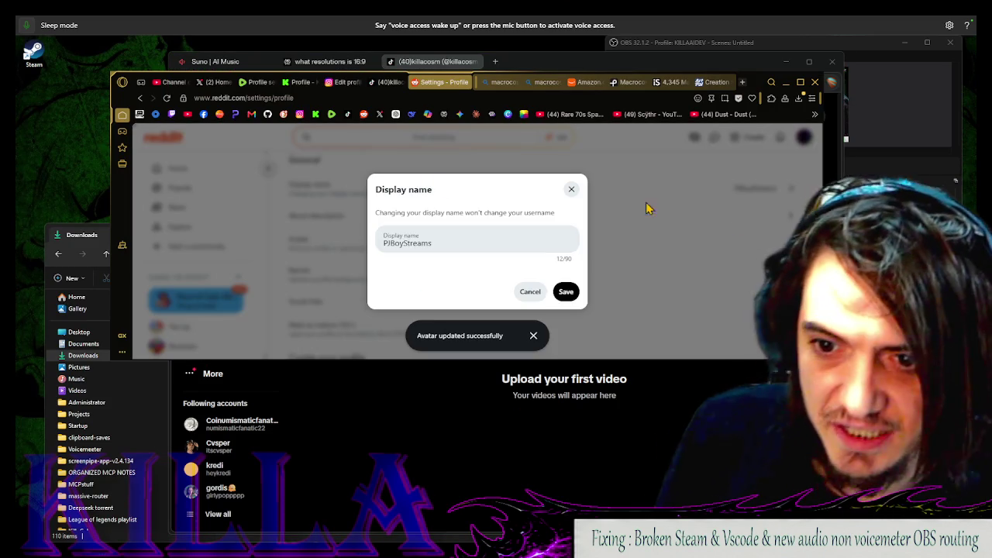
triple_click(434, 254)
click(443, 254)
text(KILLACOSM)
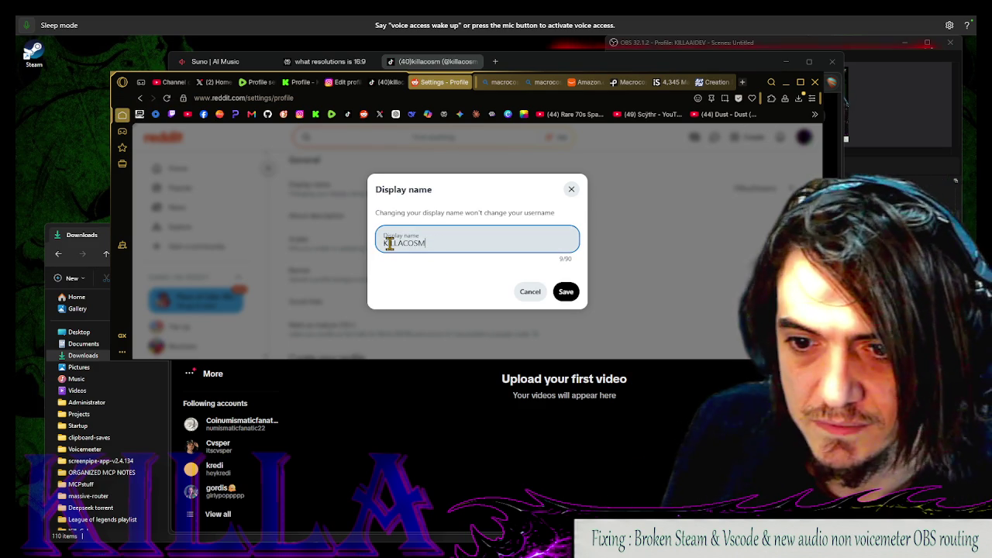
text(Killaco)
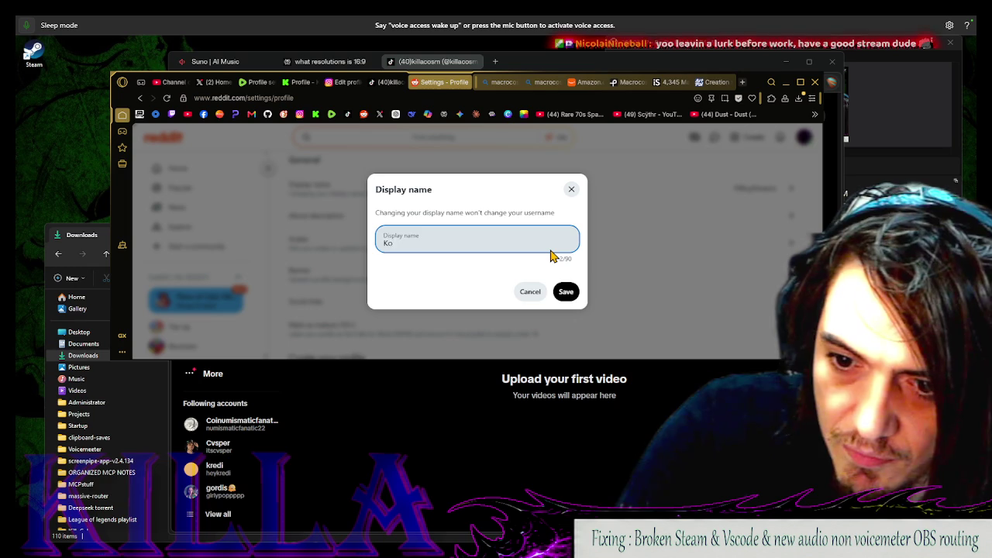
text(sm)
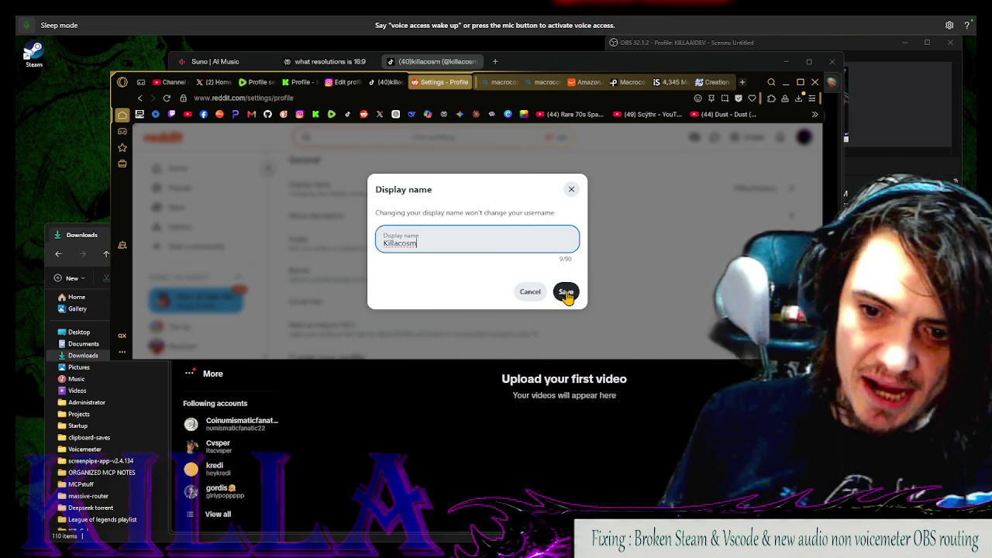
drag(417, 243, 383, 252)
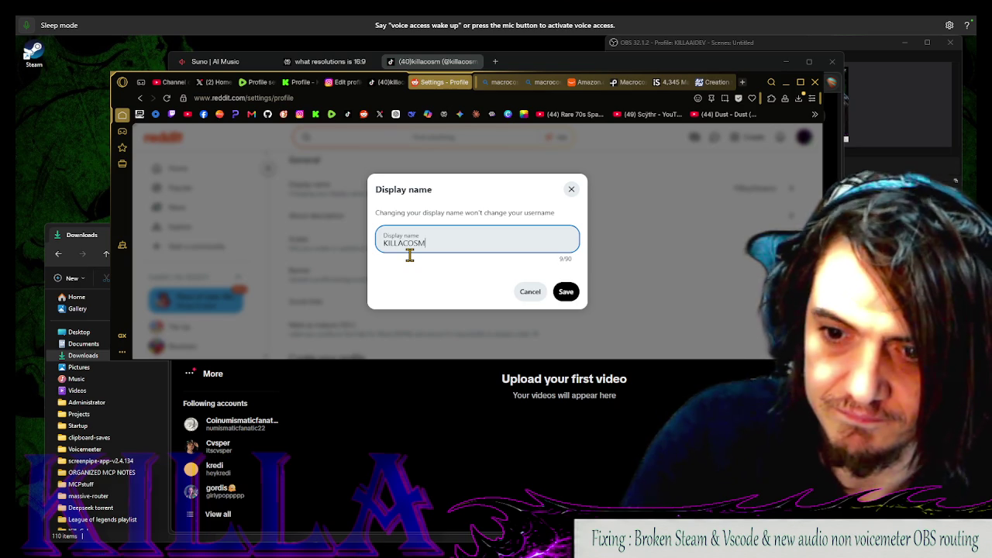
click(565, 297)
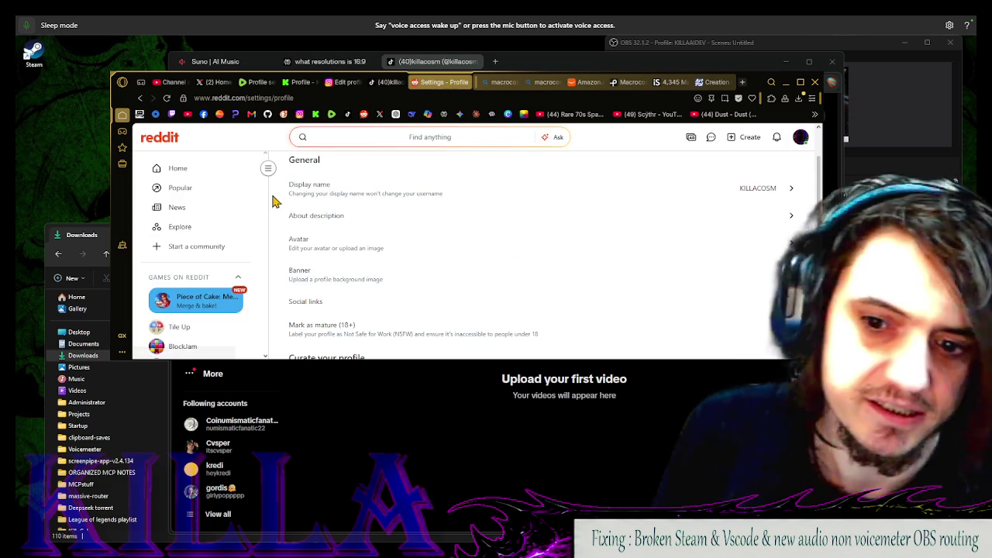
Replace the About description with the 'I do a little bit of everything' streamer blurb pointing to Twitch
click(327, 226)
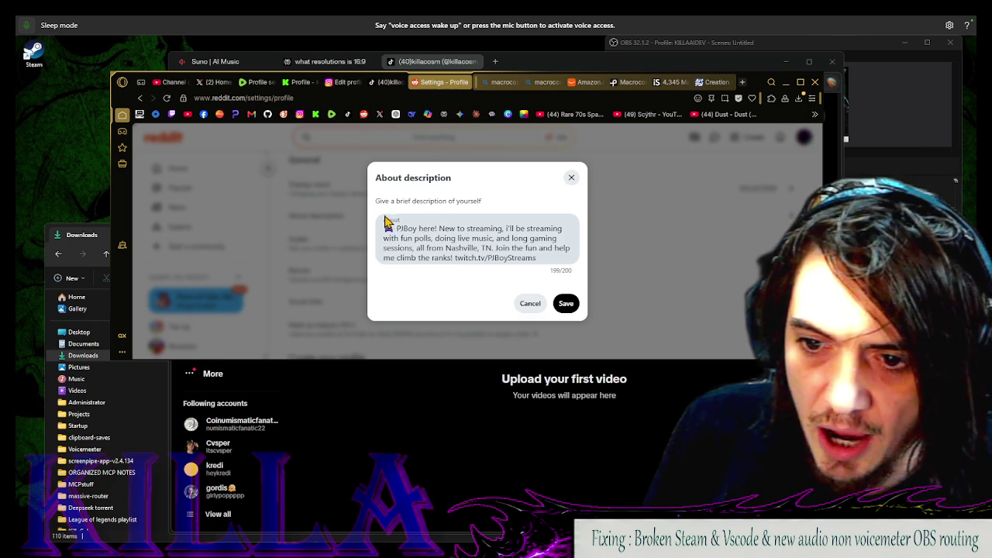
key(ctrl+a)
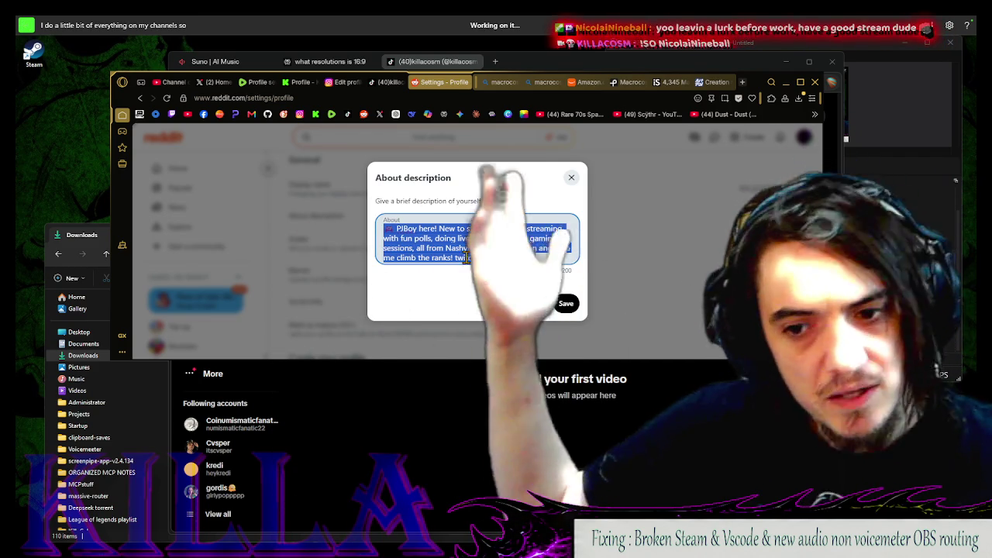
text(I do a little bit of everything on my channels so)
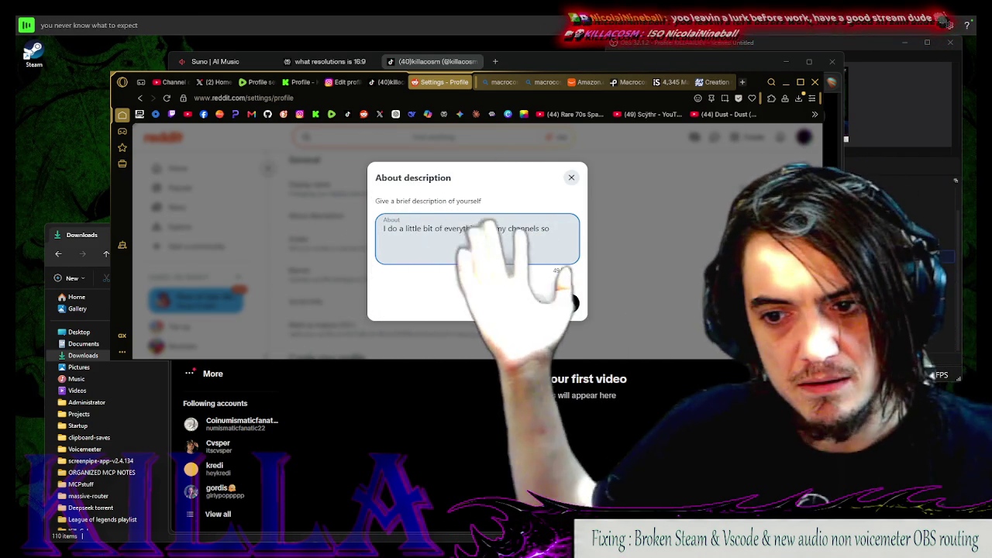
text( you never know what to expect)
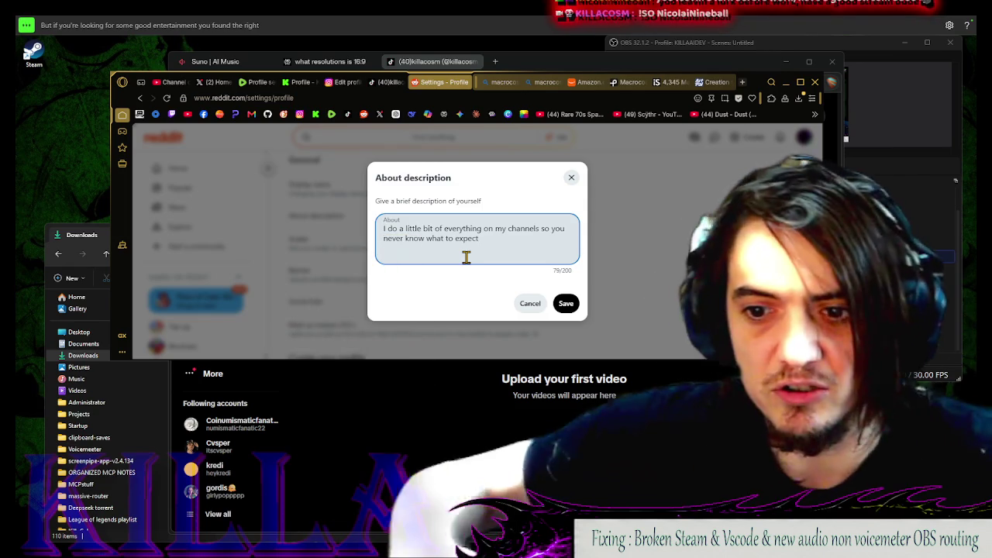
text( but if you're looking for some good entertainment you found the right channel)
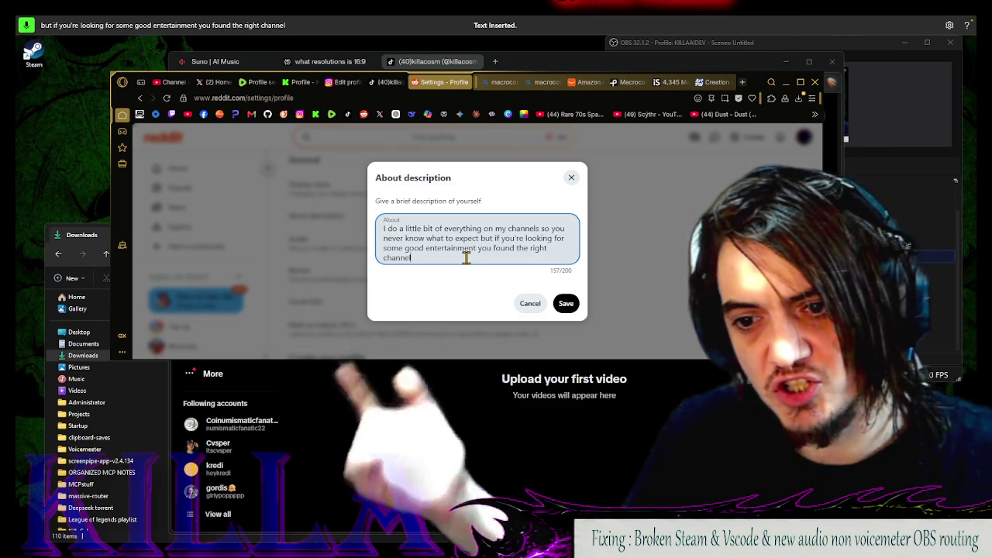
text( I'm a streamer che Why)
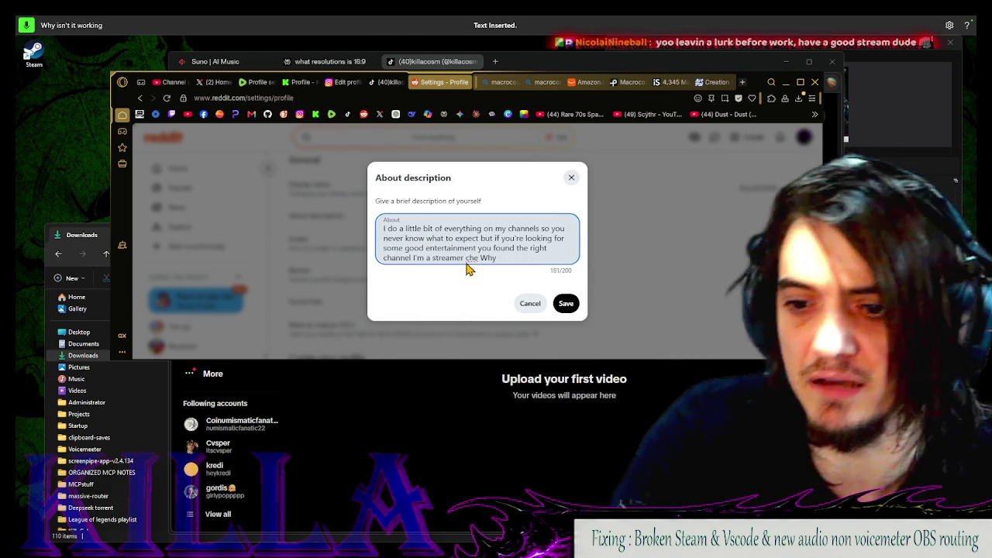
key(BackSpace)
key(BackSpace)
key(BackSpace)
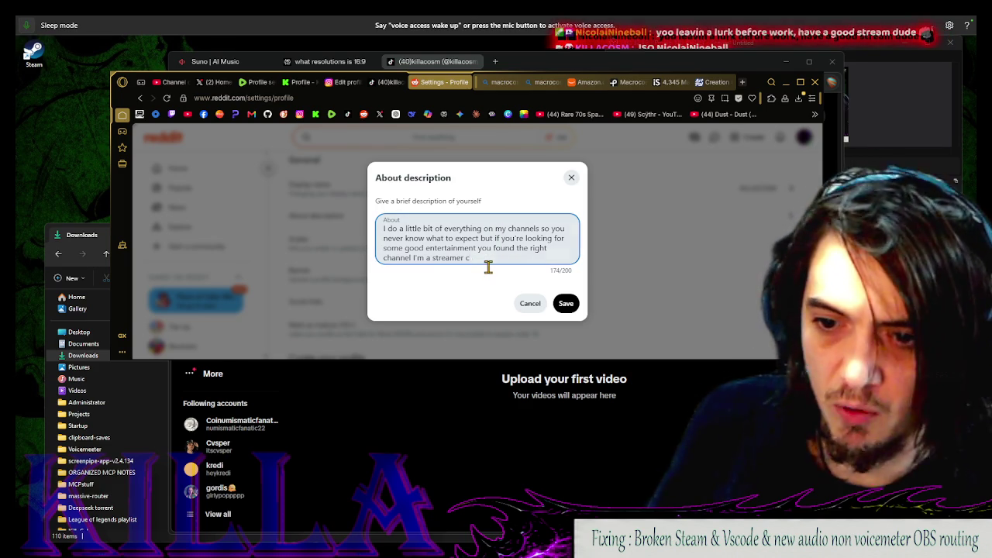
text(heck me out)
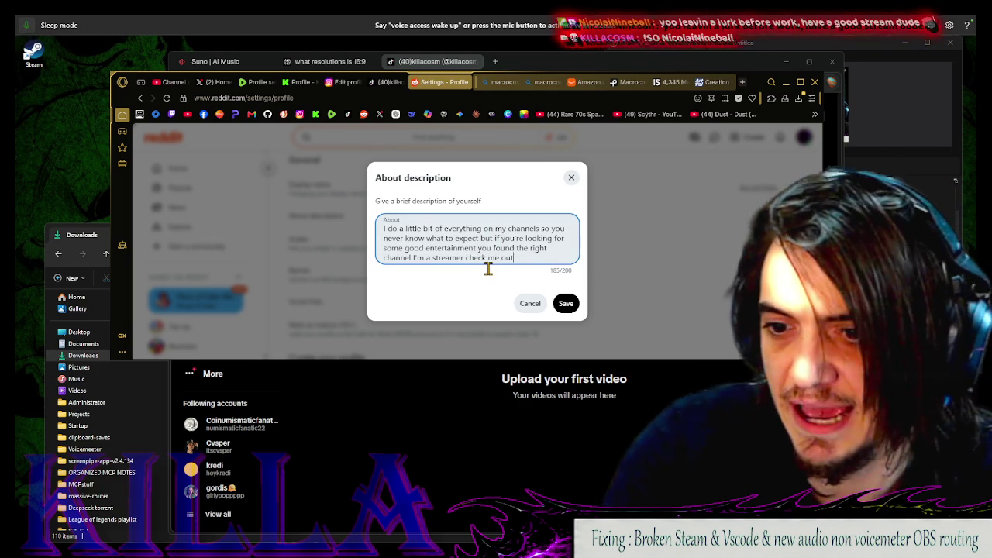
text( on twitch/)
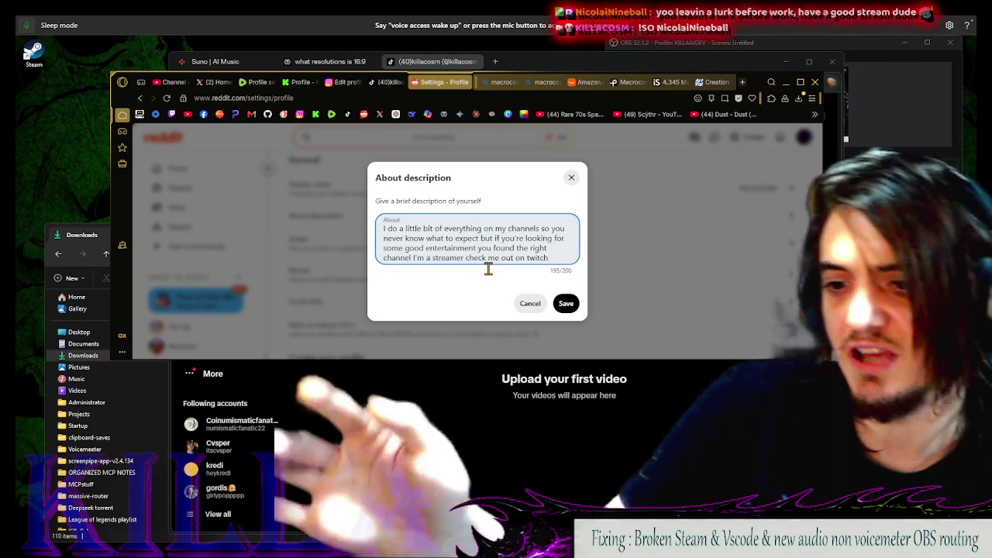
key(BackSpace)
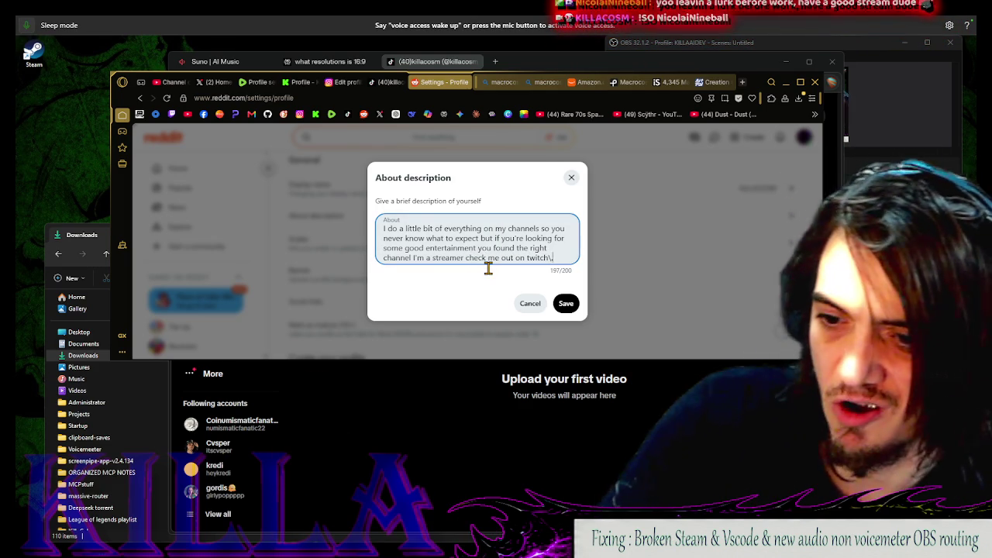
key(BackSpace)
key(BackSpace)
key(BackSpace)
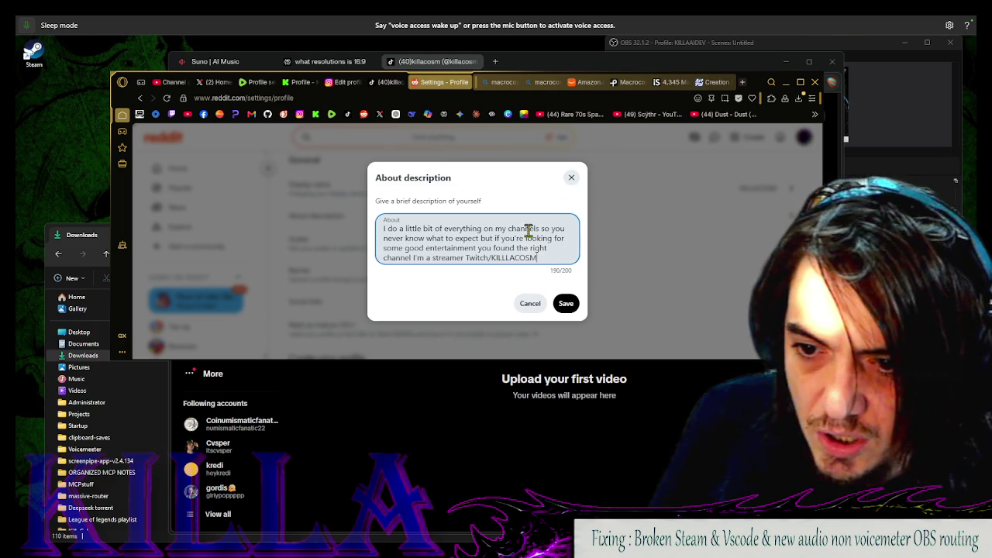
Open the streaming hotkey TODO notes from Documents in Notepad
click(502, 258)
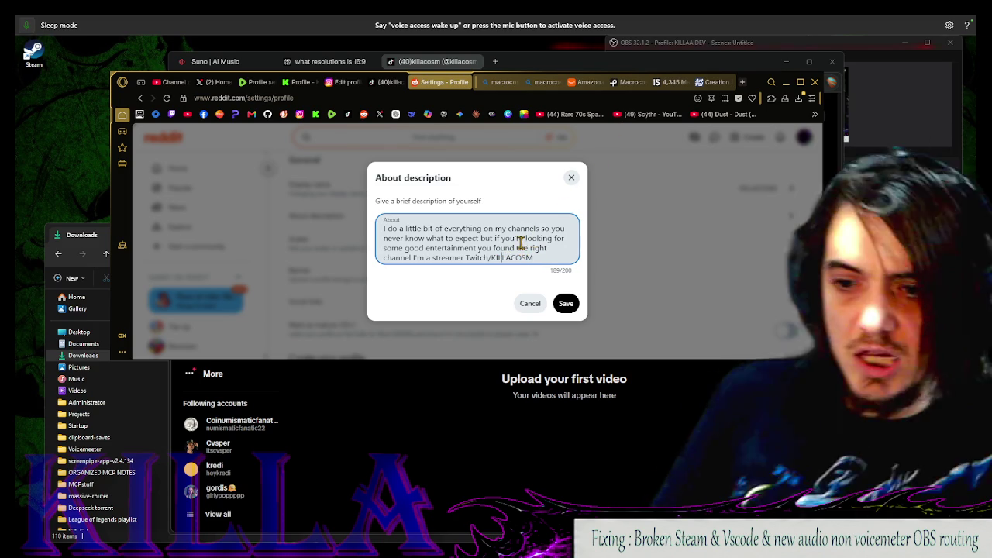
click(391, 380)
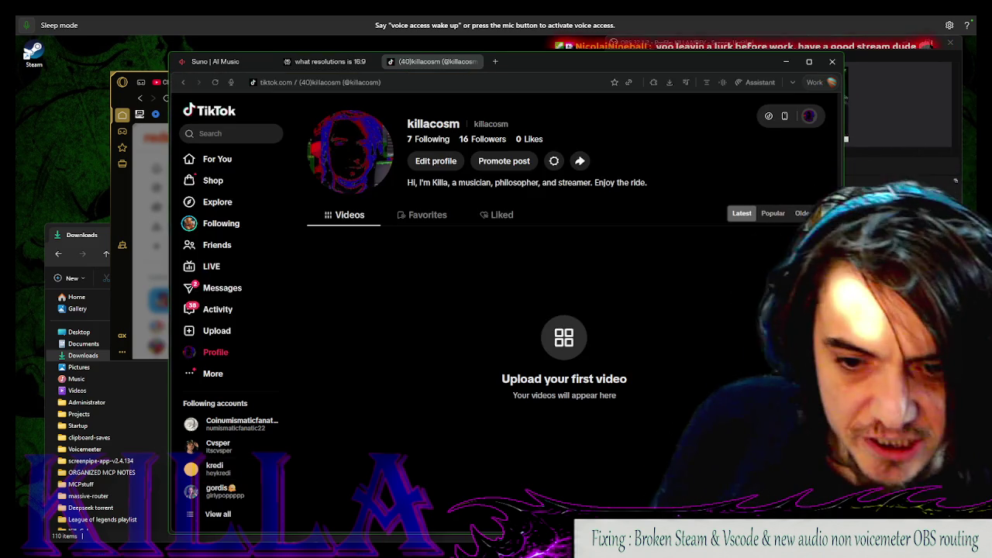
click(83, 355)
click(83, 343)
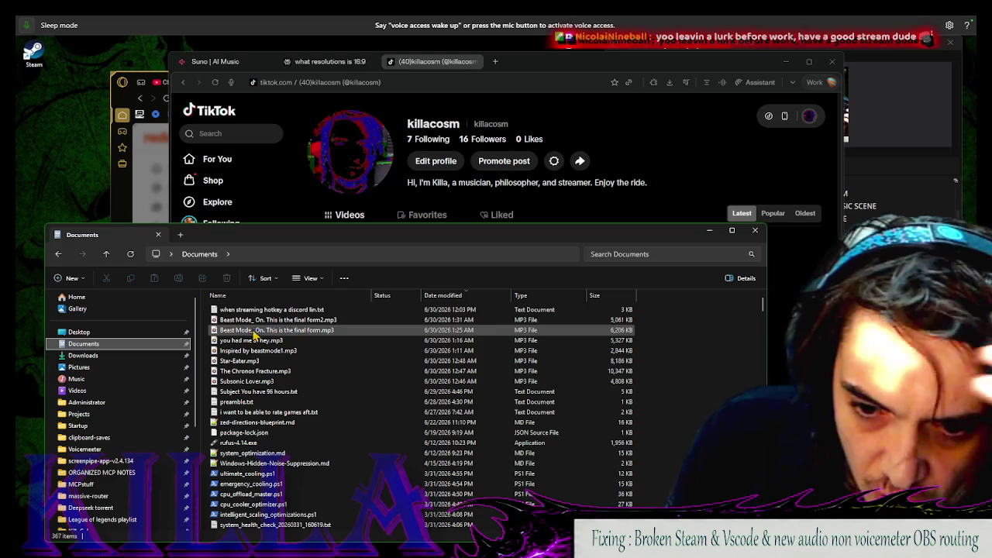
click(299, 310)
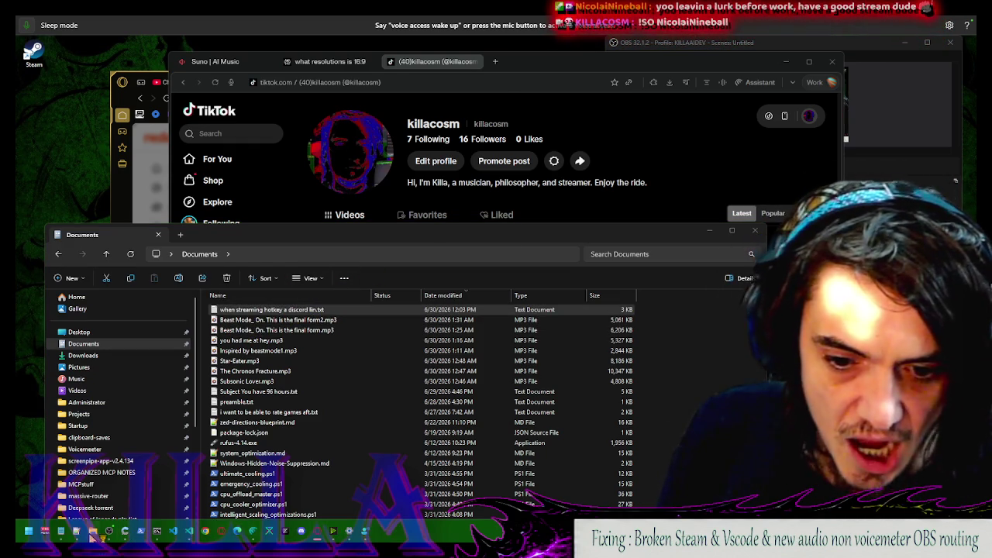
click(177, 533)
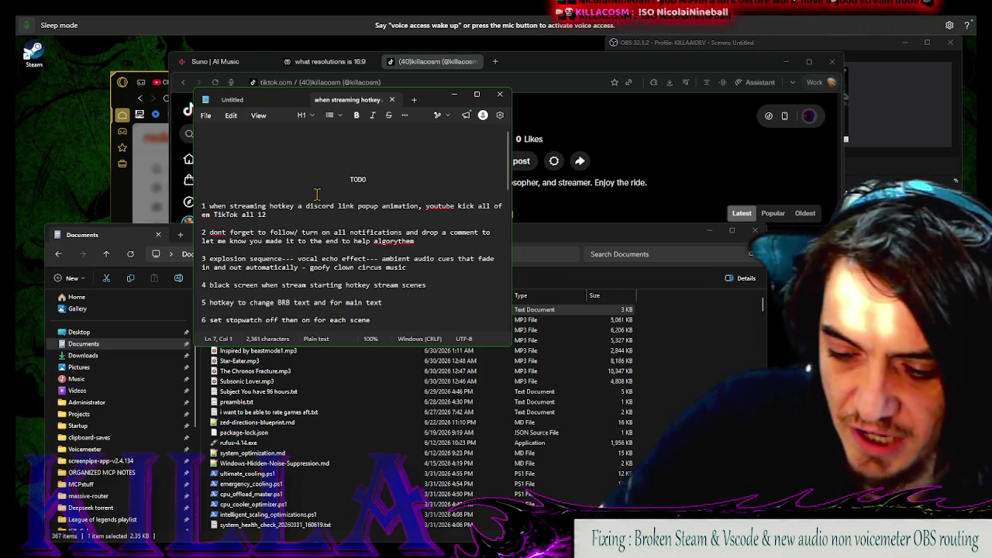
Finish TODO item 0 as 'AGGRAGATED CHAT FOR ALL LIVE PLATFORMS' and return to TikTok
key(Return)
text(0 MAKE SURE ANY TIME YOU MUL)
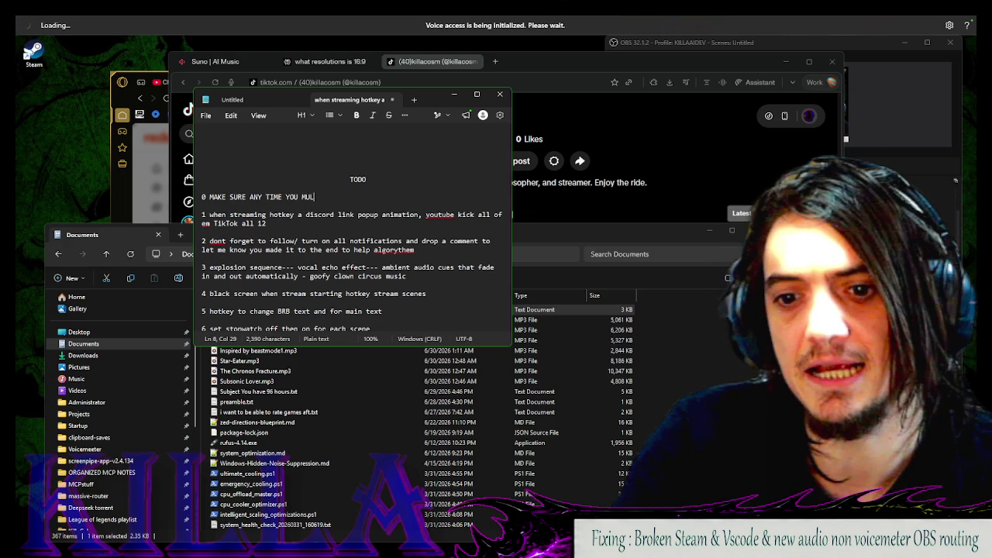
text(IS)
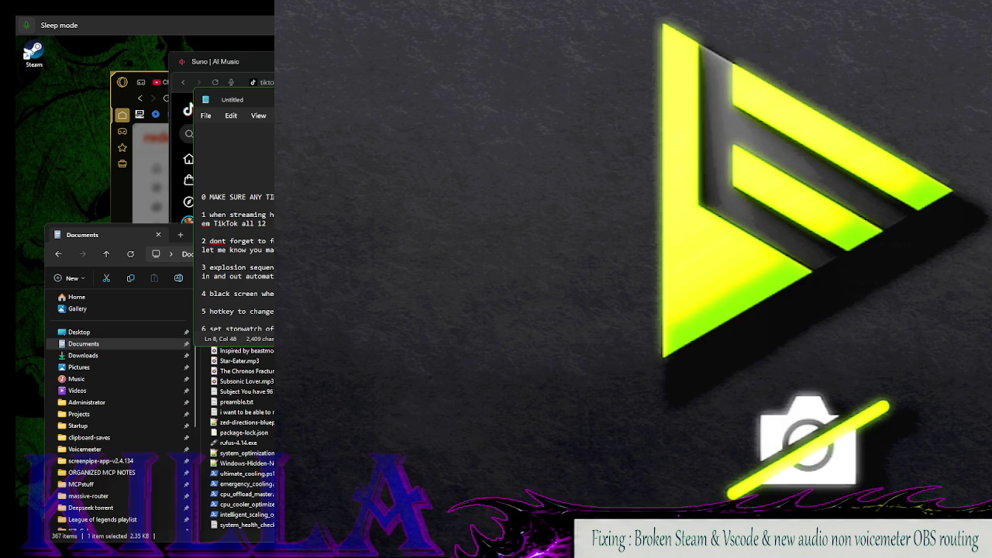
text(OSM IS LIVE DUPLIC)
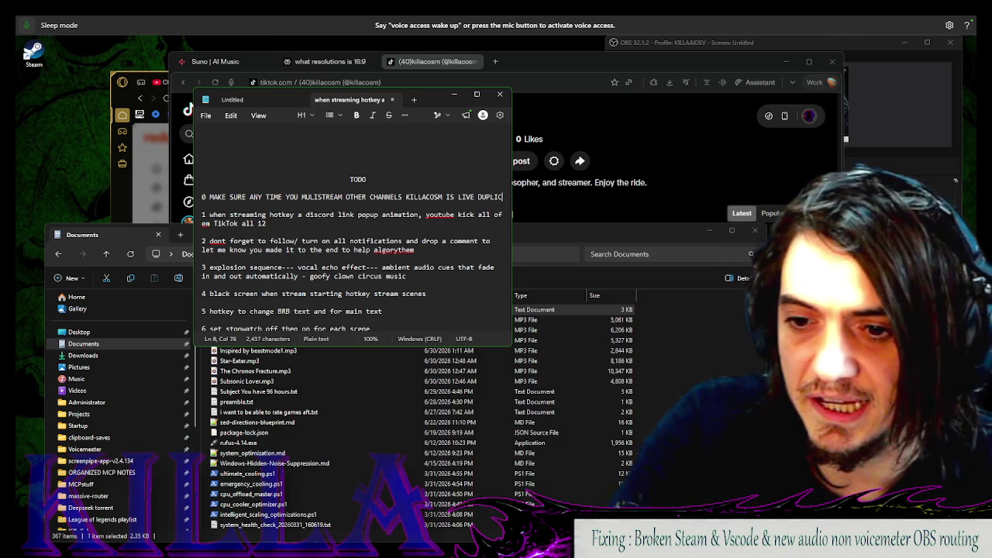
text(ATING THE OTHER STTREAMS W)
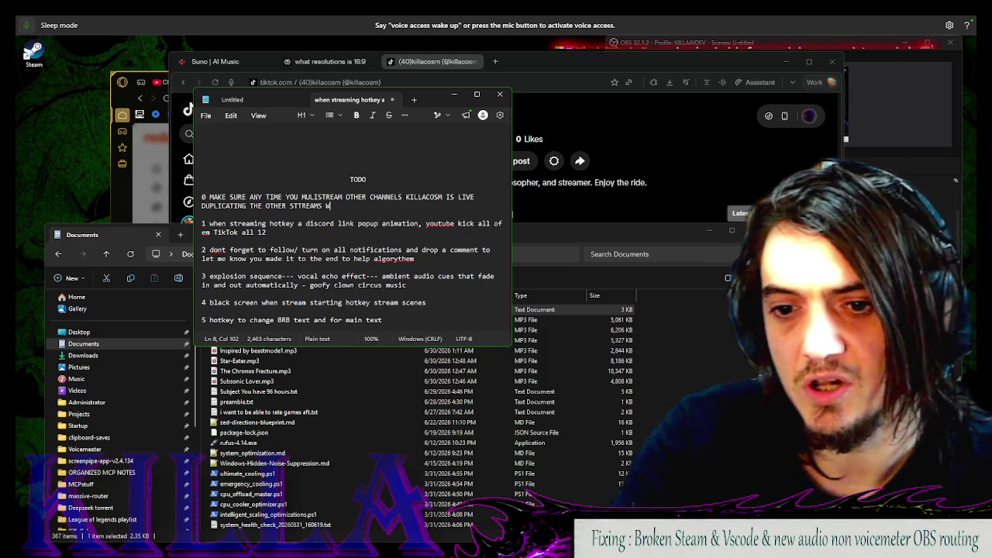
text(ITH AGGR)
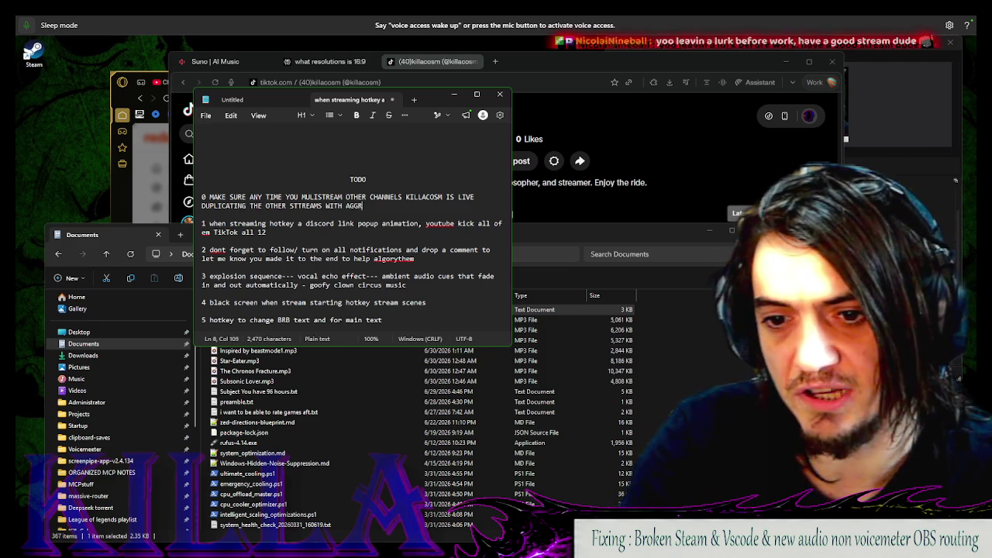
text(AGATE)
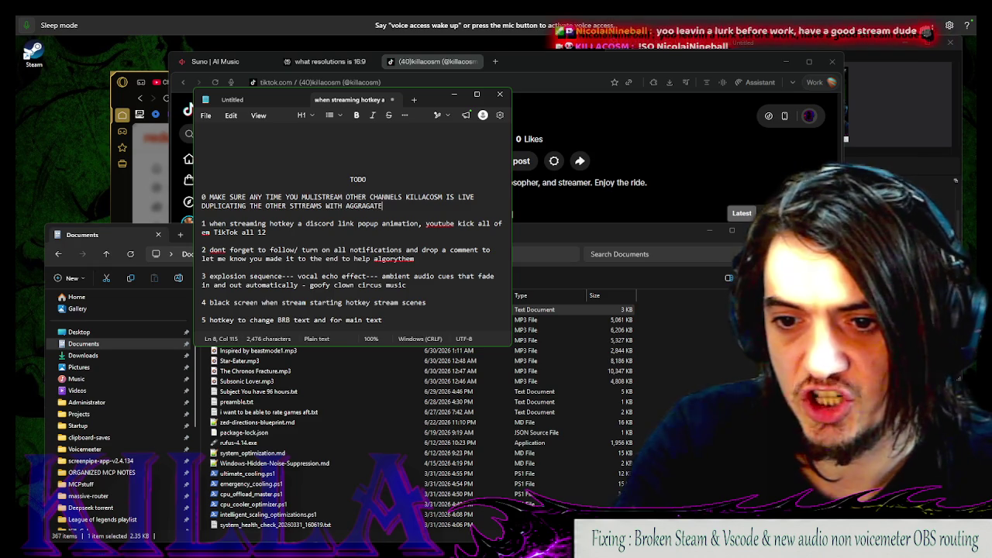
text(D CHAT FOR ALL LOEV)
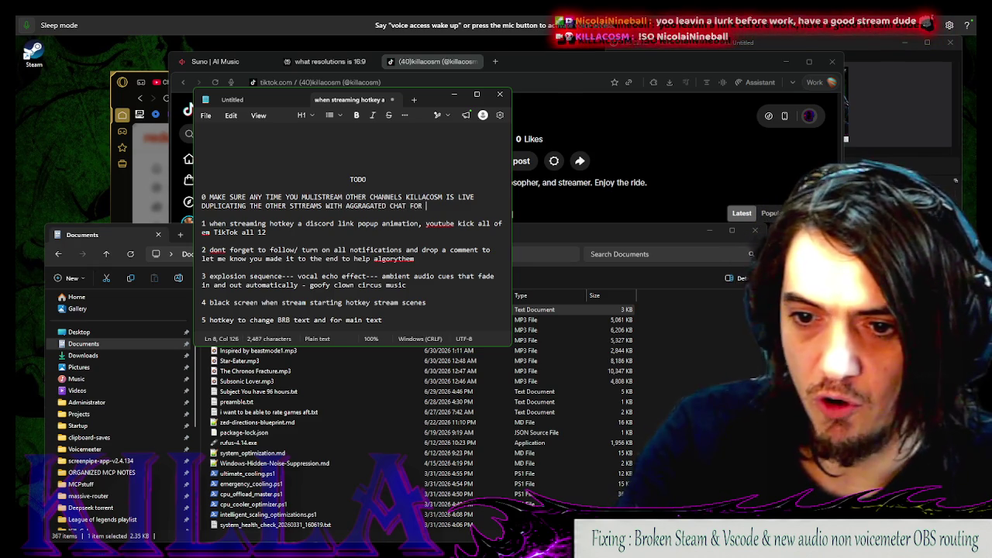
key(BackSpace)
key(BackSpace)
key(BackSpace)
text(IVE PLA)
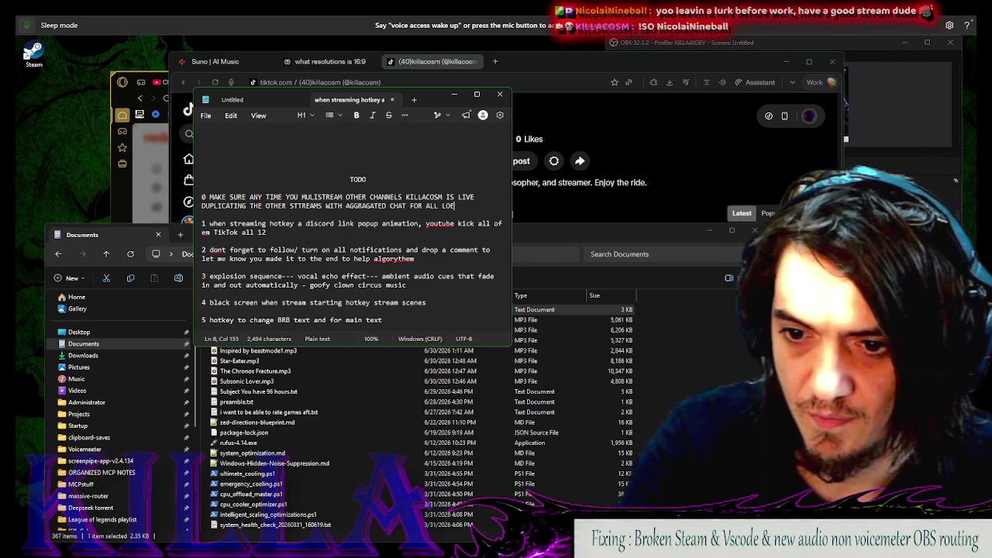
text(TFORMS)
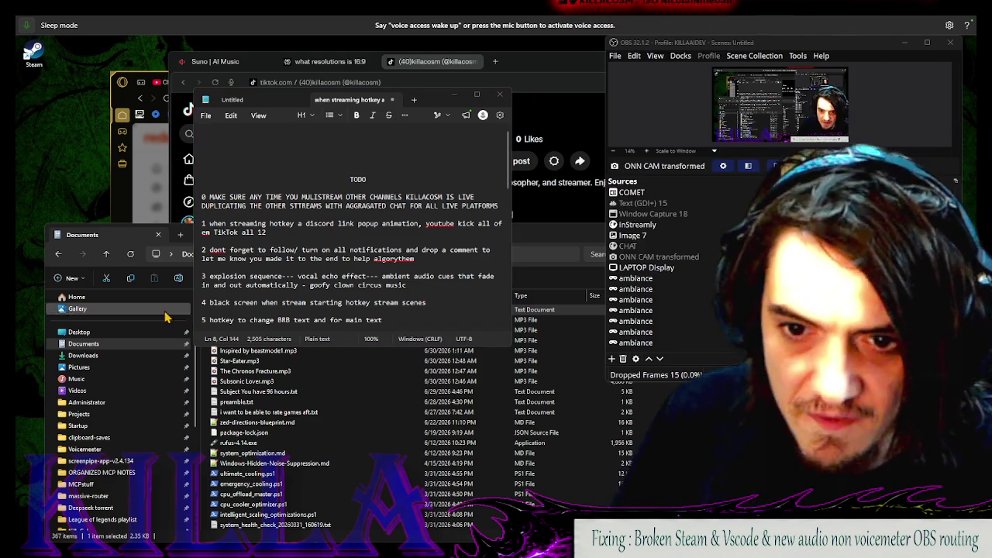
click(261, 55)
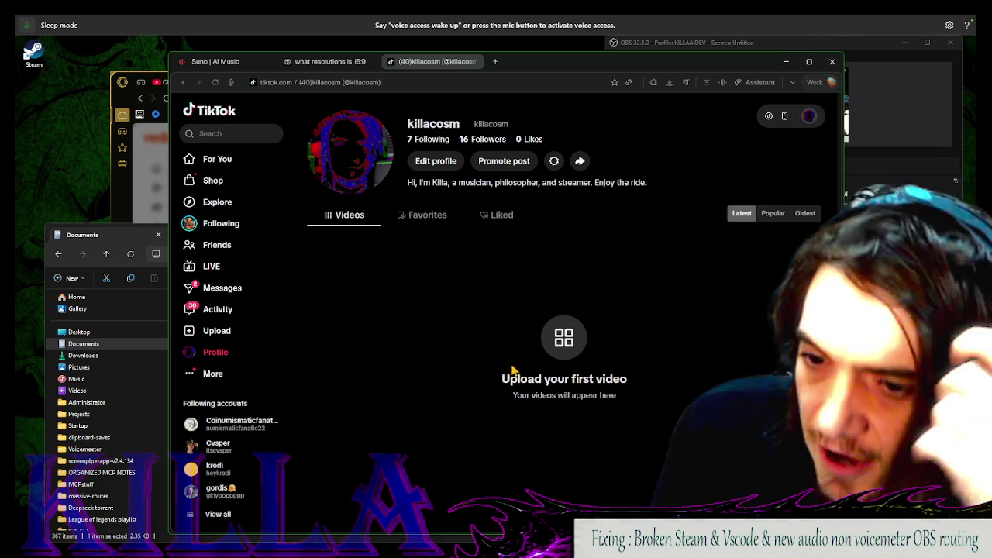
Save the Reddit About description promoting Twitch, then switch to the Suno workspace
click(122, 116)
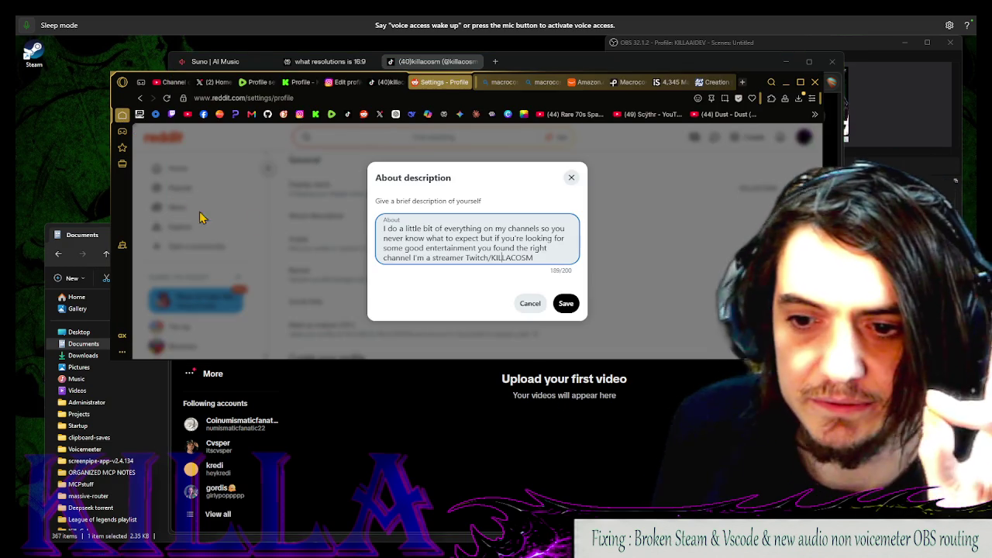
click(564, 304)
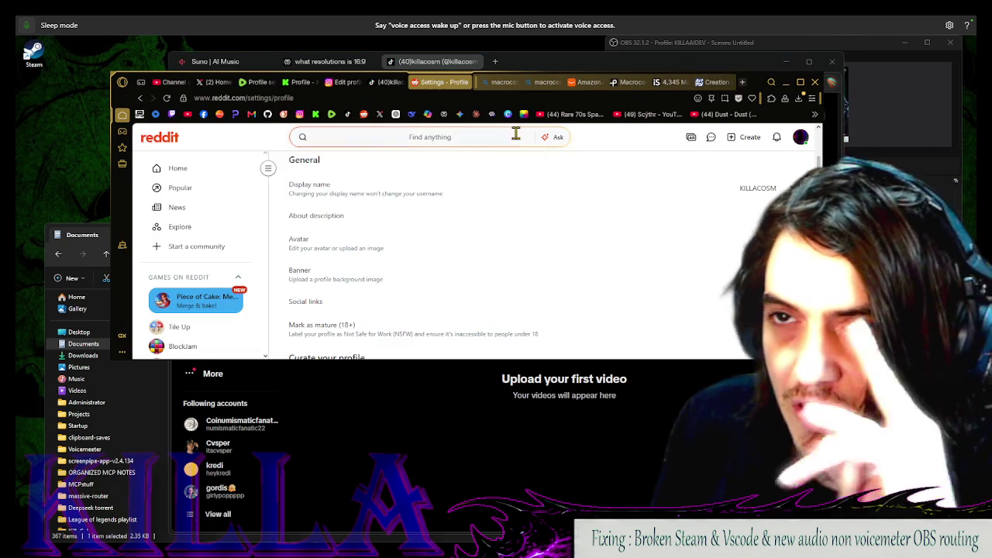
key(alt+Tab)
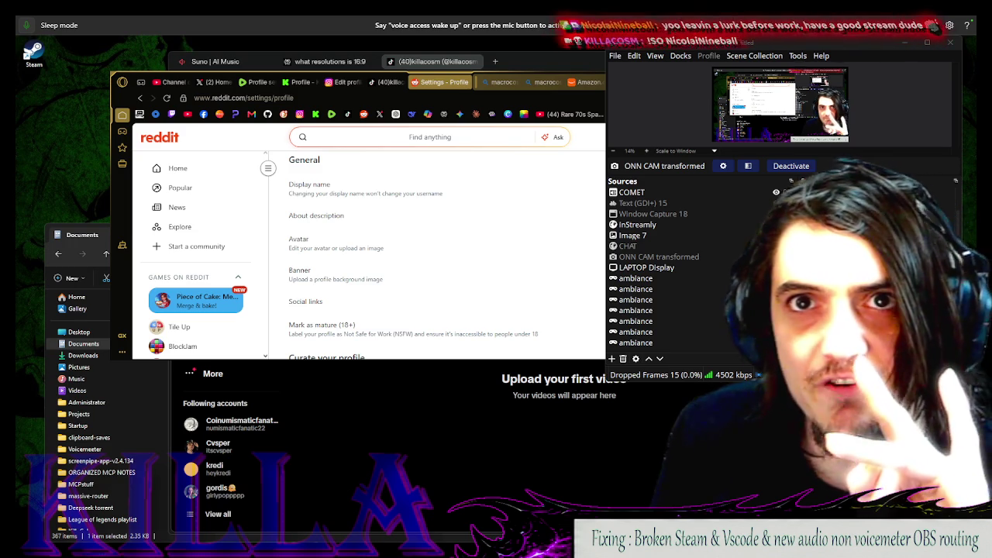
click(387, 469)
Open Quick Settings and switch between the browser and OBS windows, ending on Suno's Create page
click(213, 61)
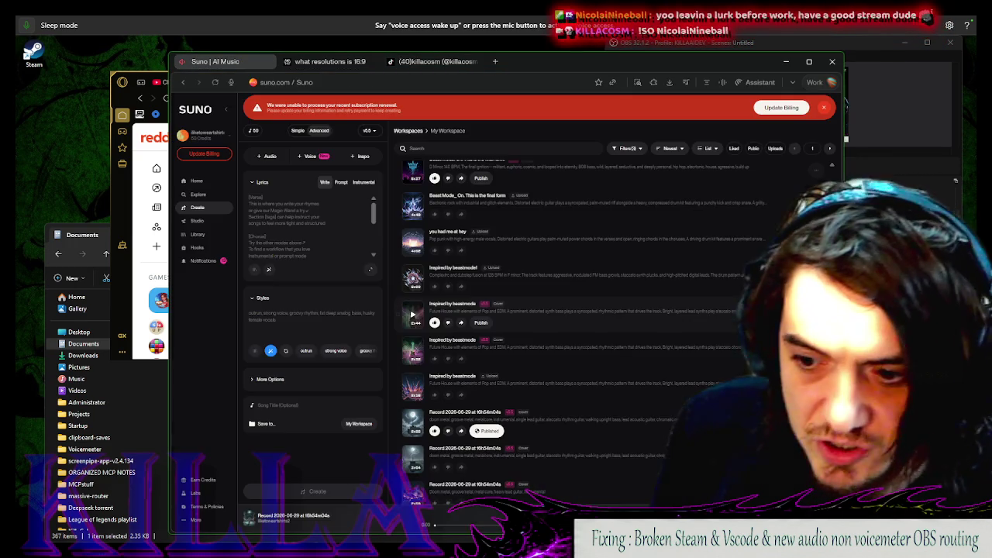
mouse_move(411, 552)
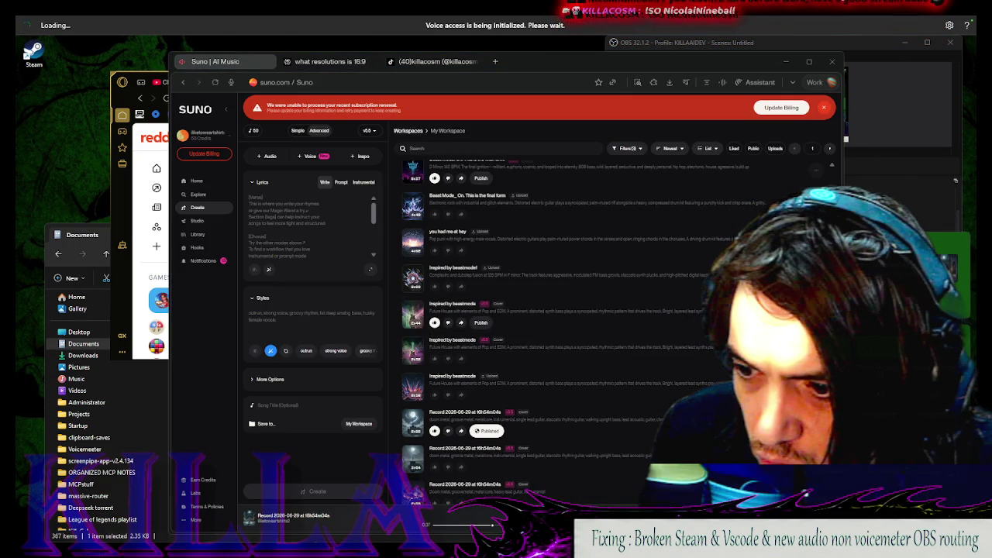
key(super+a)
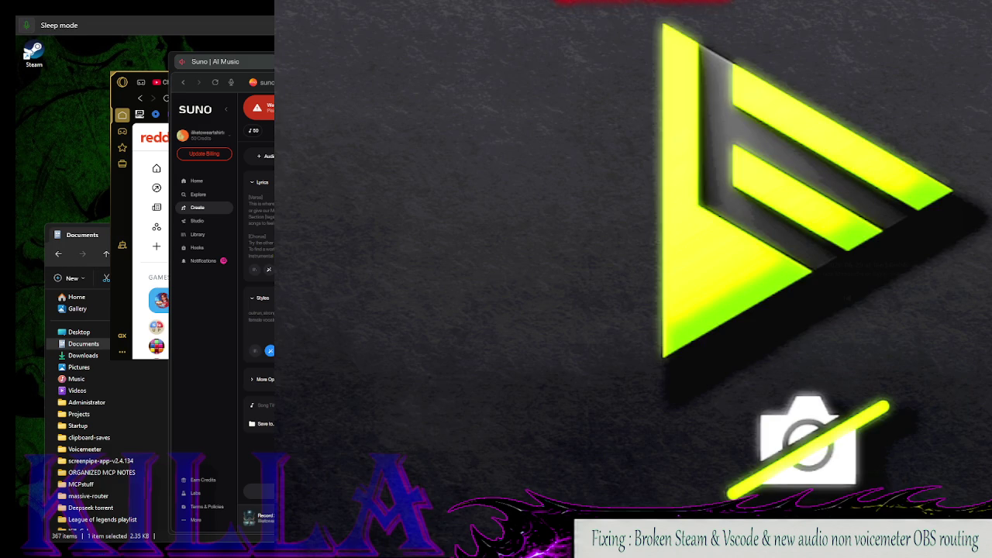
click(162, 231)
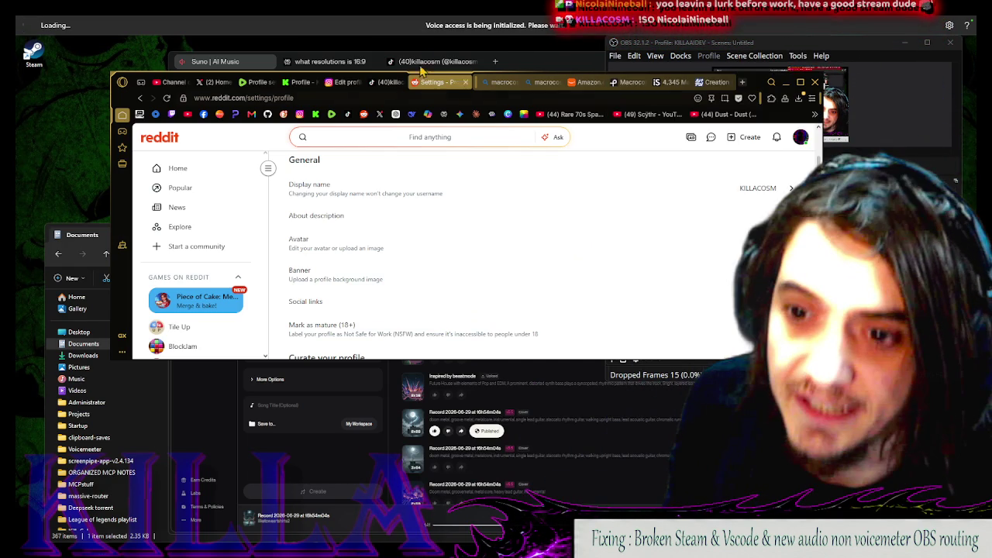
click(766, 51)
click(410, 215)
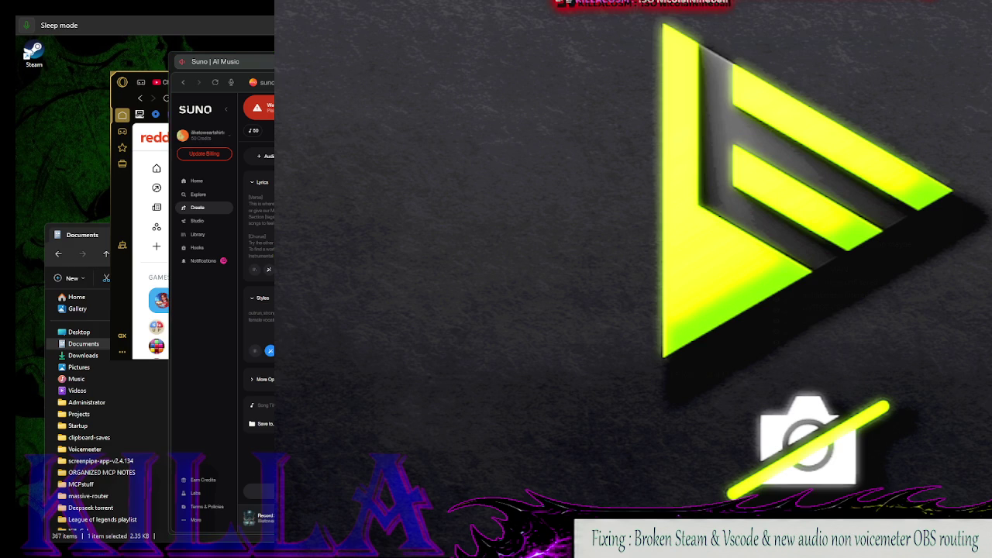
Dismiss the installed apps list, then open and close NVIDIA Broadcast from OBS
click(341, 535)
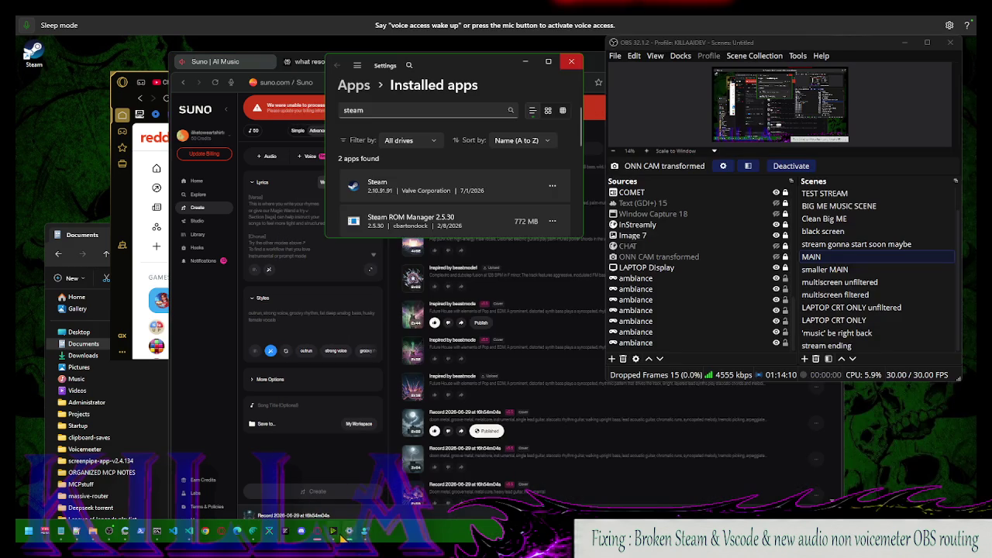
click(339, 535)
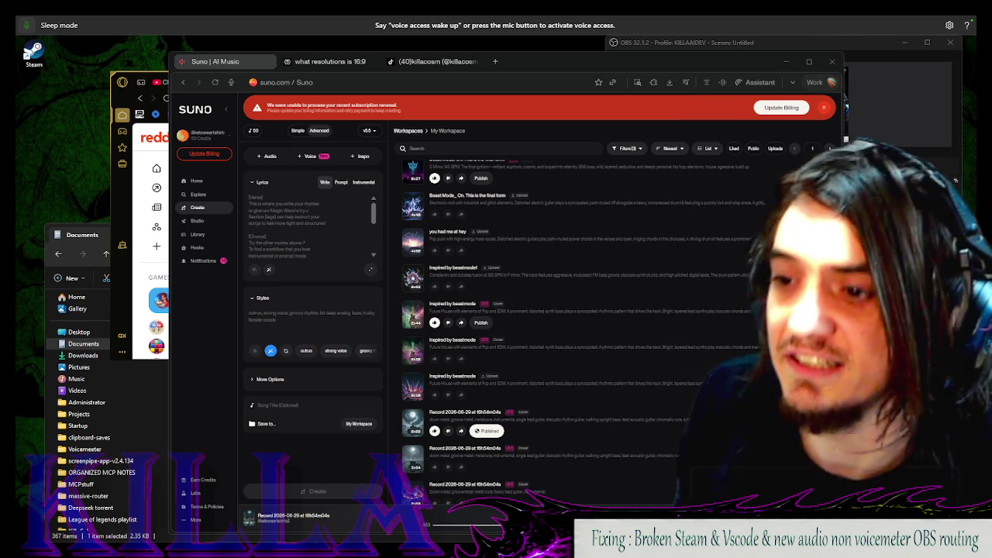
key(alt+Tab)
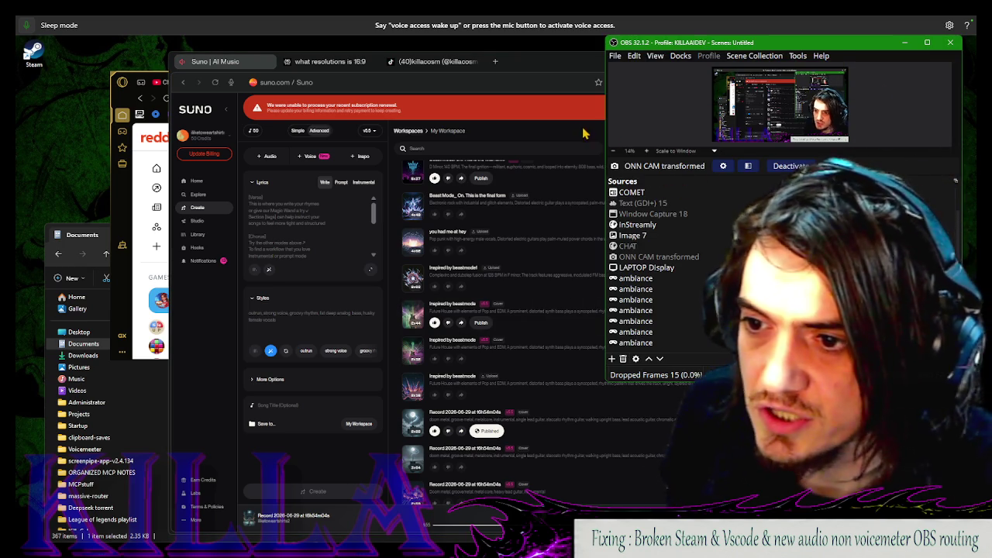
click(584, 134)
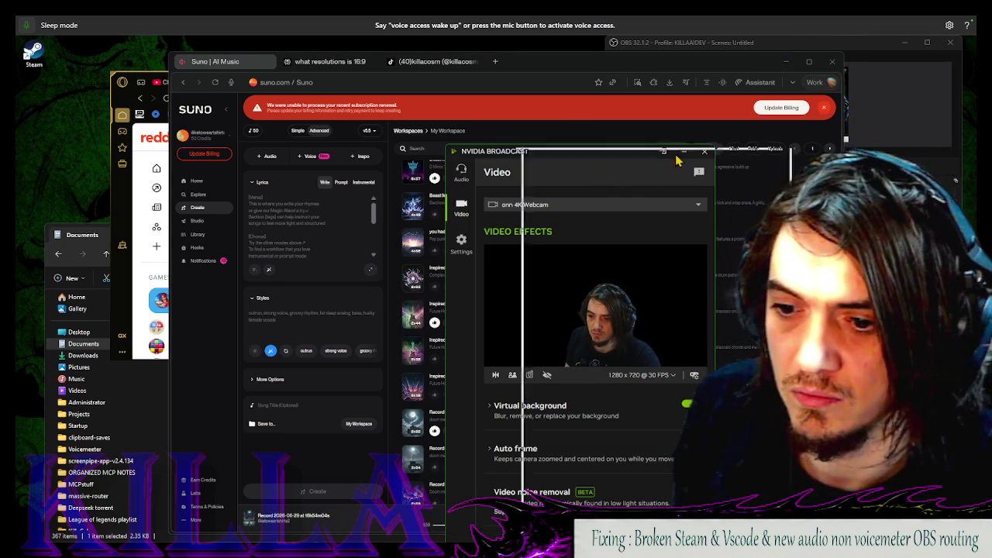
click(704, 150)
Search installed apps for 'ani' and start uninstalling Animaze Launcher
mouse_move(199, 509)
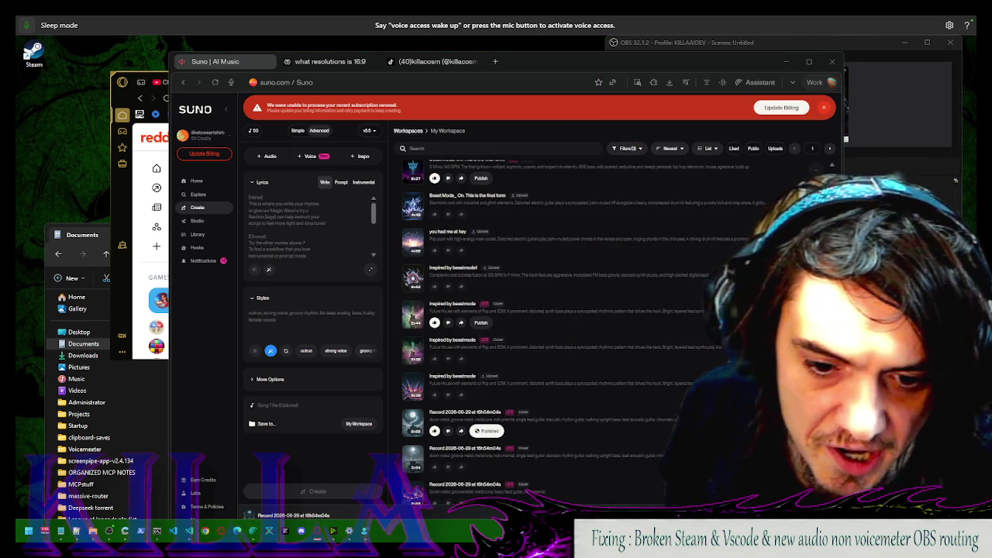
click(30, 533)
text(ana)
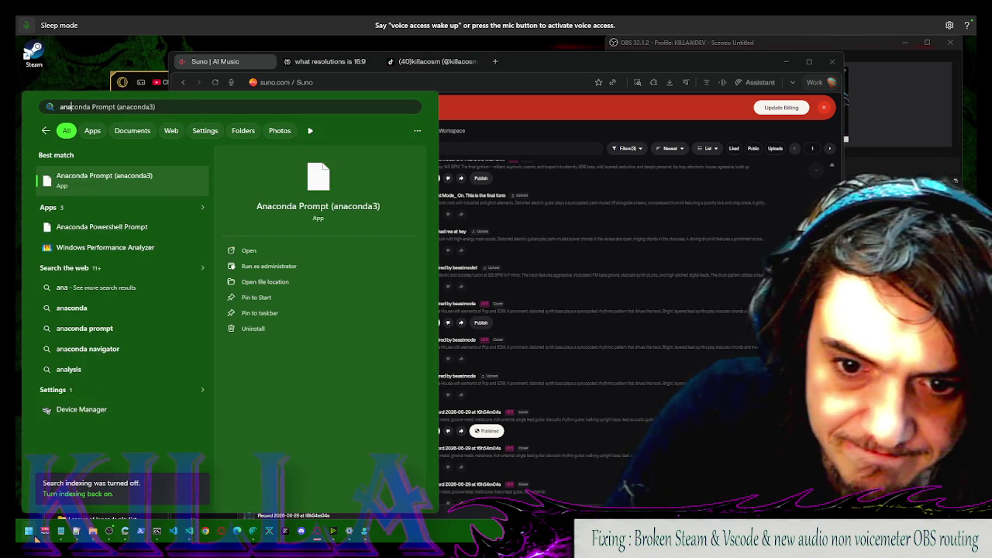
key(BackSpace)
text(i)
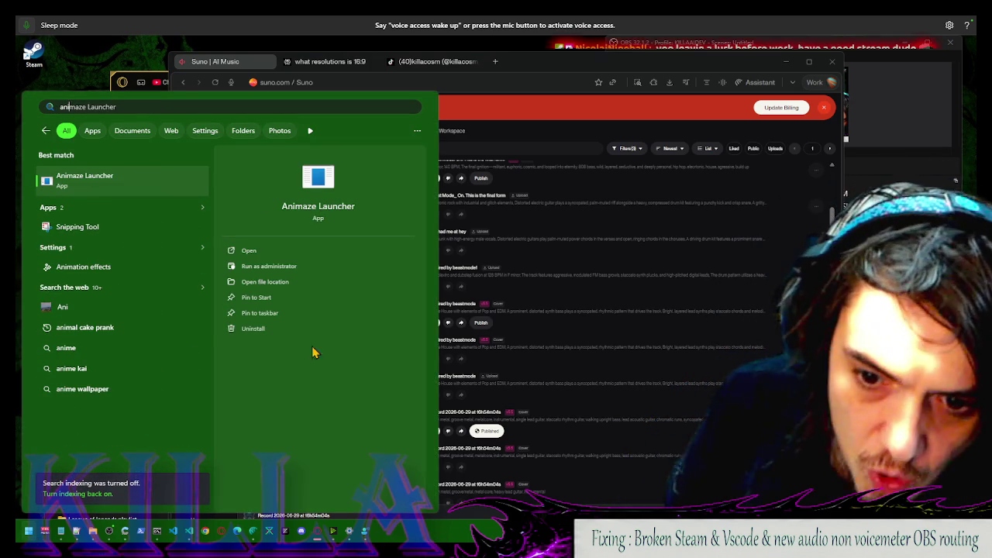
click(277, 327)
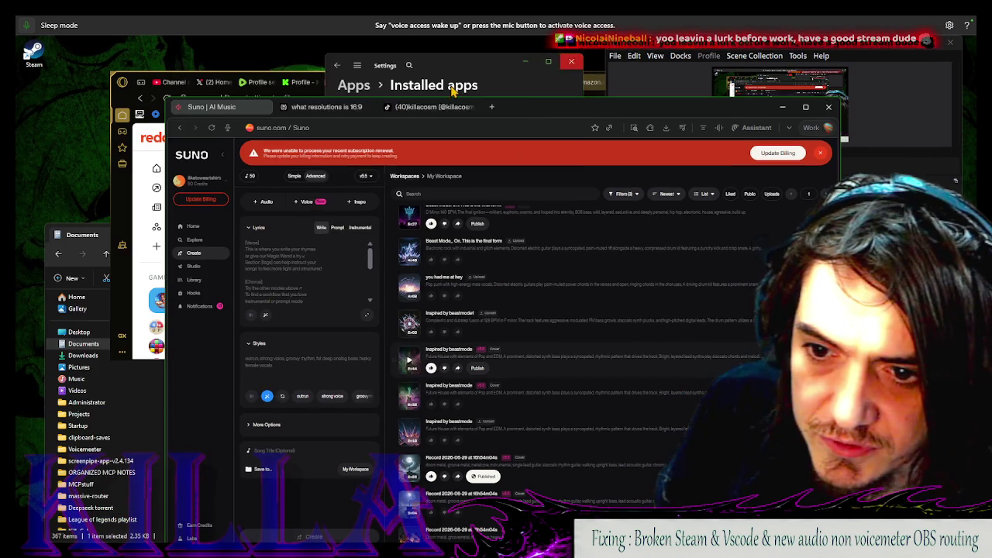
Search installed apps for 'steam', then 'animaze', trimming the query back down
text(steam)
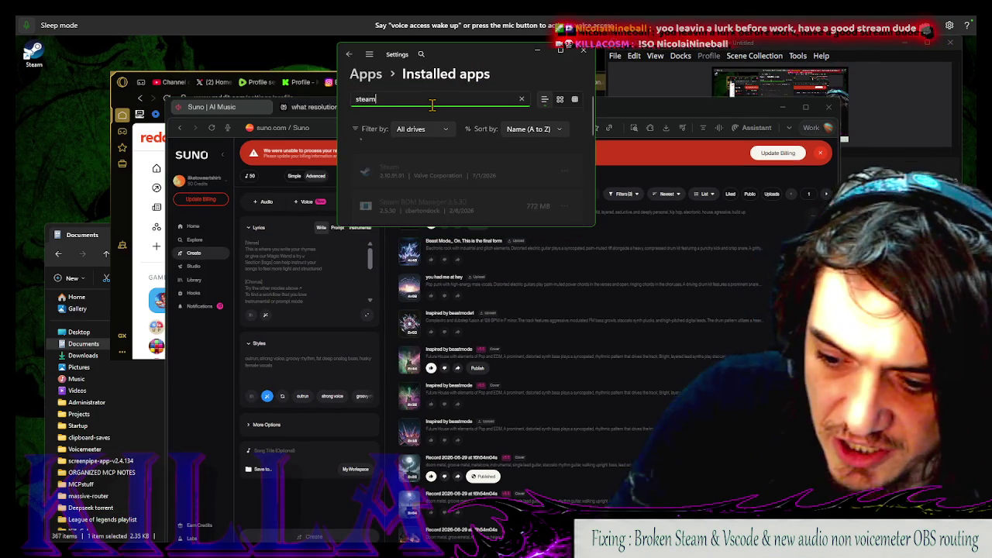
key(BackSpace)
key(BackSpace)
key(BackSpace)
text(ani)
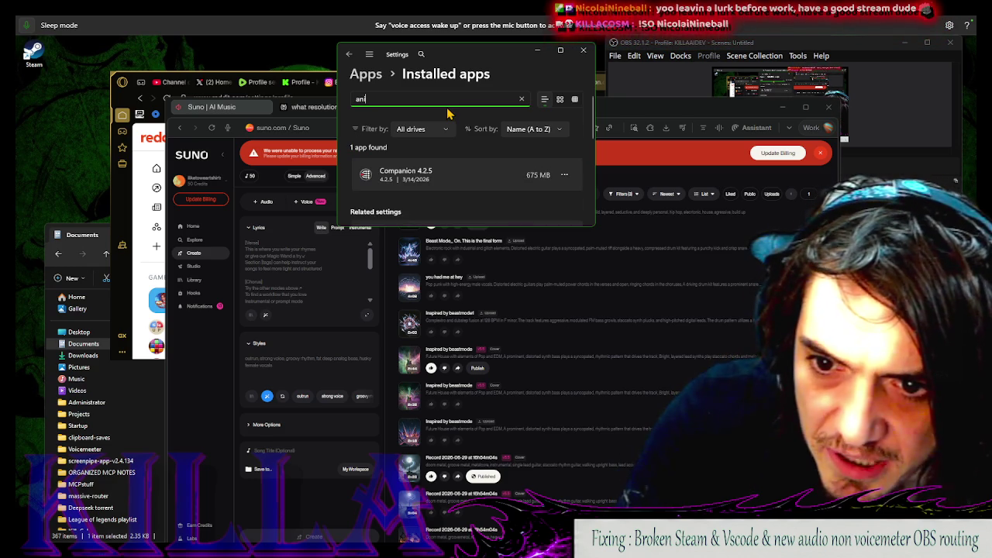
text(maze)
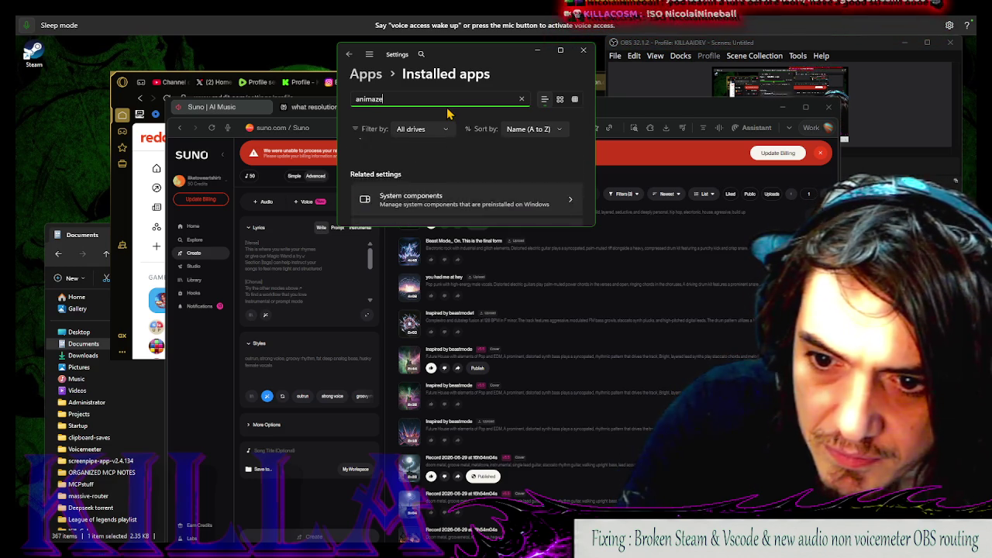
key(BackSpace)
key(BackSpace)
key(BackSpace)
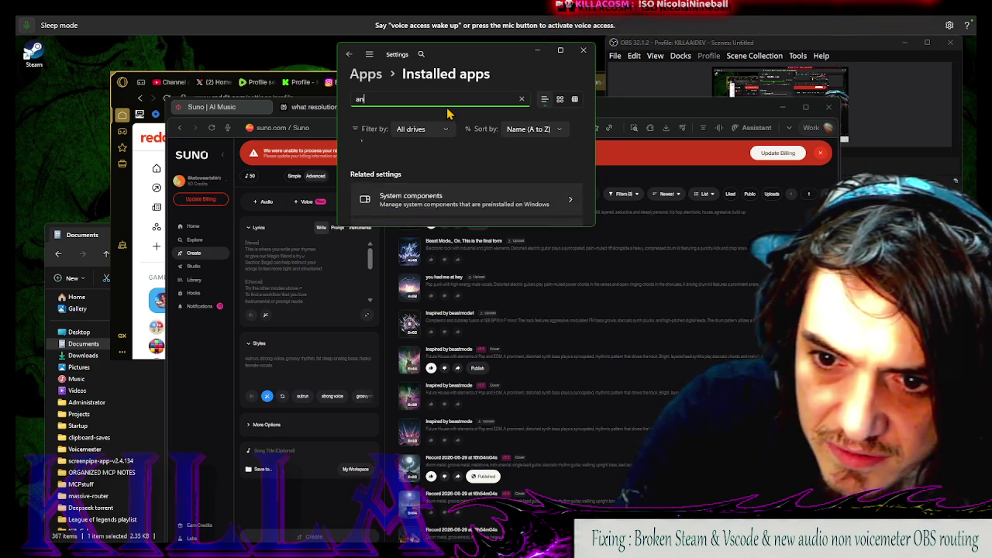
key(BackSpace)
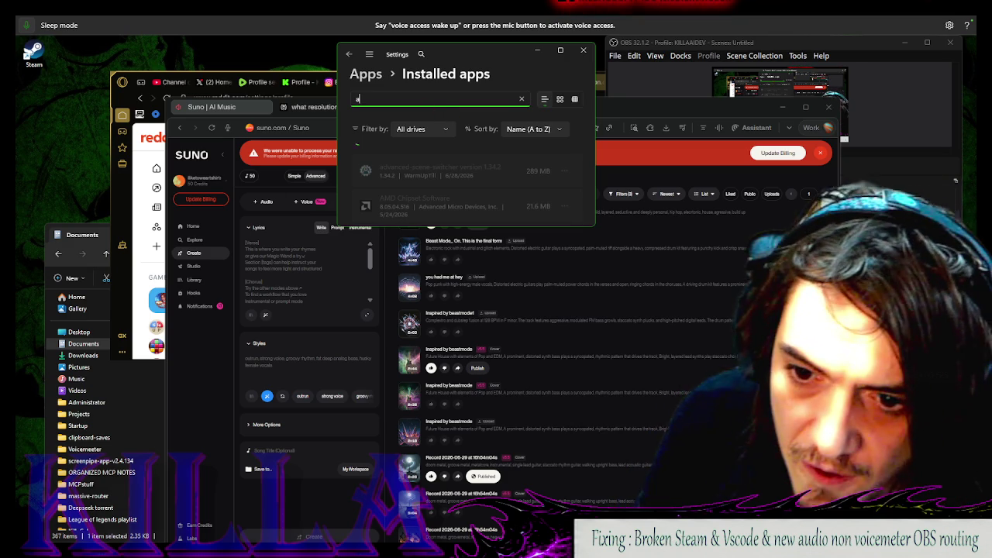
Find EVGA Precision X1 in the Installed apps list and uninstall it
mouse_move(34, 535)
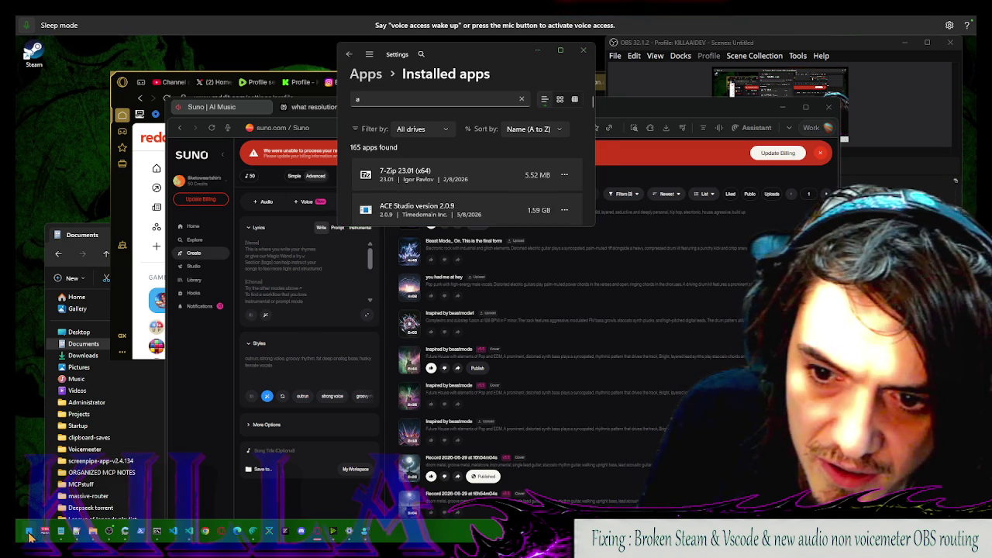
scroll(444, 174, down, 4)
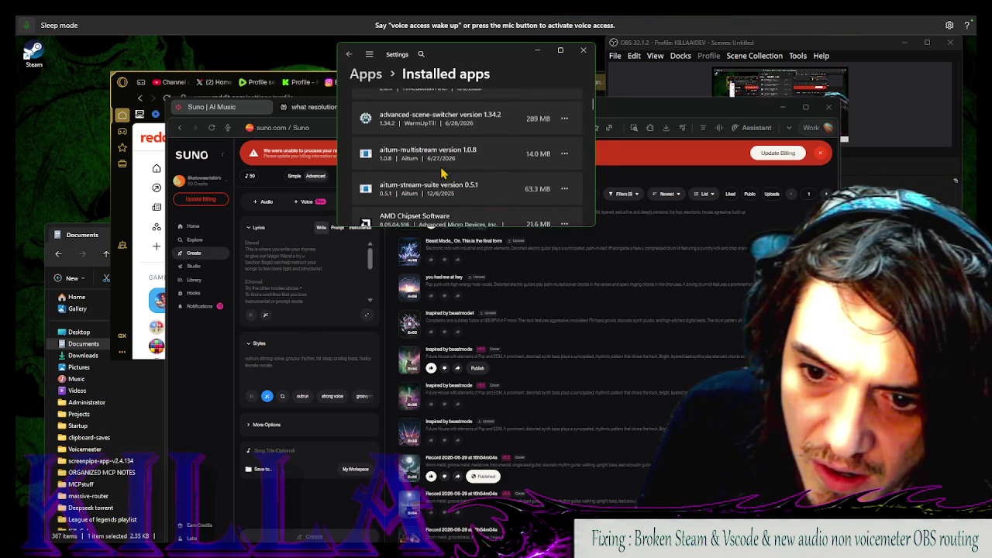
scroll(443, 173, down, 8)
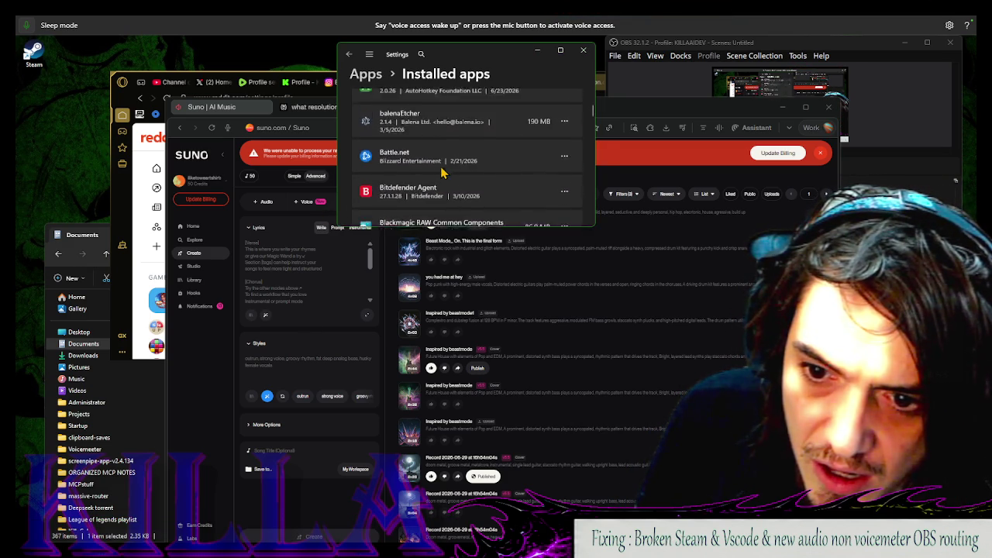
scroll(444, 174, down, 8)
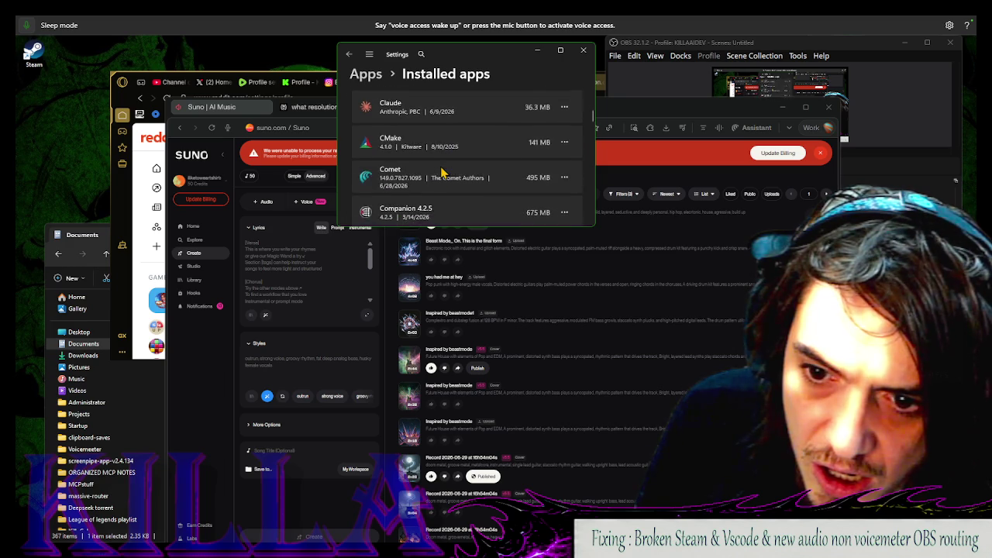
scroll(444, 174, down, 5)
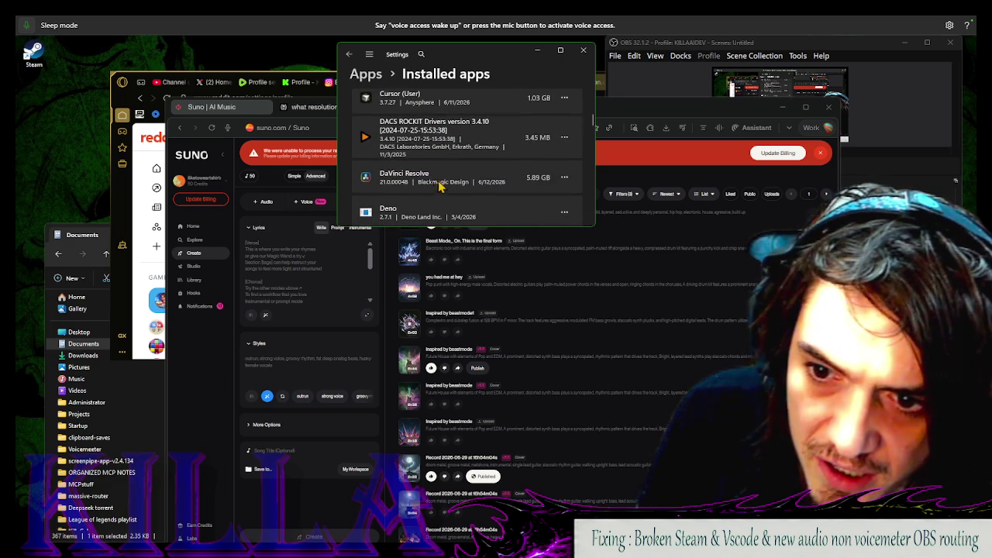
scroll(447, 180, down, 2)
scroll(448, 181, up, 1)
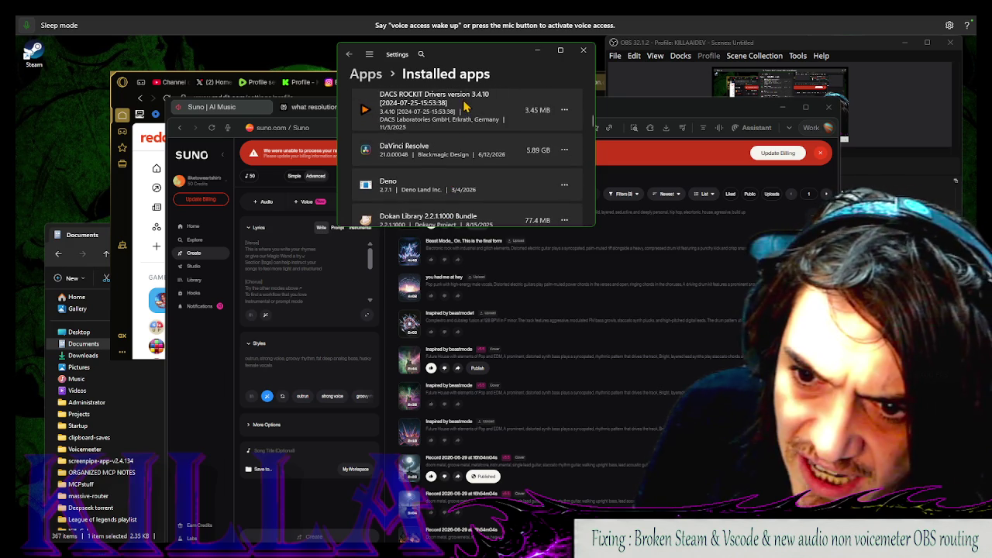
scroll(458, 131, down, 2)
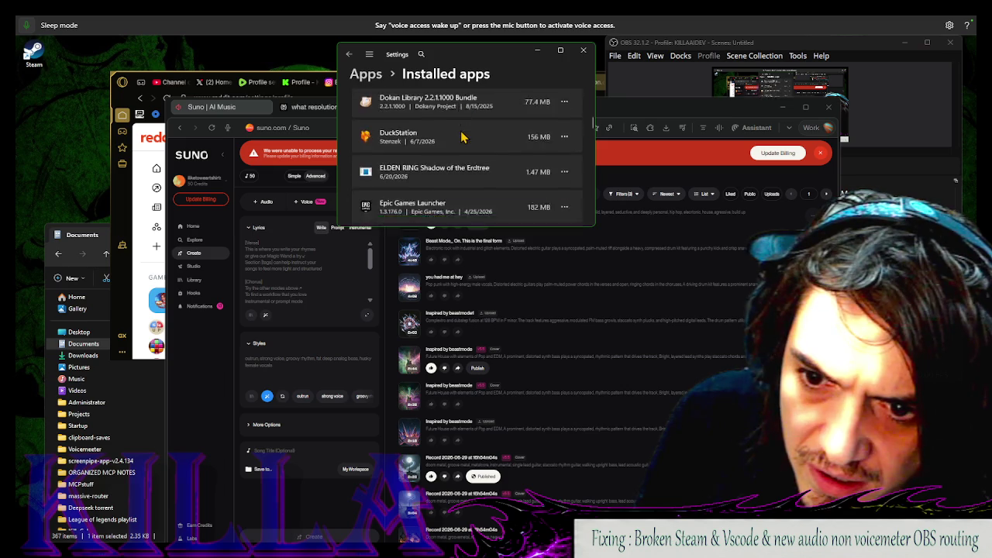
scroll(463, 138, up, 1)
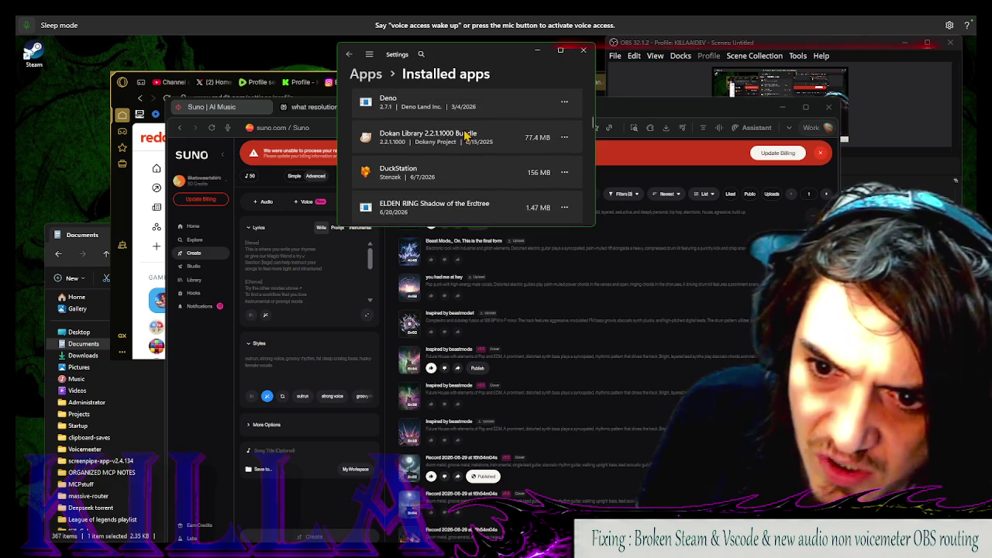
scroll(479, 143, down, 6)
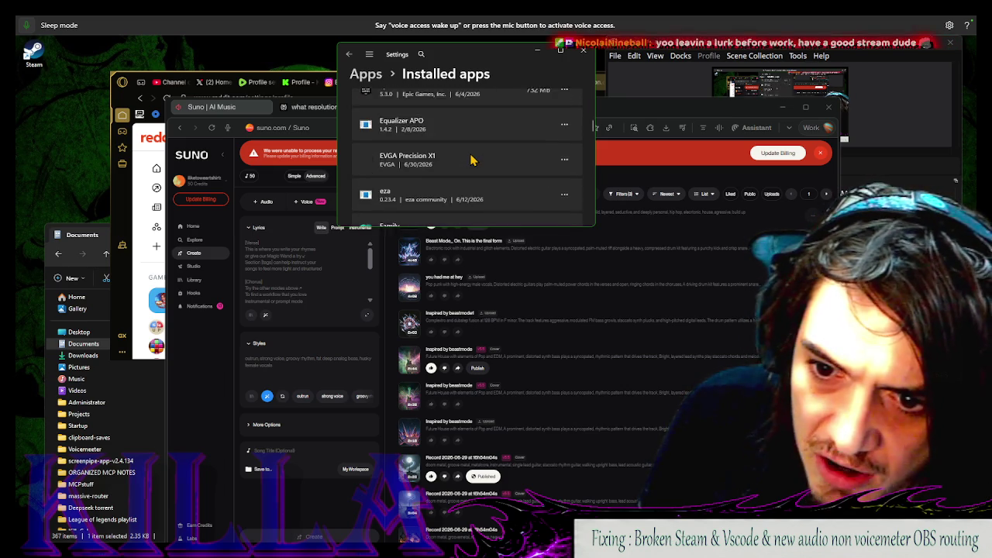
scroll(471, 160, down, 3)
scroll(471, 160, up, 3)
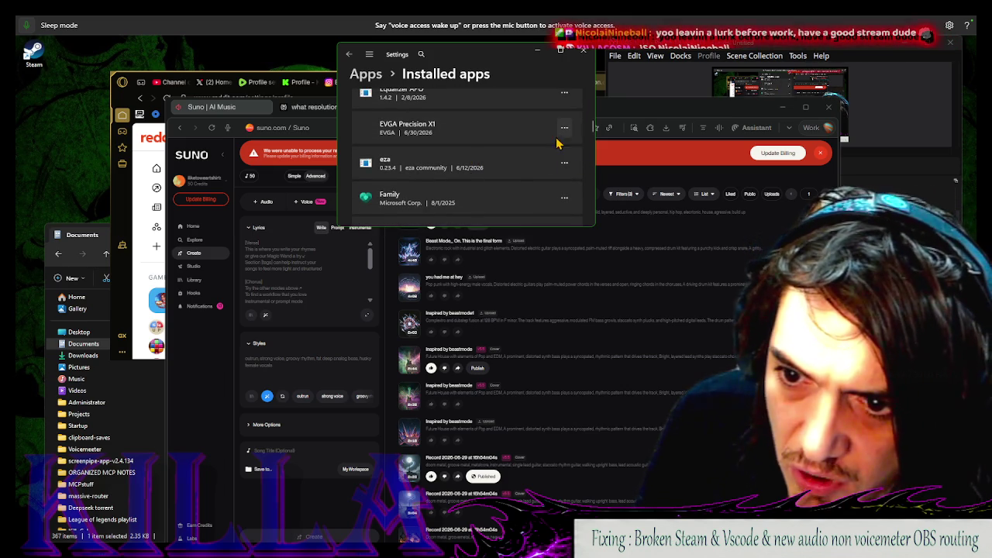
click(565, 127)
click(504, 165)
click(543, 178)
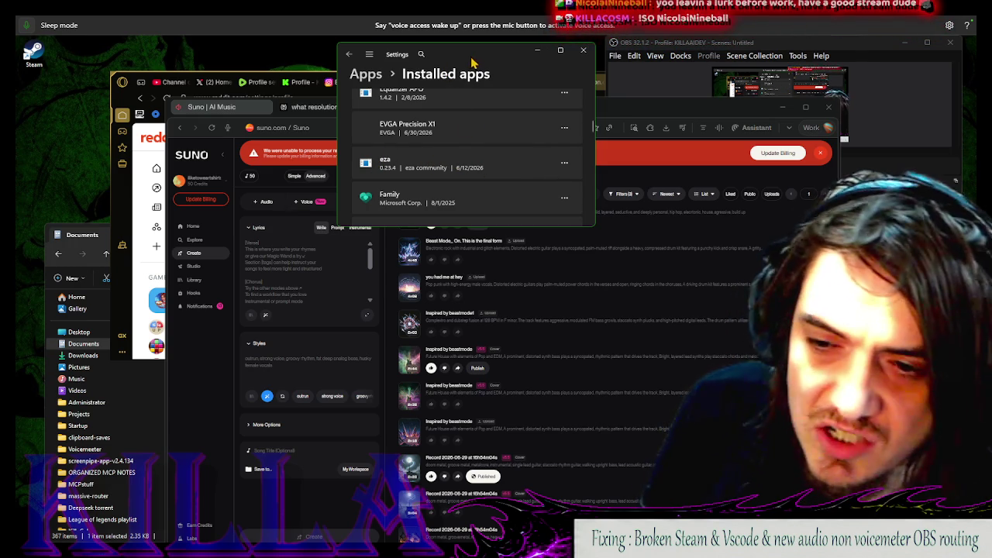
click(657, 186)
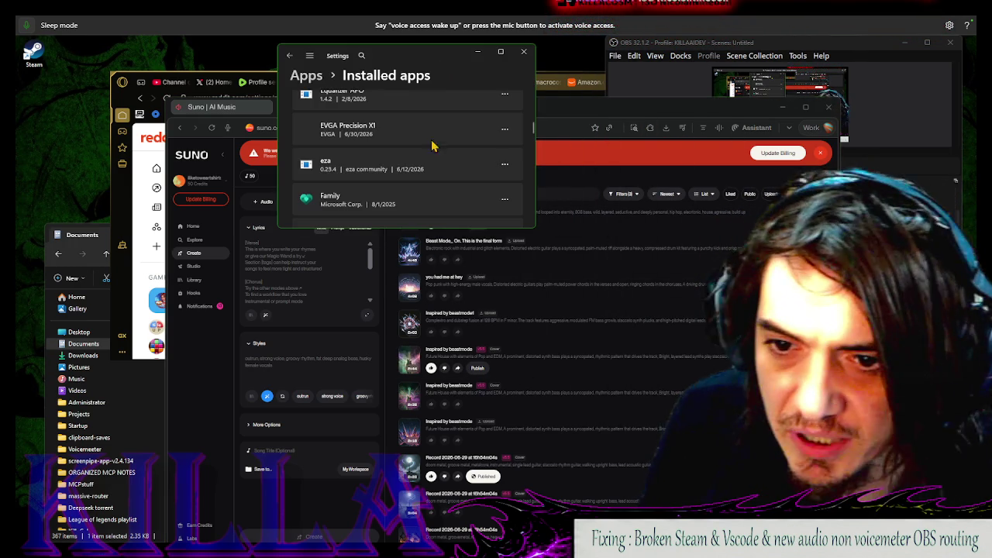
mouse_move(353, 538)
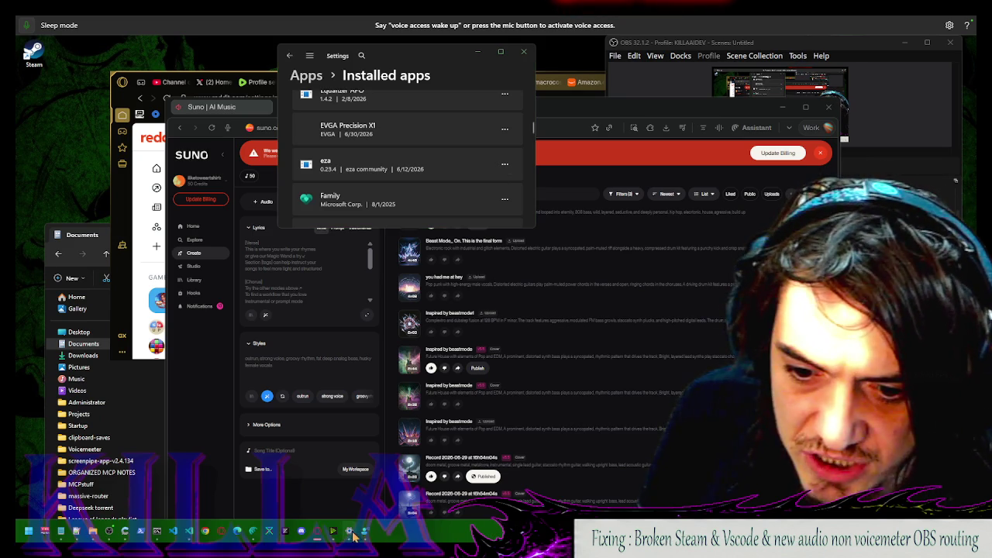
click(524, 51)
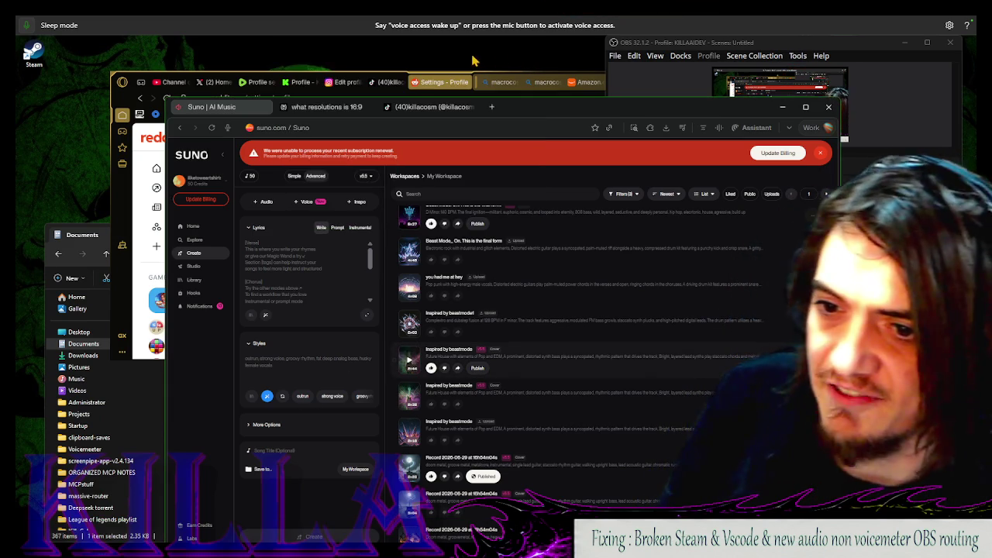
click(384, 94)
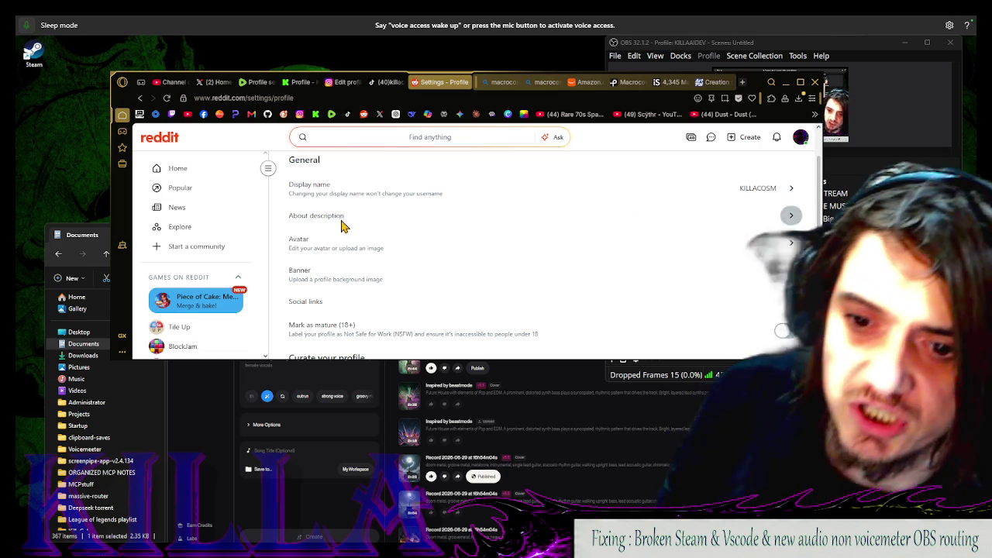
click(345, 225)
click(568, 303)
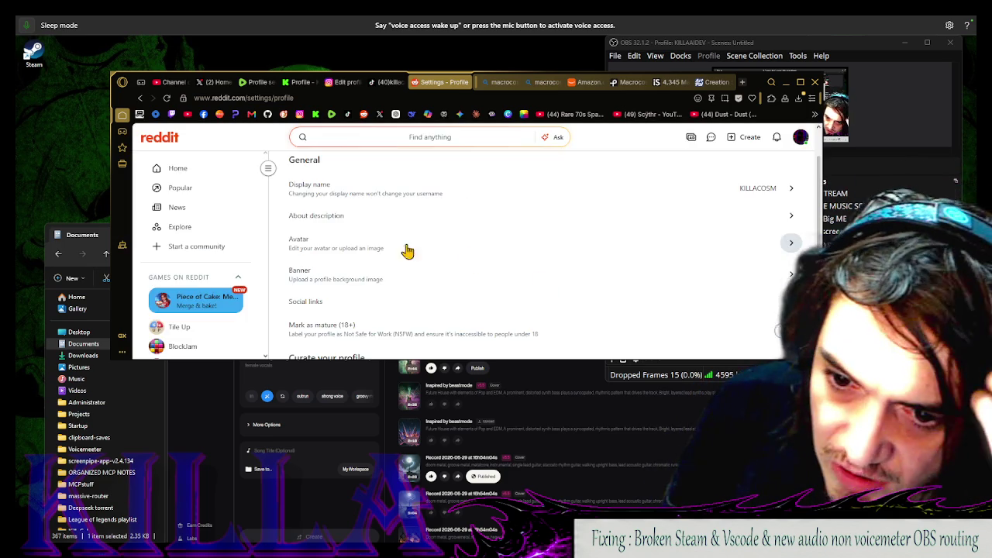
Upload the dark planet image as the Reddit profile banner
click(386, 286)
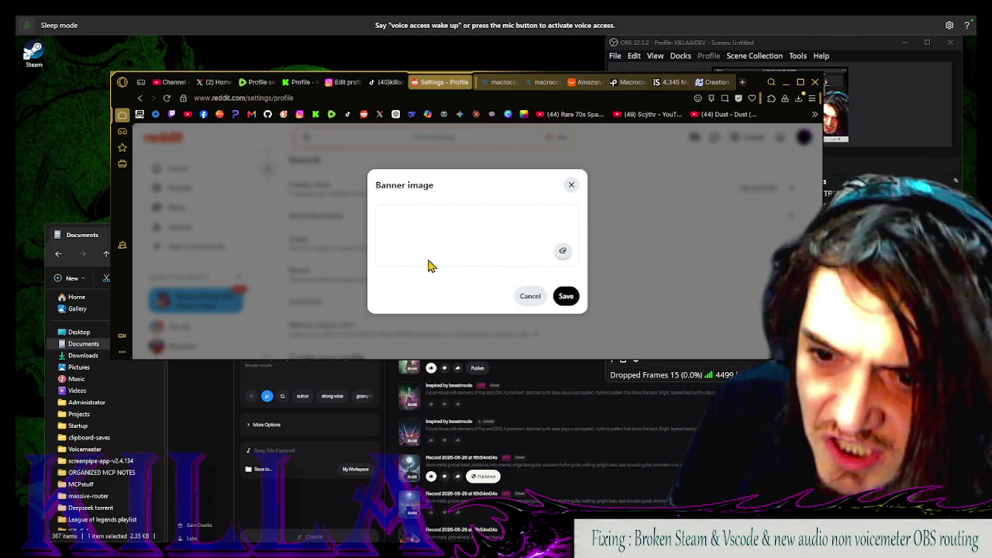
click(563, 252)
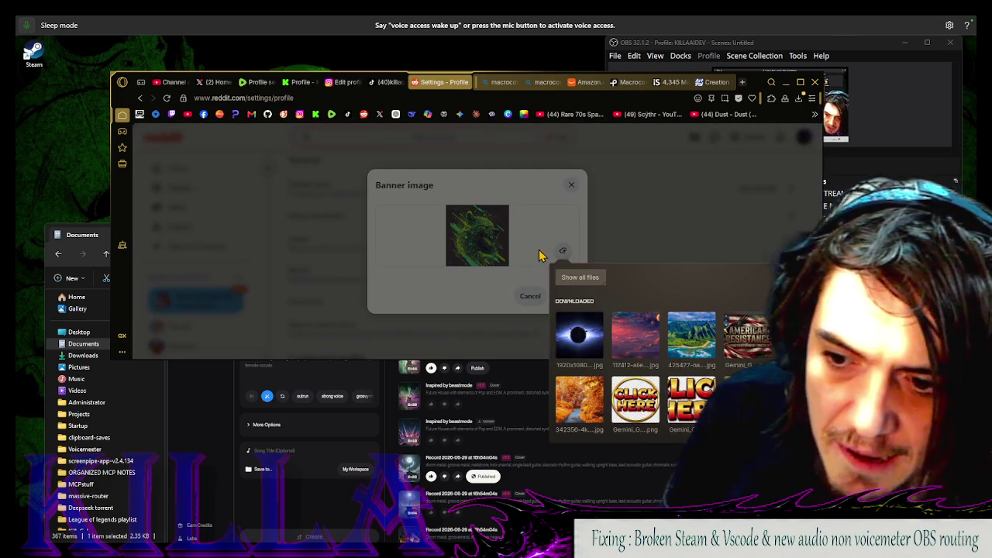
click(588, 346)
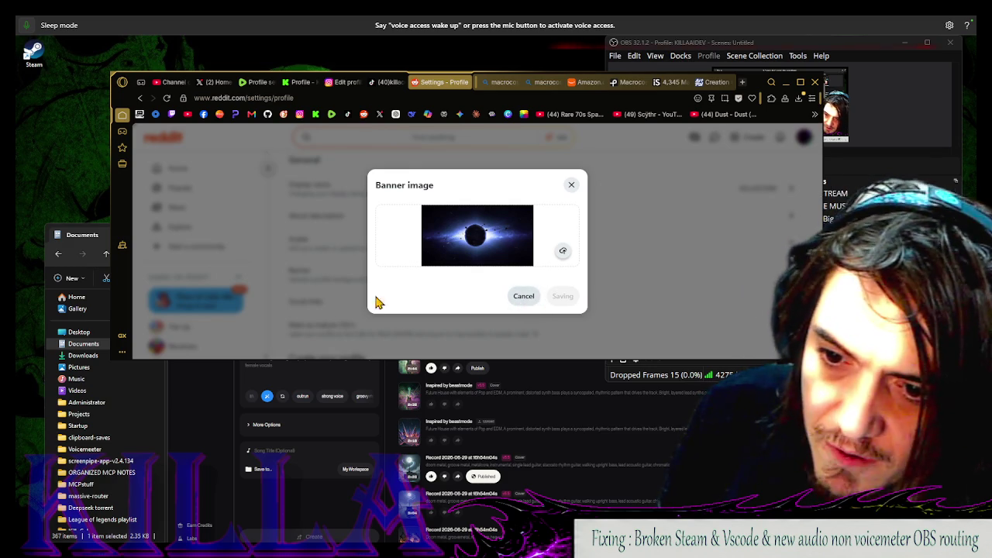
Check the social links editor and scroll through the remaining Reddit profile settings
scroll(383, 271, down, 1)
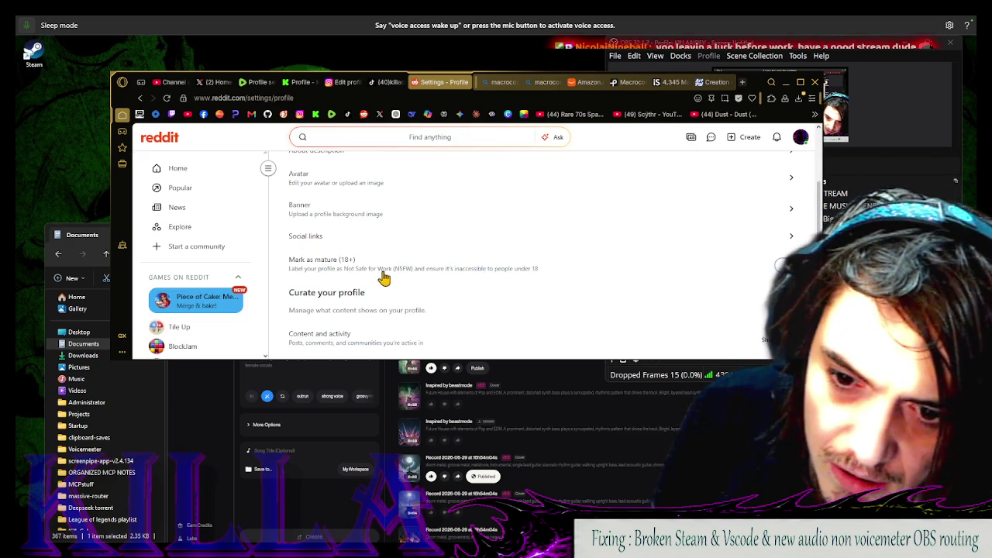
click(328, 248)
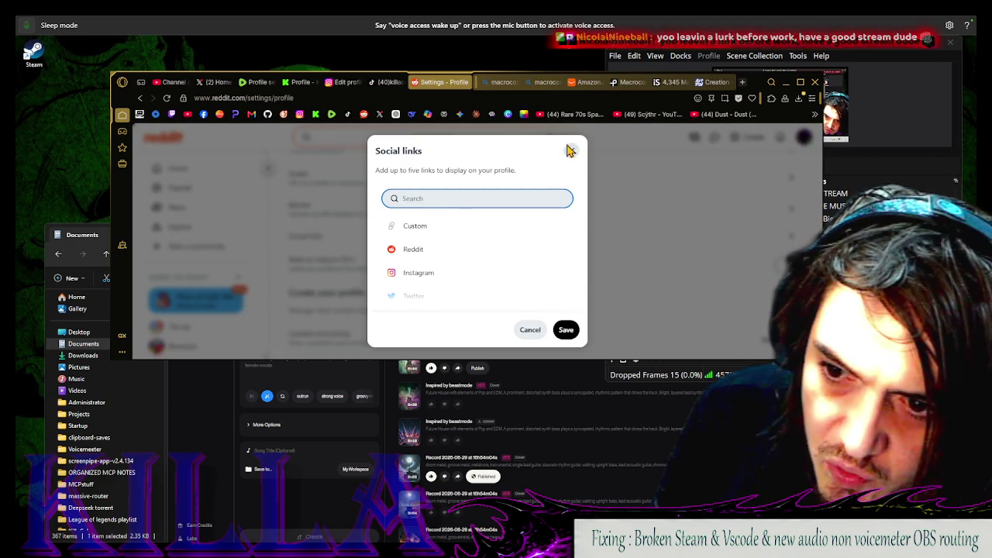
click(352, 248)
scroll(376, 247, down, 2)
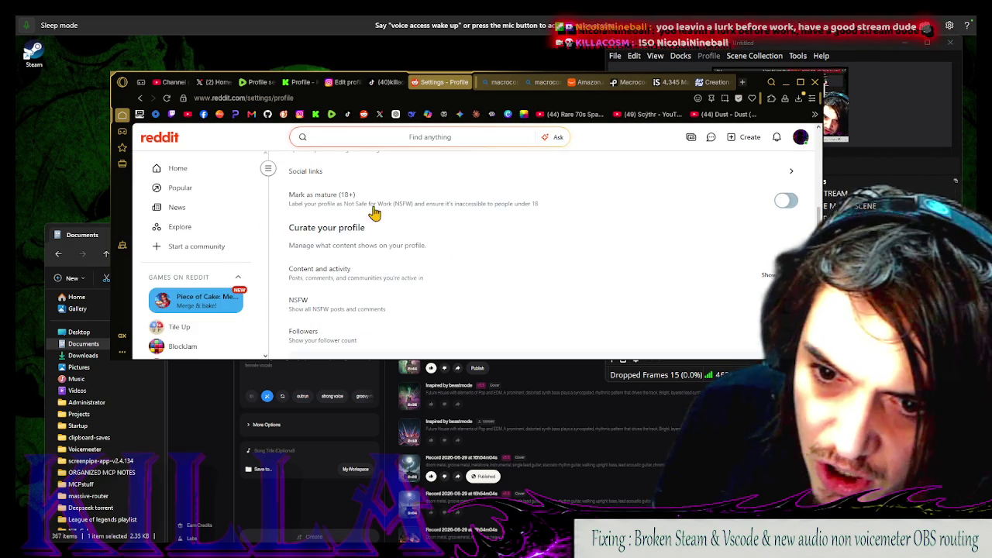
scroll(509, 273, down, 1)
scroll(507, 269, down, 1)
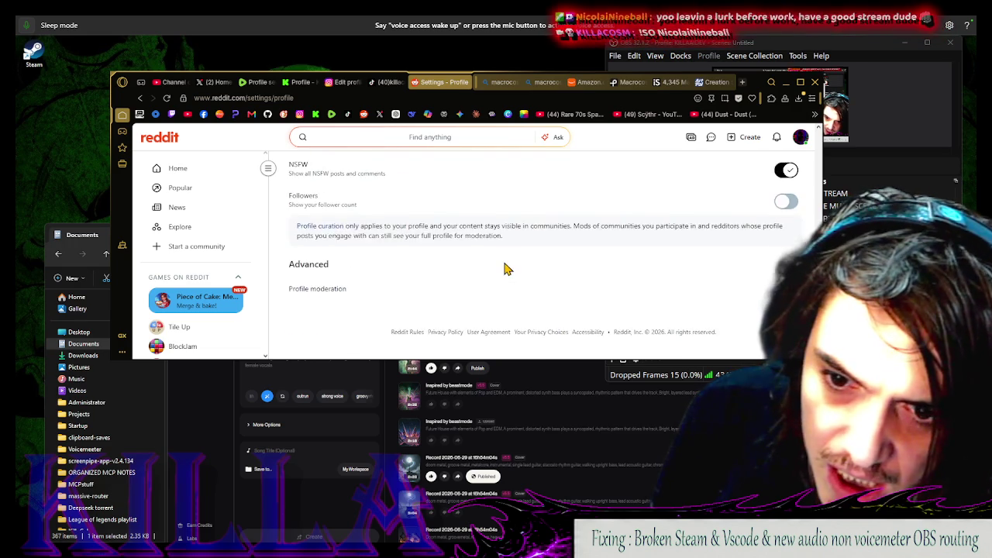
scroll(465, 264, up, 1)
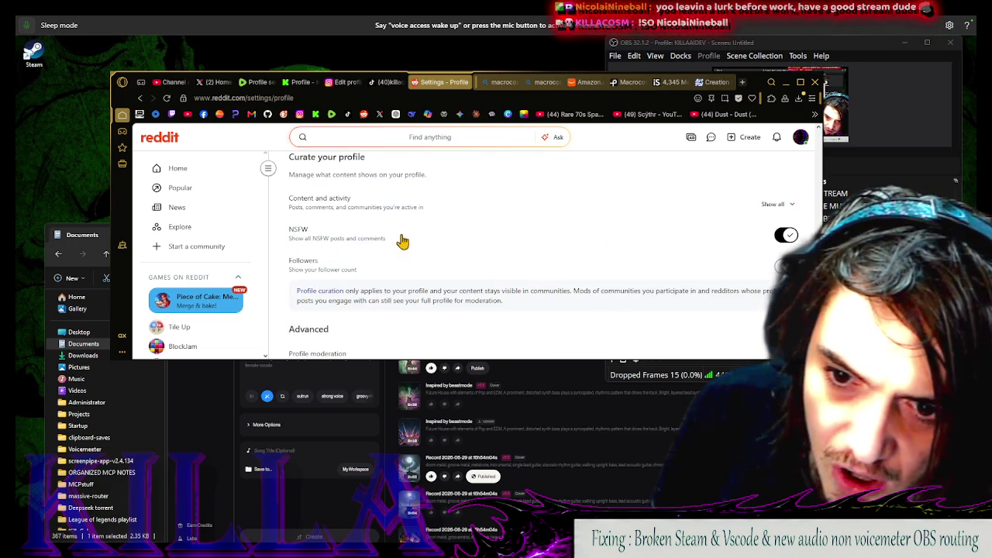
scroll(488, 274, down, 1)
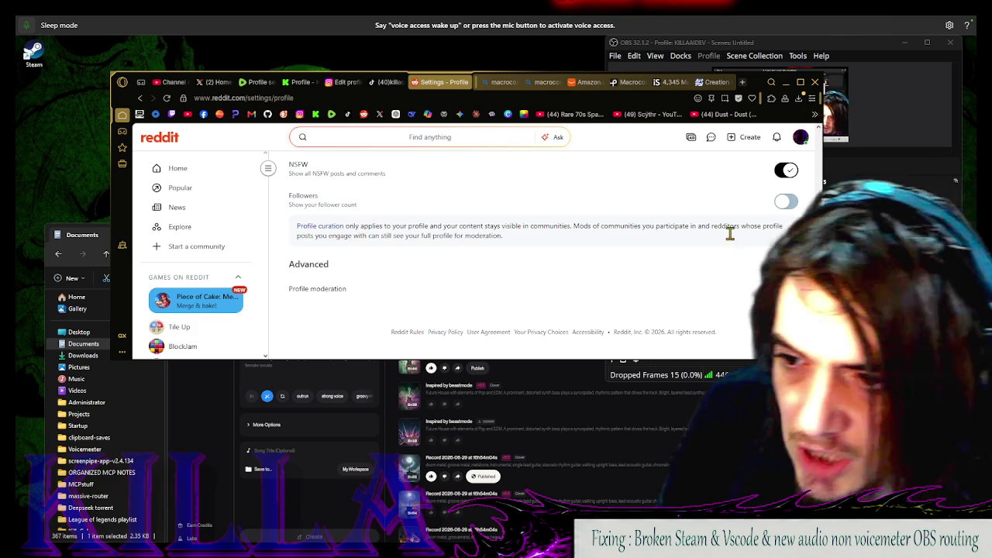
Close the macrocosm Bing, Amazon, iStock and ArtPal tabs, landing on the YouTube Studio dashboard
click(500, 82)
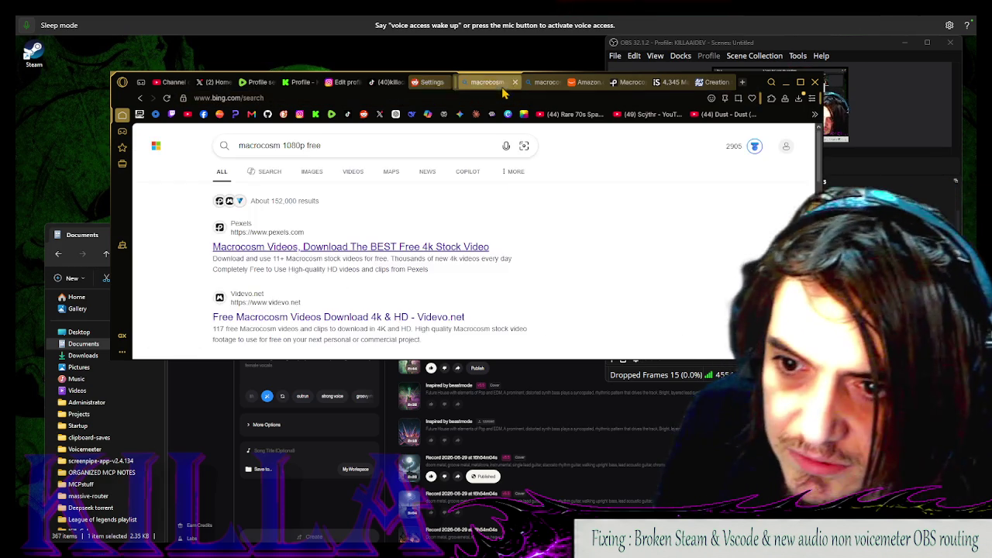
click(515, 83)
click(515, 82)
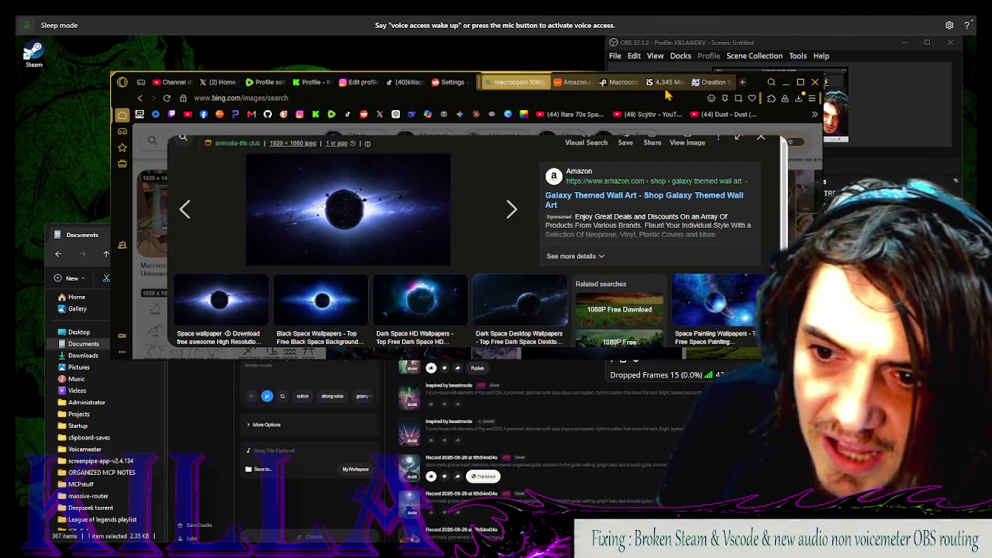
click(576, 82)
click(577, 82)
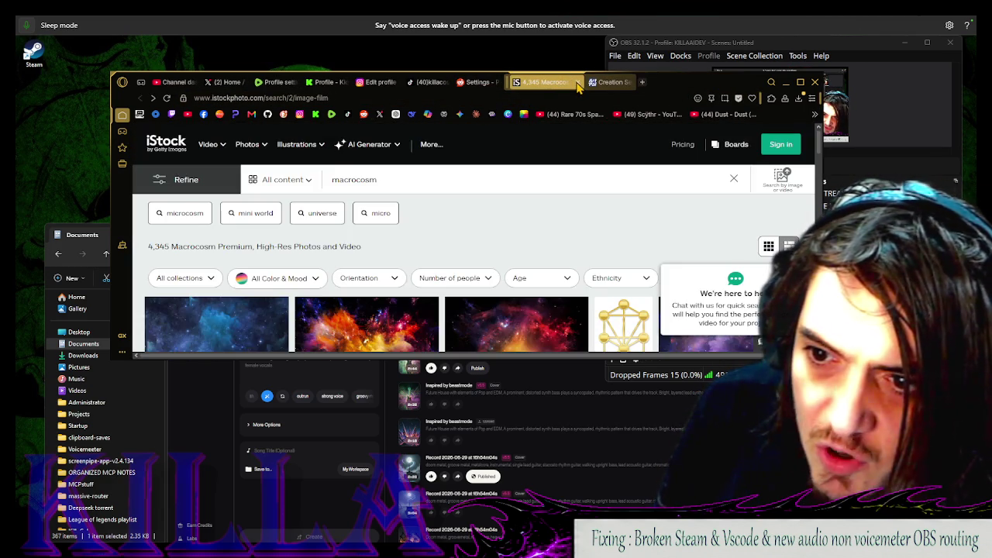
click(578, 82)
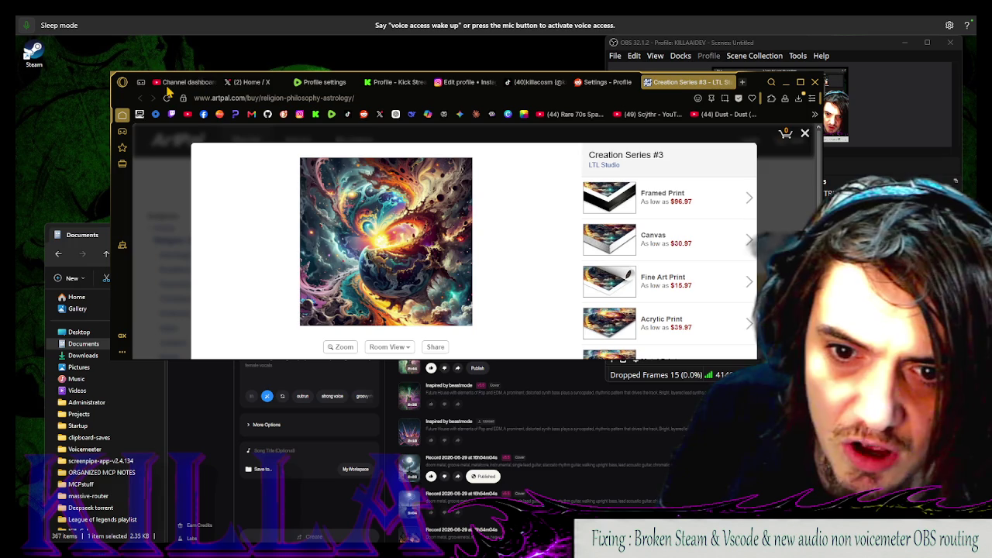
click(239, 85)
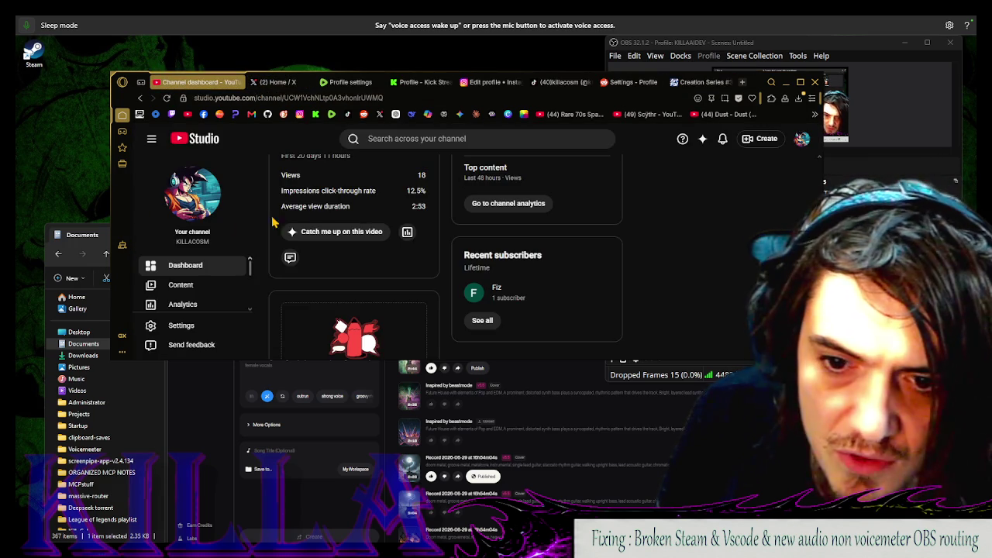
On the KILLACOSM channel page, upload the space image as the channel banner and accept the crop
click(178, 208)
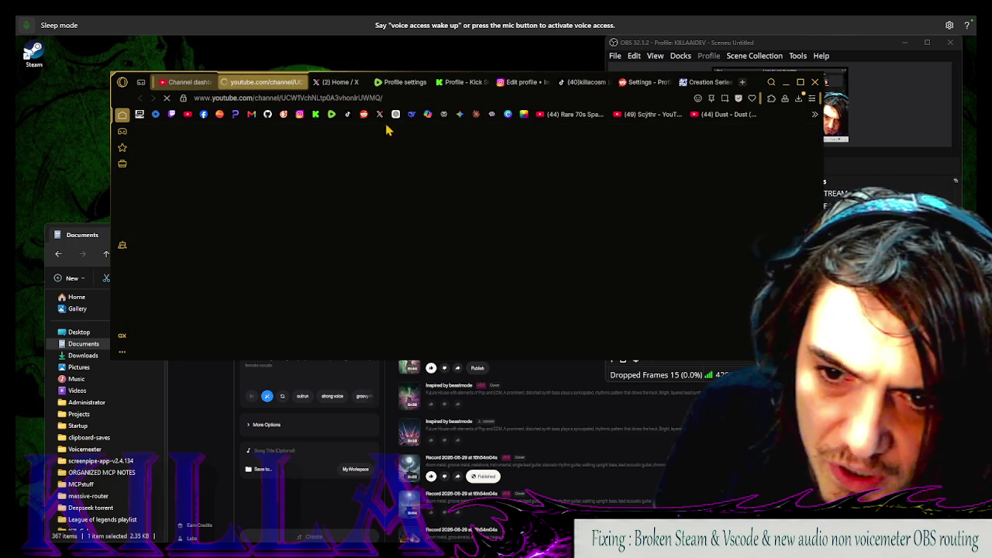
click(190, 82)
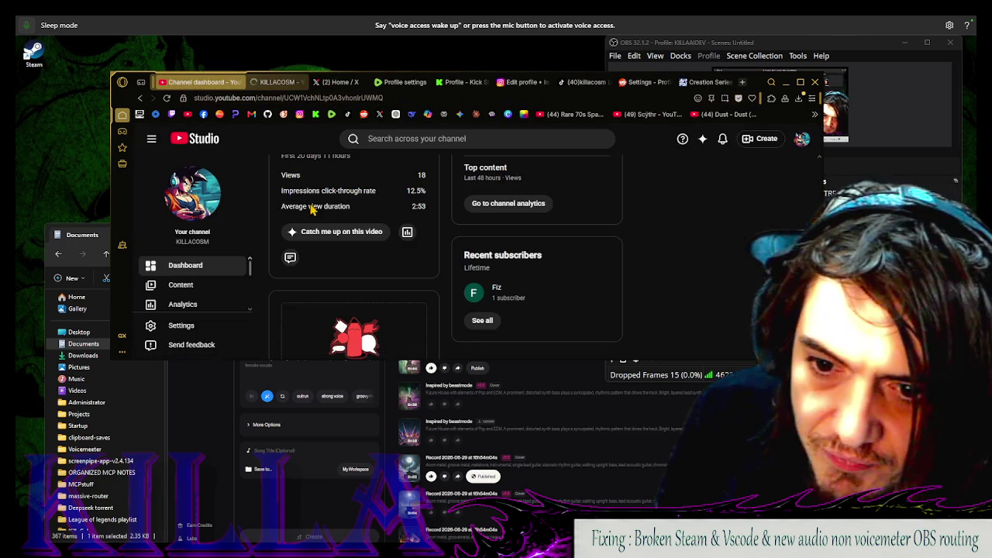
click(263, 83)
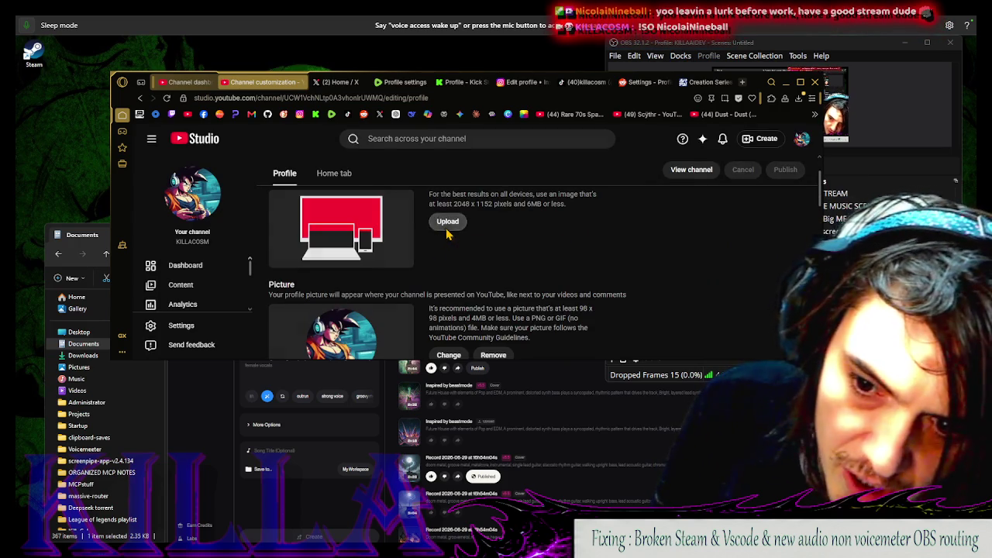
click(447, 286)
double_click(575, 324)
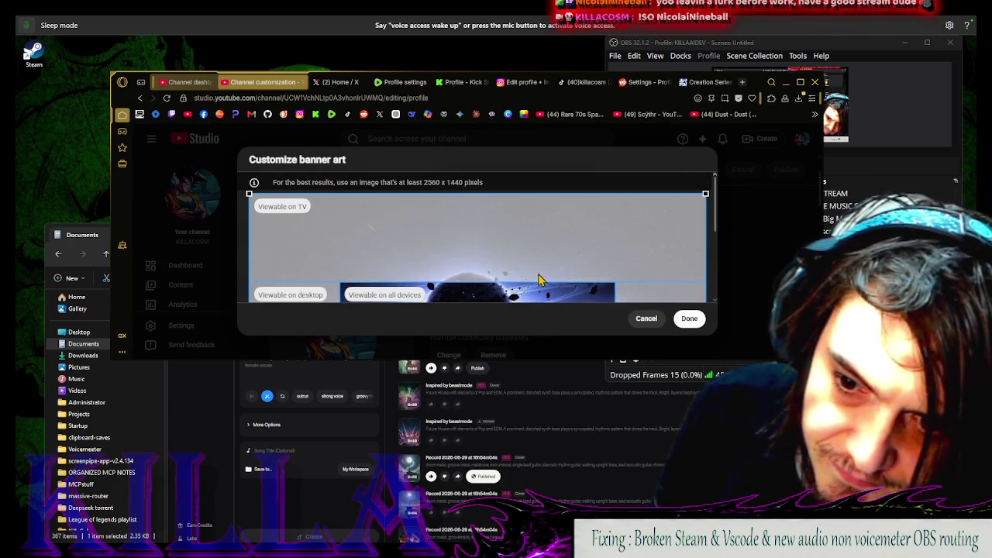
scroll(535, 277, down, 1)
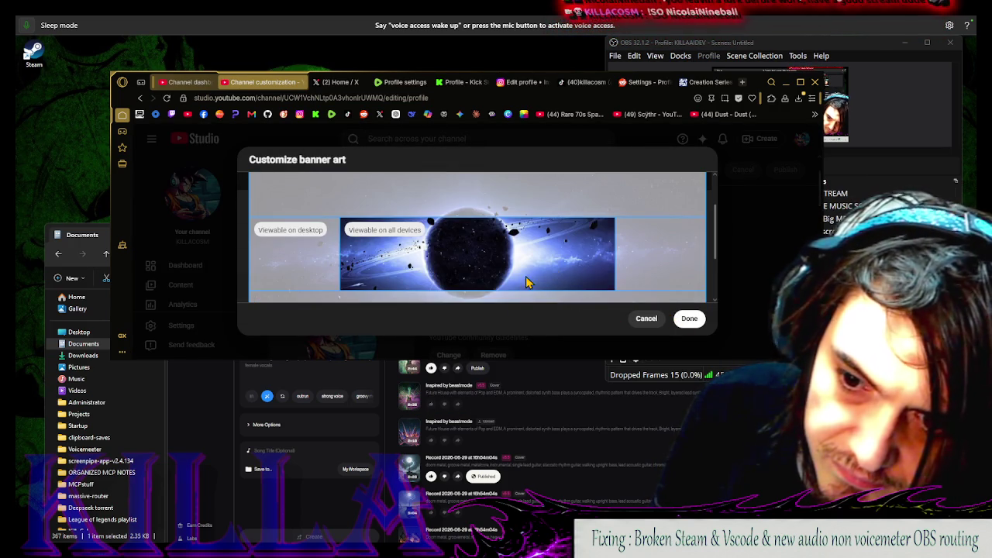
click(676, 318)
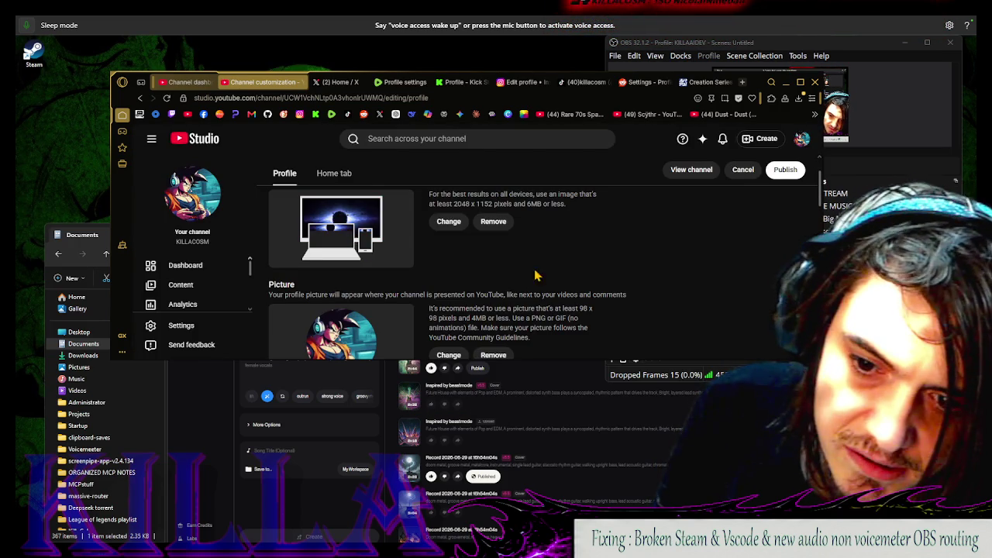
scroll(535, 276, down, 1)
Replace the profile picture with the cropped Untitled.png glitch portrait
click(496, 291)
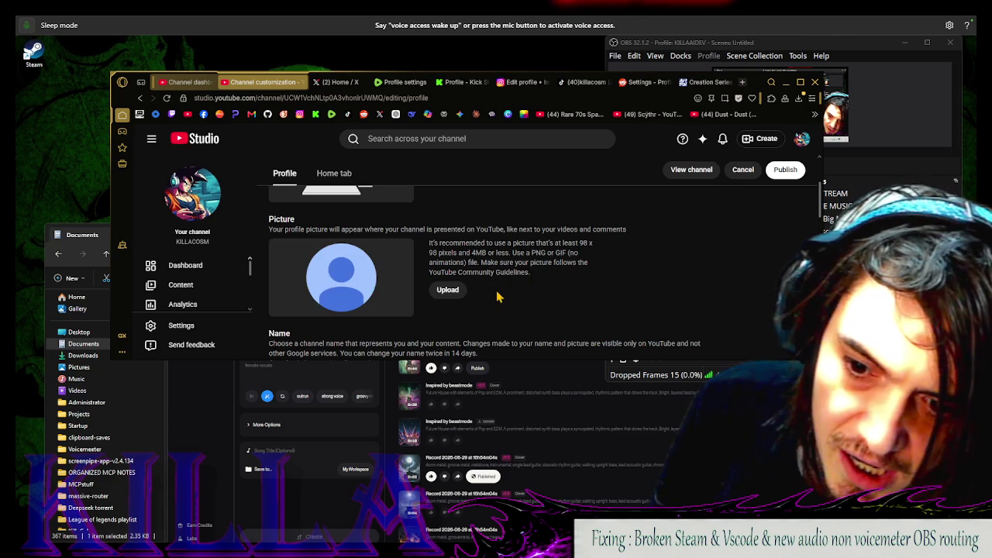
click(448, 291)
click(466, 329)
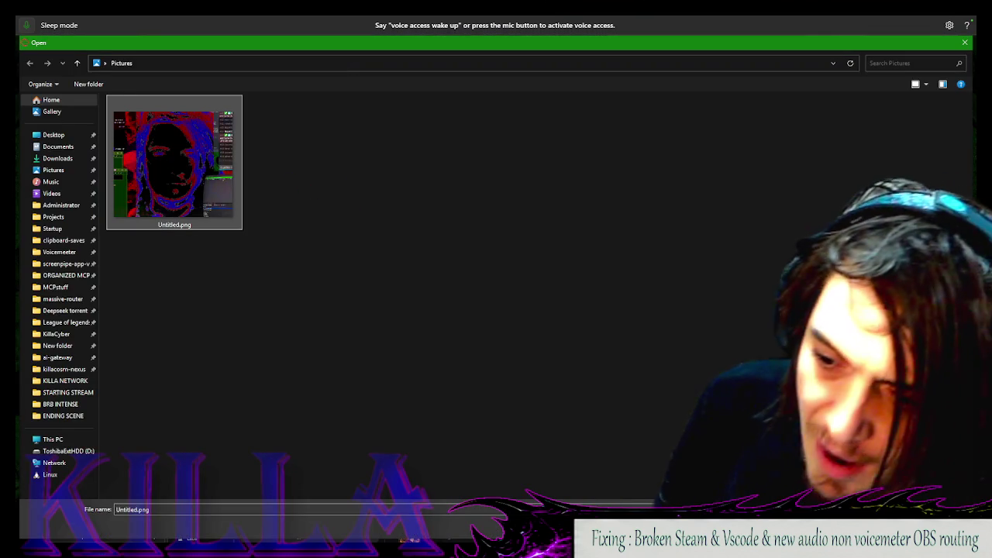
key(Return)
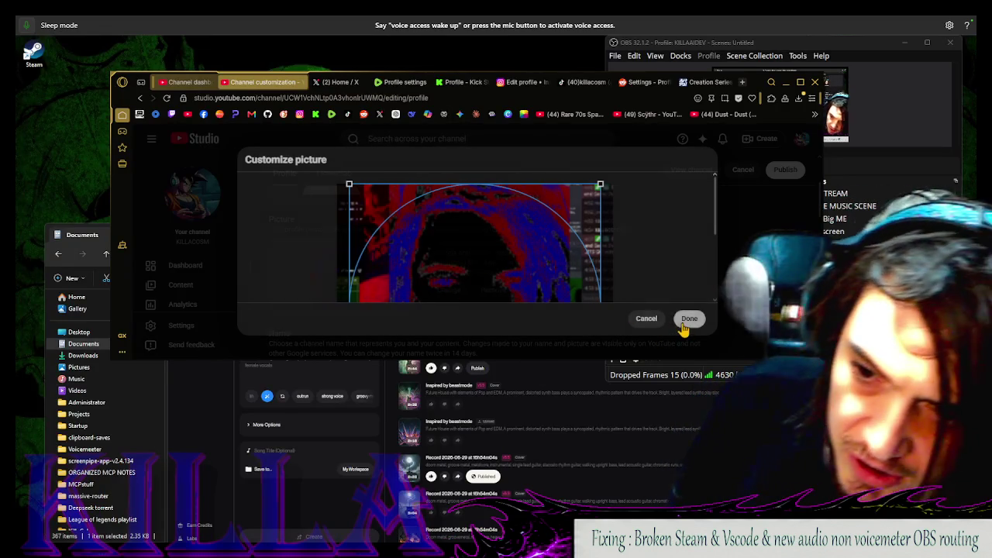
click(685, 326)
Select all of the existing channel description text
scroll(591, 273, down, 5)
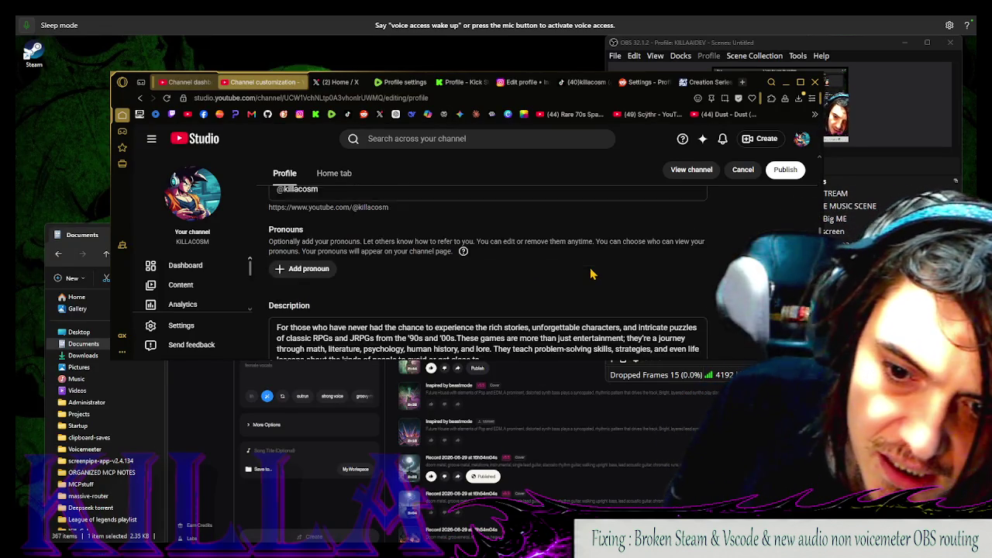
scroll(591, 273, down, 1)
scroll(566, 267, down, 1)
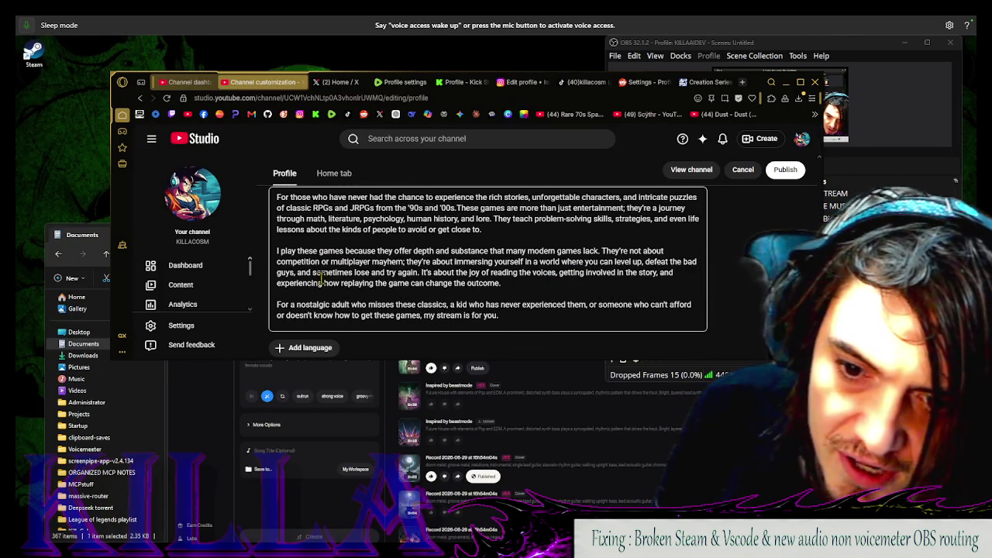
drag(505, 316, 227, 181)
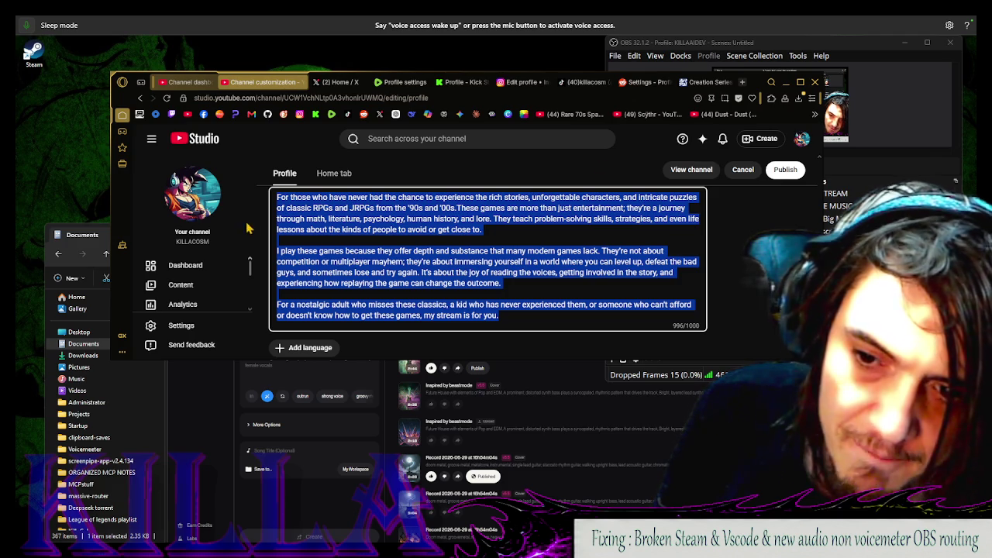
click(744, 82)
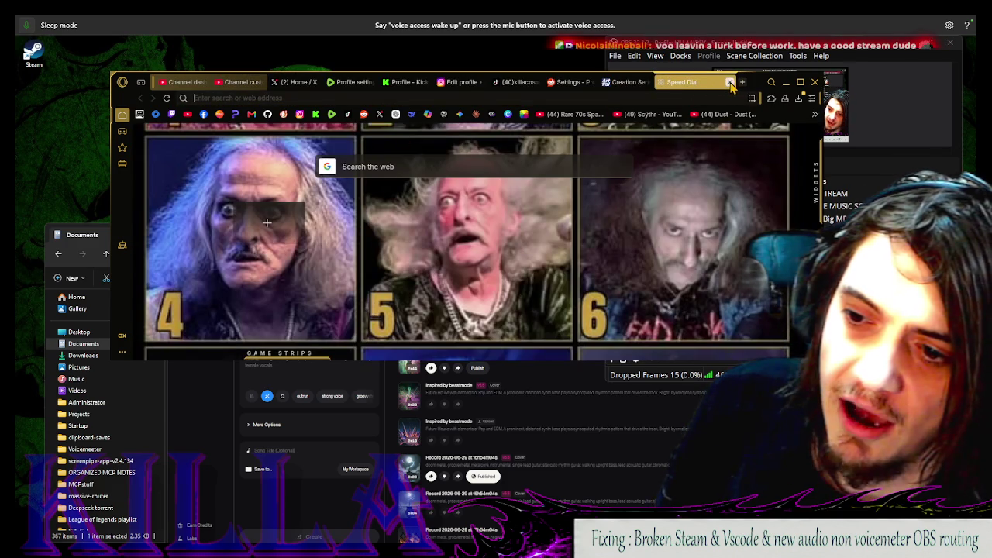
Close the empty Speed Dial tab and rearrange the YouTube and Suno browser windows
click(729, 83)
drag(731, 82, 404, 74)
click(541, 113)
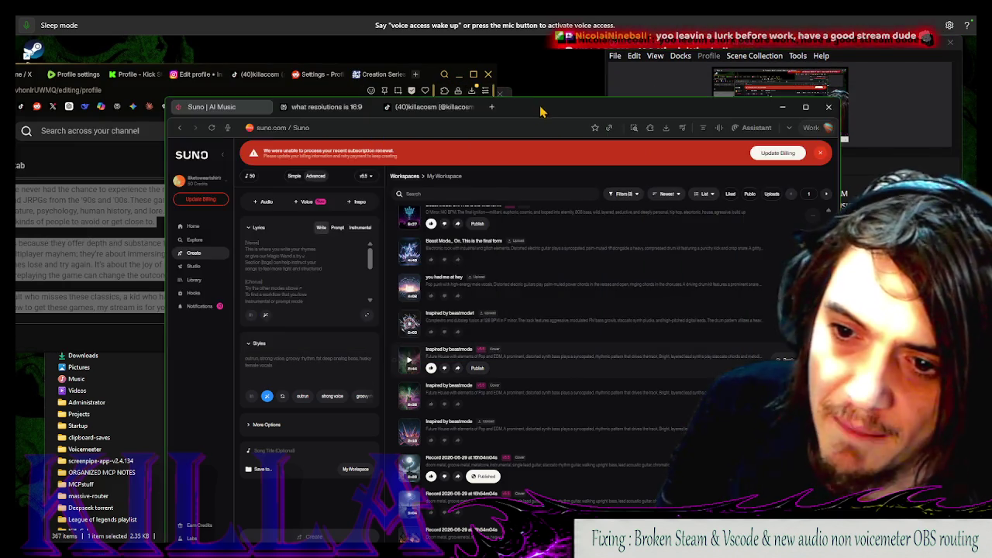
mouse_move(541, 113)
mouse_down()
mouse_move(646, 197)
mouse_move(566, 128)
mouse_move(562, 141)
mouse_up()
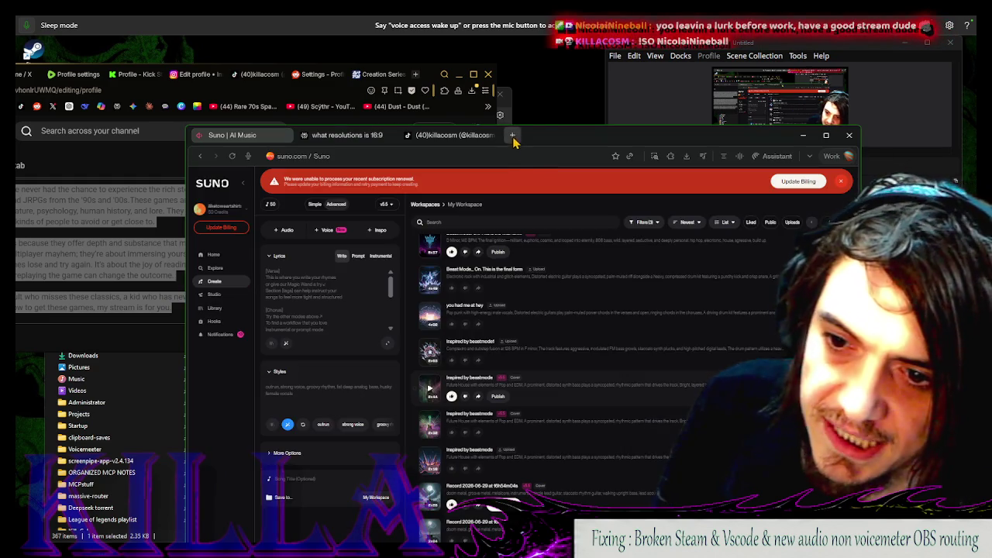
Ask Perplexity: 'I'm building a bio for my Youtube channel but it's for my killer cosm channel'
click(512, 135)
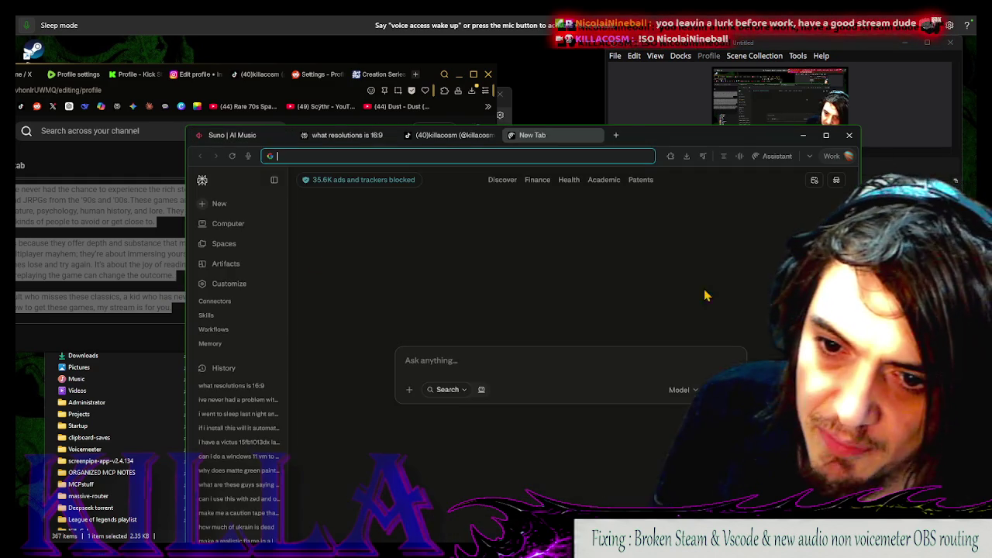
click(501, 360)
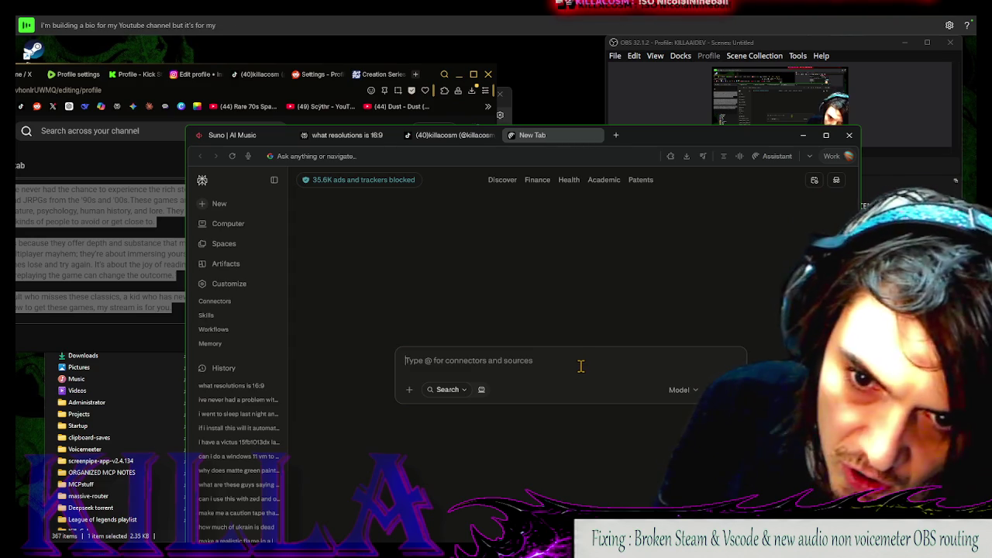
text(I'm building a bio for my Youtube channel but it's for my killer cosm channel)
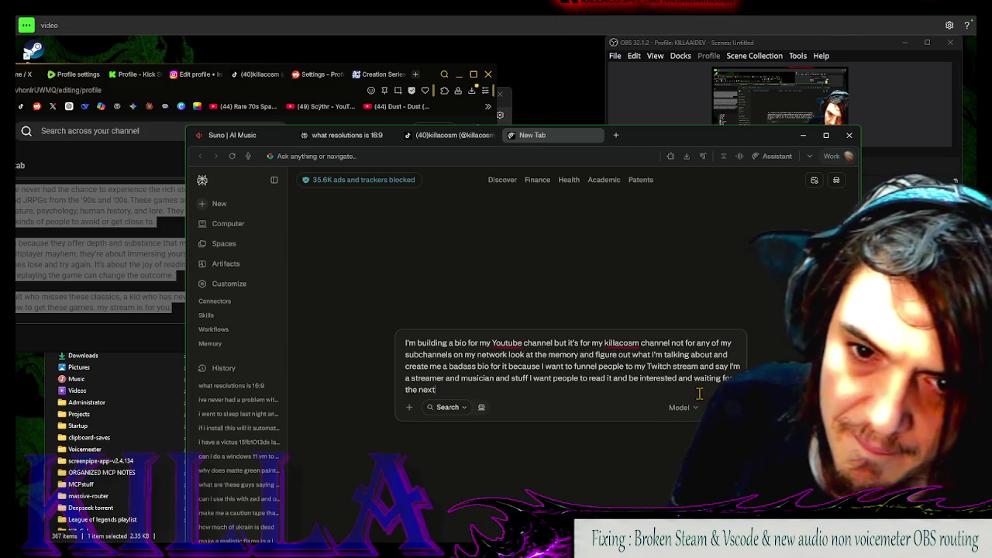
key(Return)
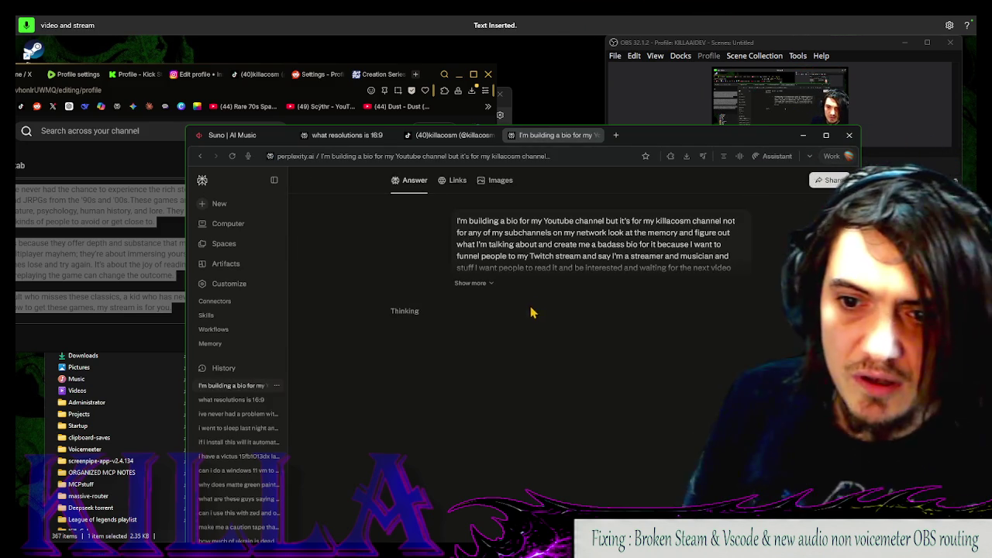
Filter Suno's My Workspace songs to Liked only and restore the Suno window to full size
click(248, 140)
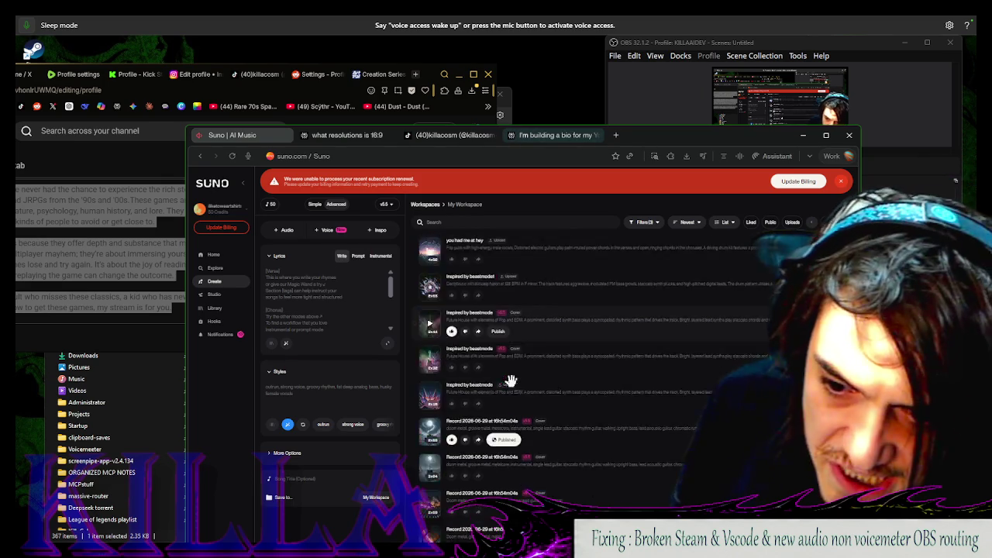
scroll(509, 380, down, 5)
click(655, 224)
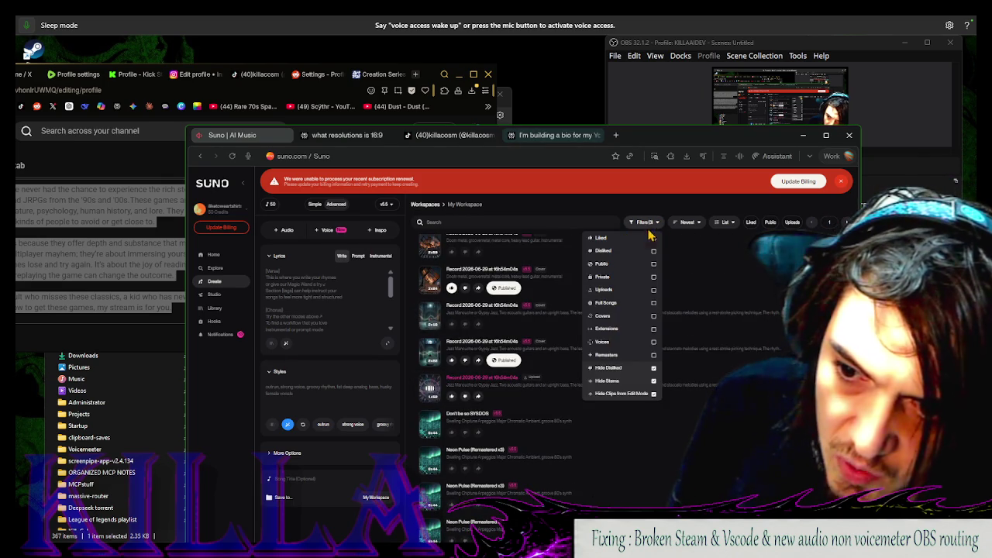
click(641, 240)
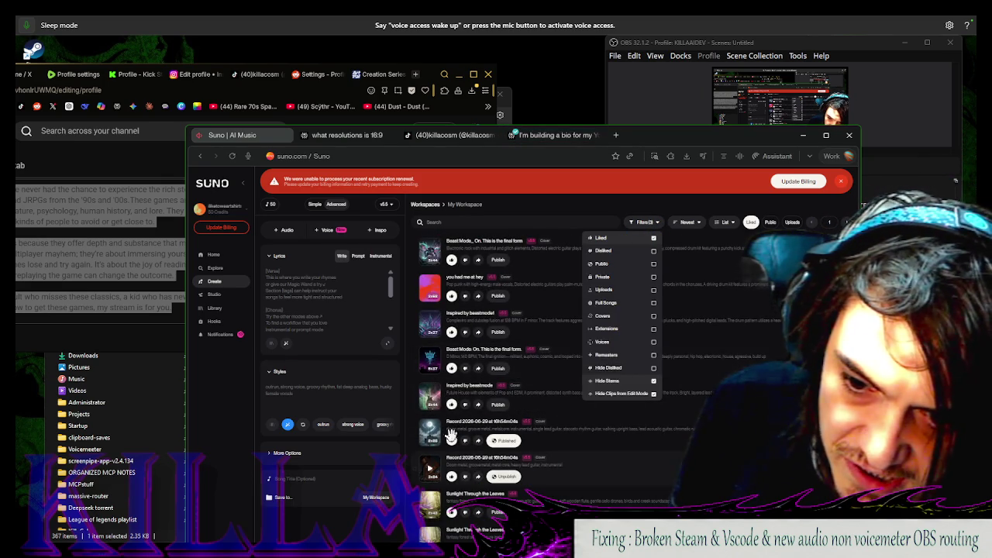
scroll(512, 343, down, 3)
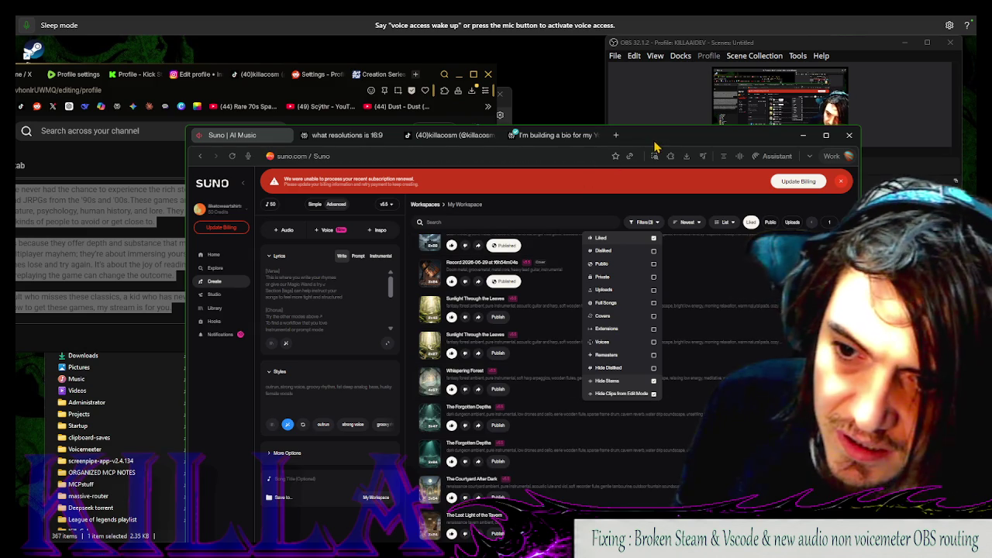
mouse_move(655, 146)
mouse_down()
mouse_move(640, 66)
mouse_move(699, 411)
mouse_up()
click(567, 224)
click(319, 225)
key(alt+Tab)
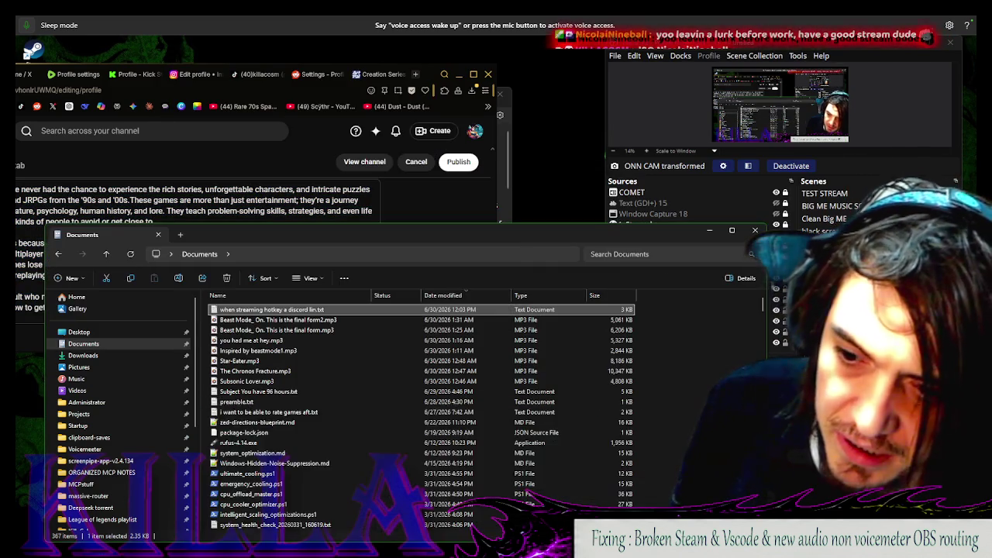
double_click(531, 407)
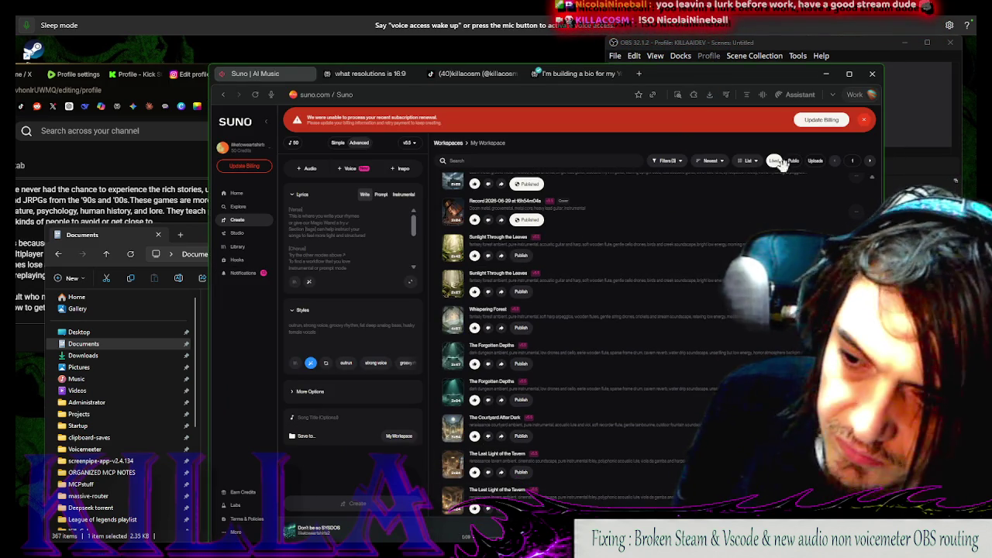
Play the first Neon Pulse track in Suno's liked list, then return to YouTube Studio
drag(789, 80, 778, 84)
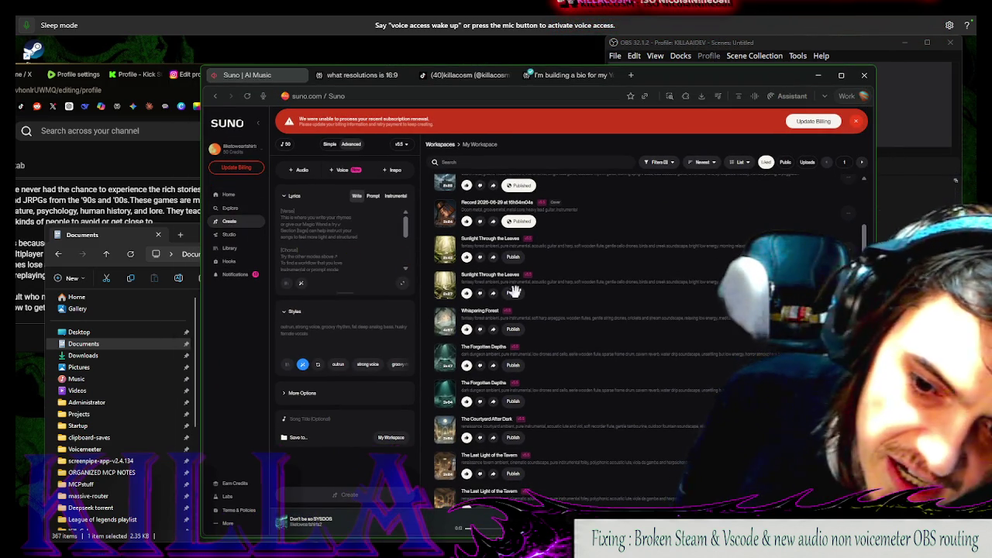
scroll(616, 341, down, 5)
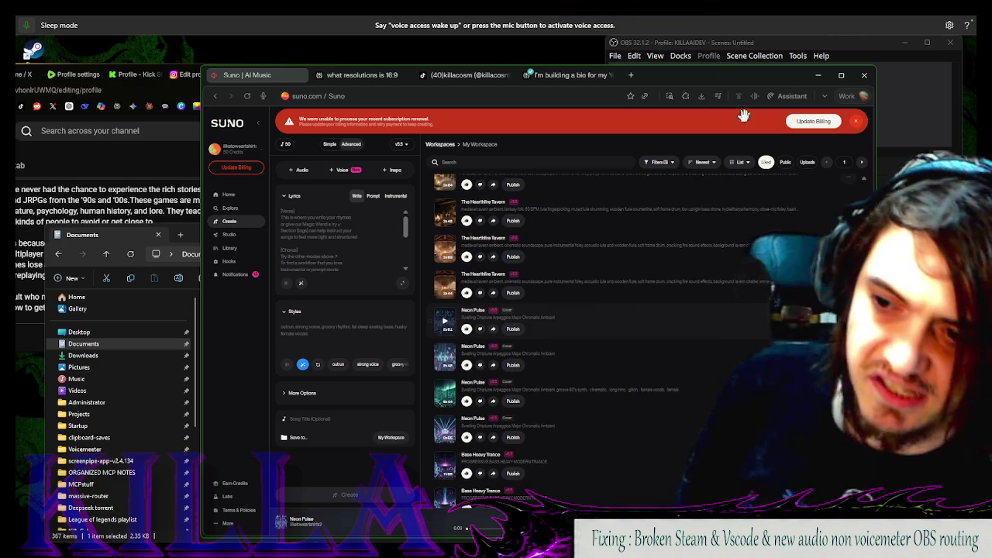
click(534, 365)
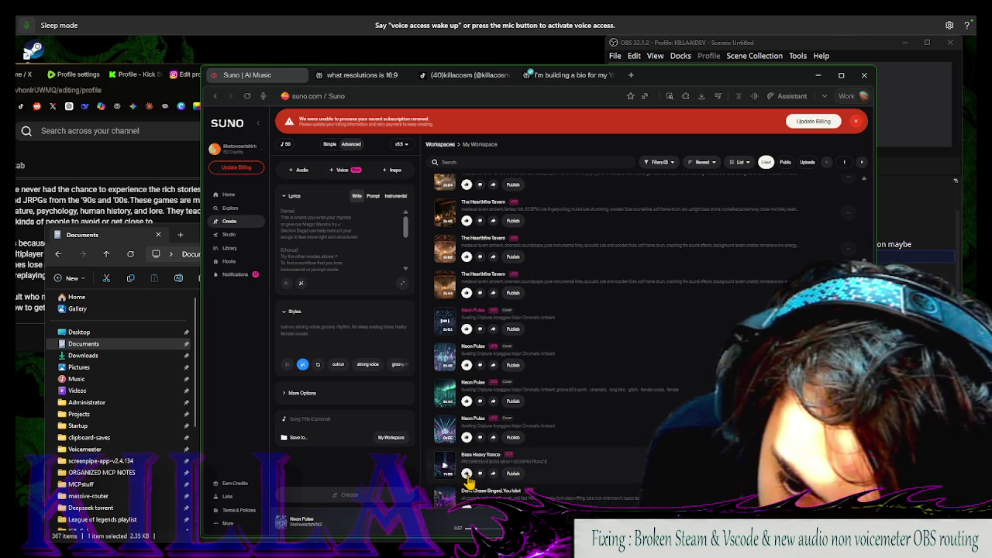
scroll(522, 460, down, 1)
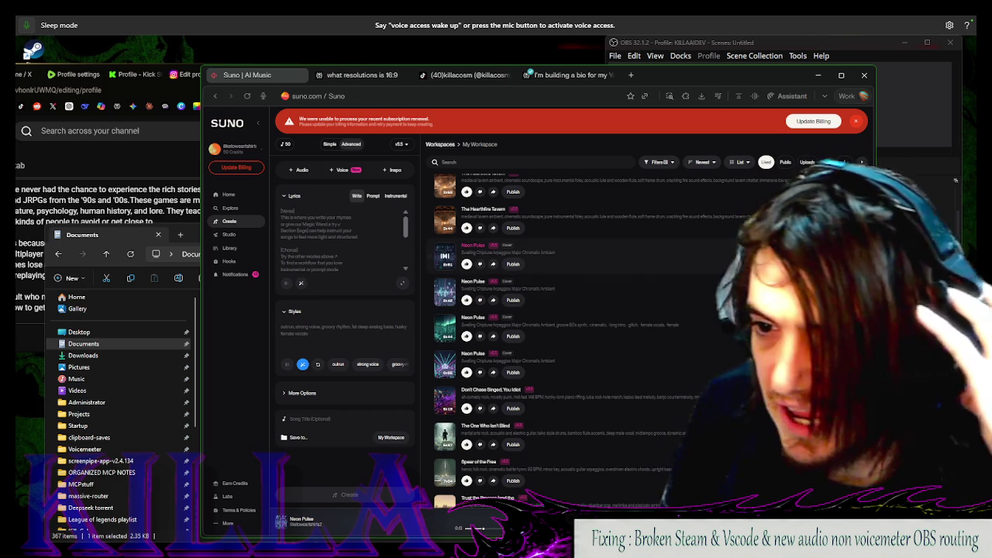
mouse_move(481, 554)
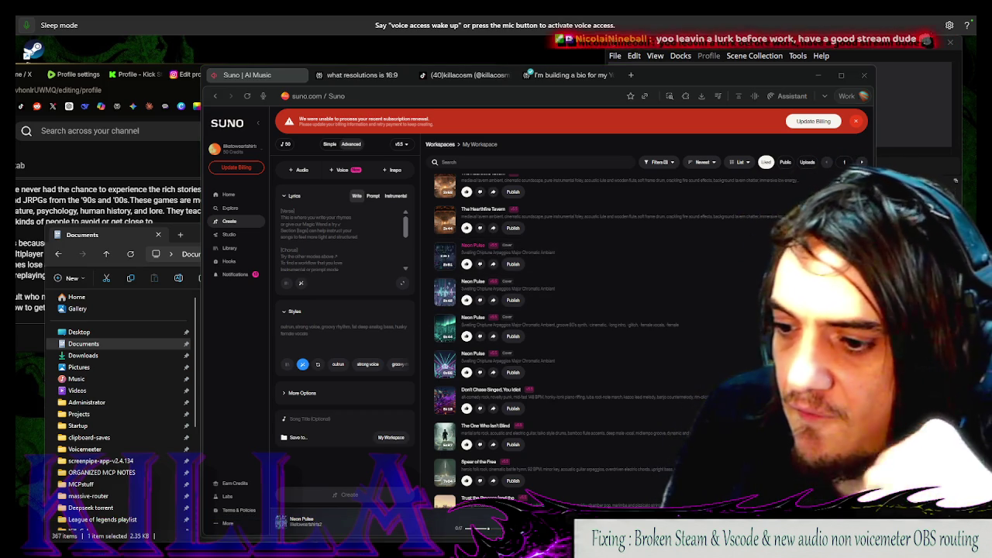
key(alt+Tab)
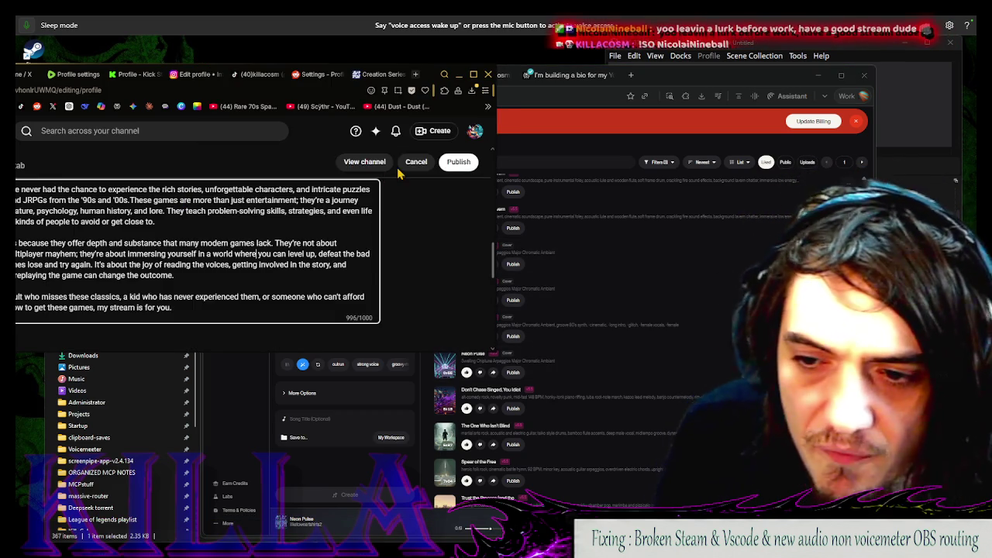
Bring up Perplexity's bio answer and start a follow-up reading 'remove'
key(alt+Tab)
click(570, 75)
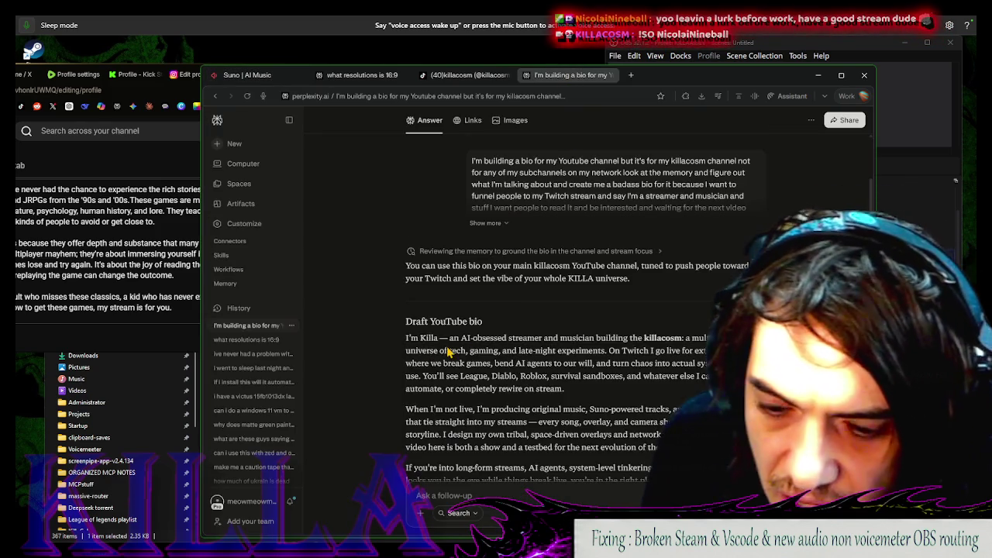
scroll(448, 351, down, 1)
drag(406, 273, 675, 273)
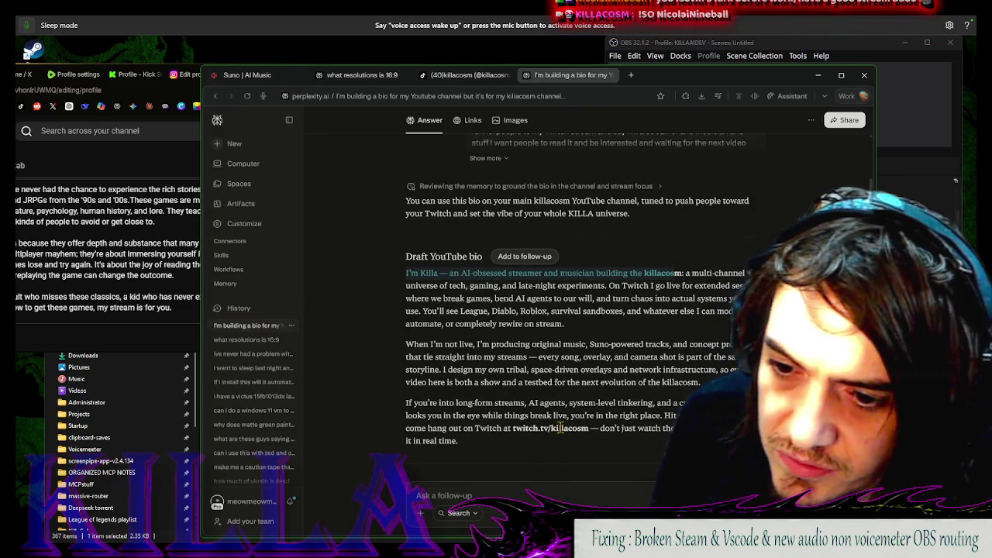
click(560, 428)
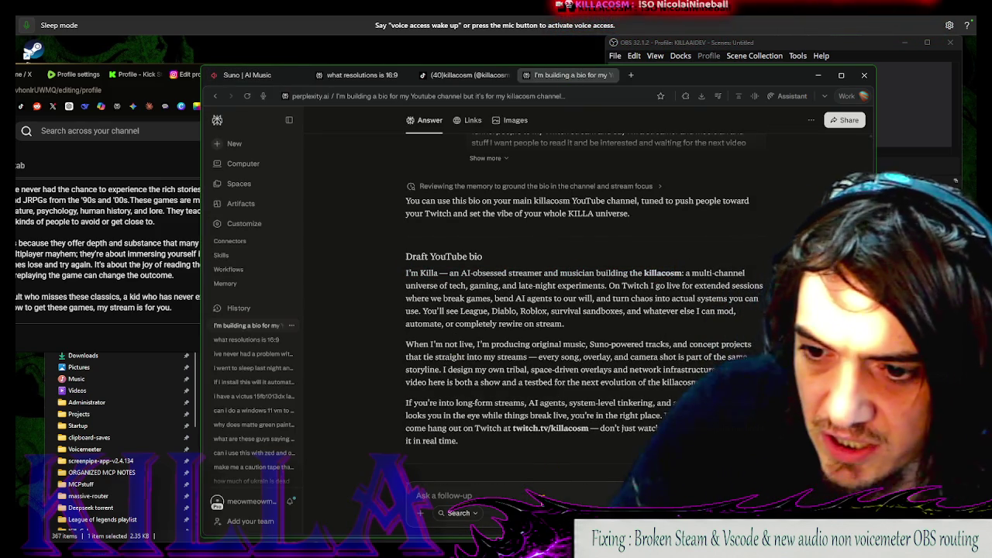
text(remove the ai obsees)
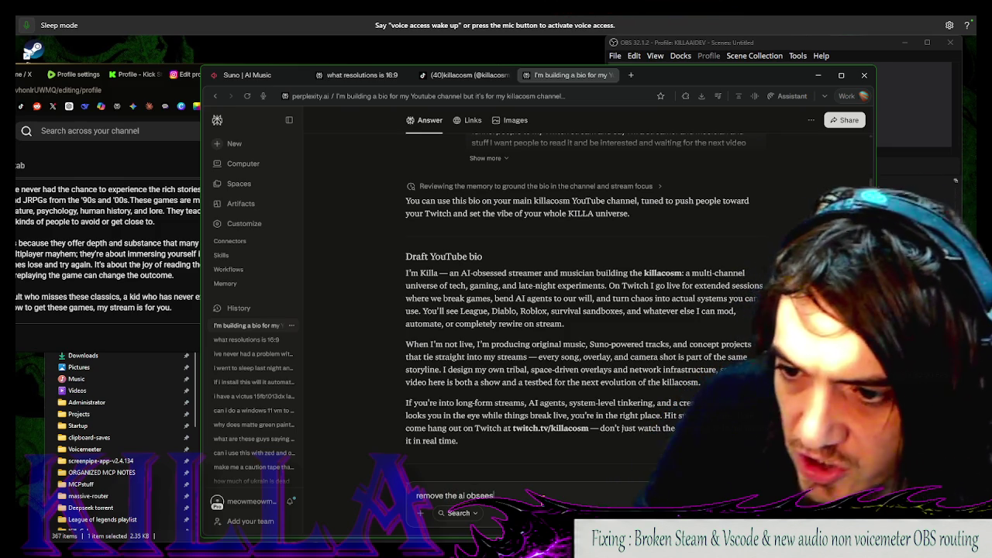
Select the whole Draft YouTube bio and return to the YouTube Studio editor
drag(484, 449, 401, 268)
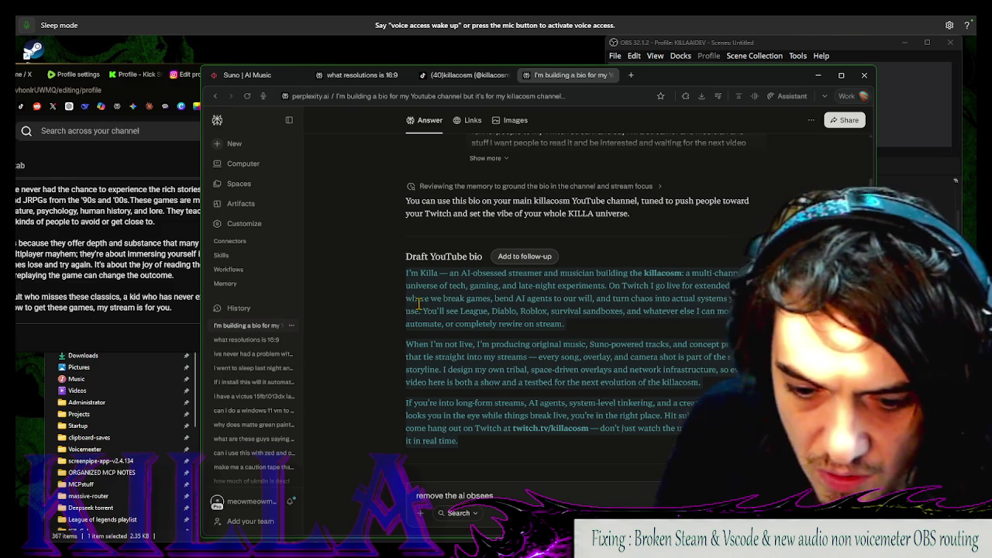
click(189, 310)
scroll(188, 310, down, 5)
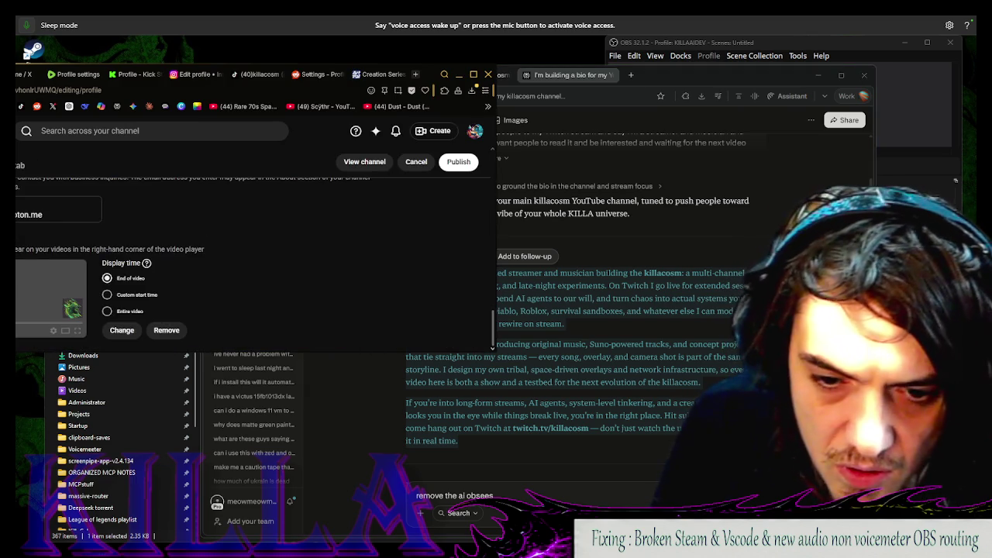
scroll(198, 264, up, 5)
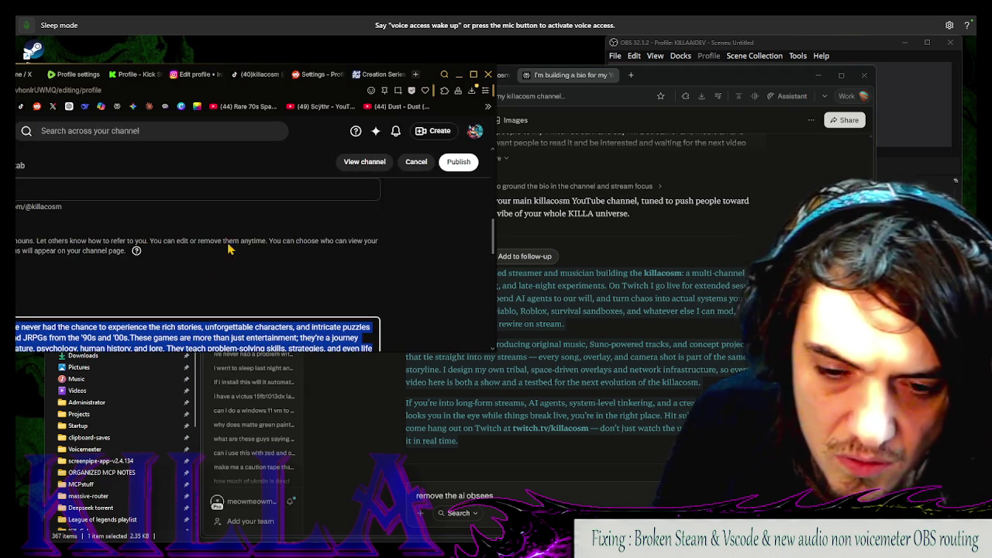
Paste the Perplexity bio over the old channel description and trim the AI-obsessed wording
drag(418, 80, 541, 65)
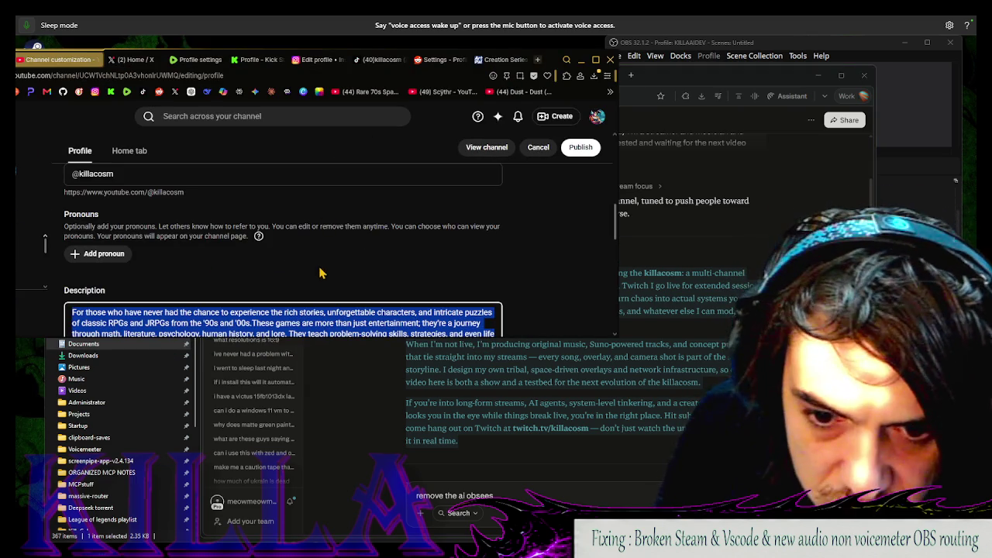
key(ctrl+v)
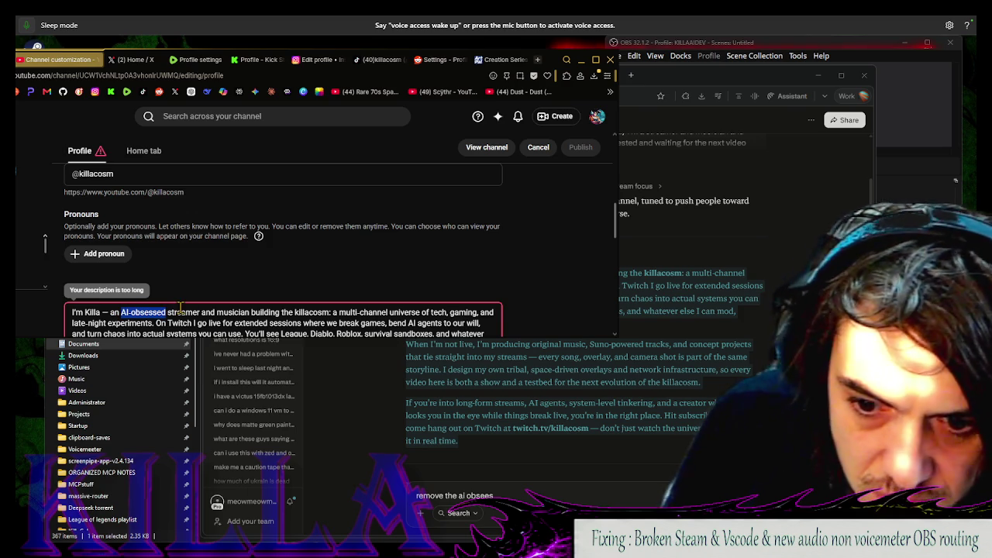
key(BackSpace)
key(BackSpace)
key(BackSpace)
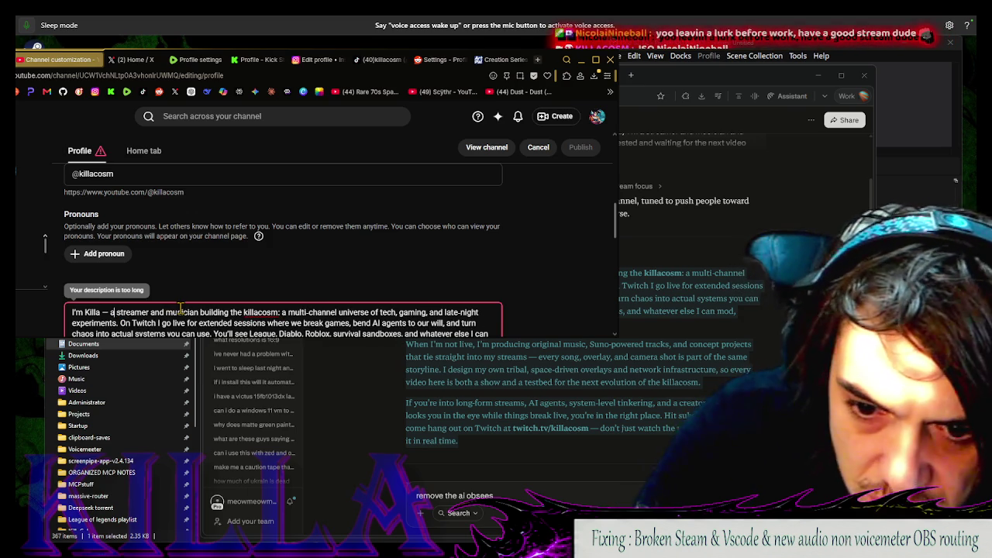
click(197, 345)
click(264, 171)
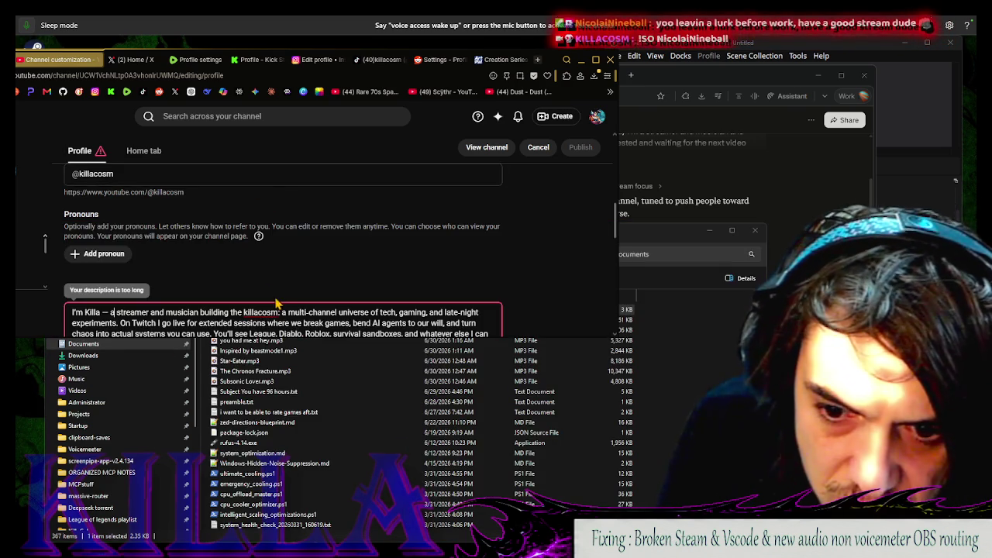
Change 'killacosm' to 'killanetwork' in the description's opening line
drag(257, 313, 278, 312)
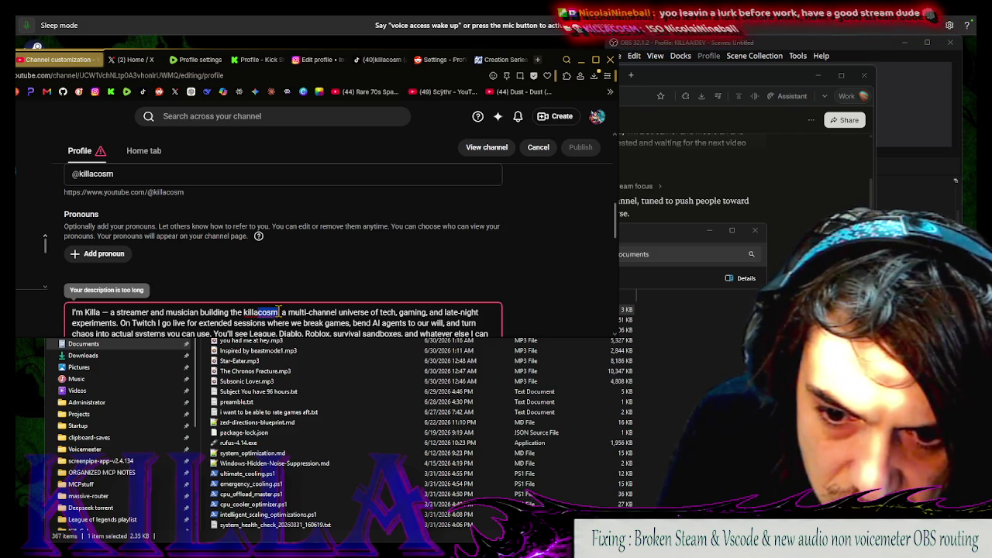
text(netwo)
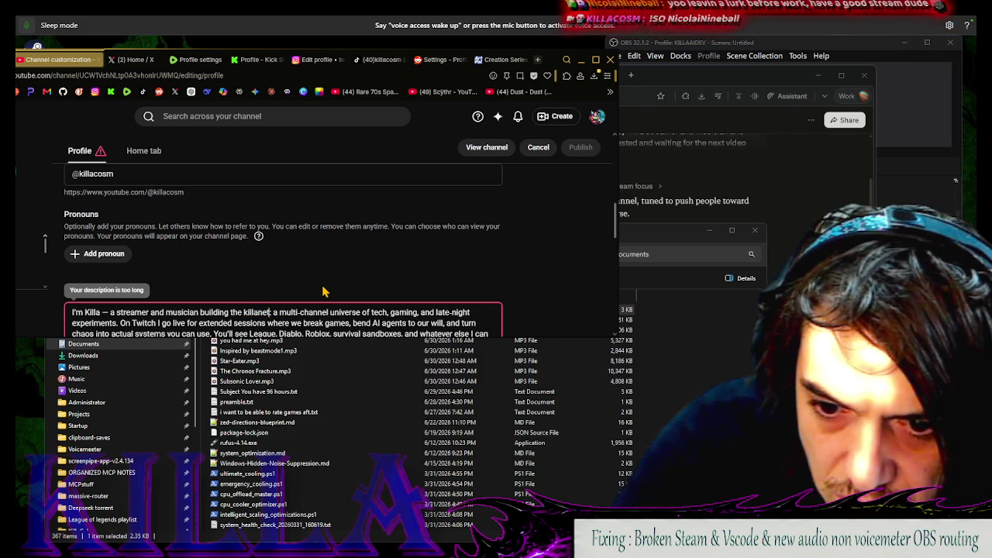
text(rk :)
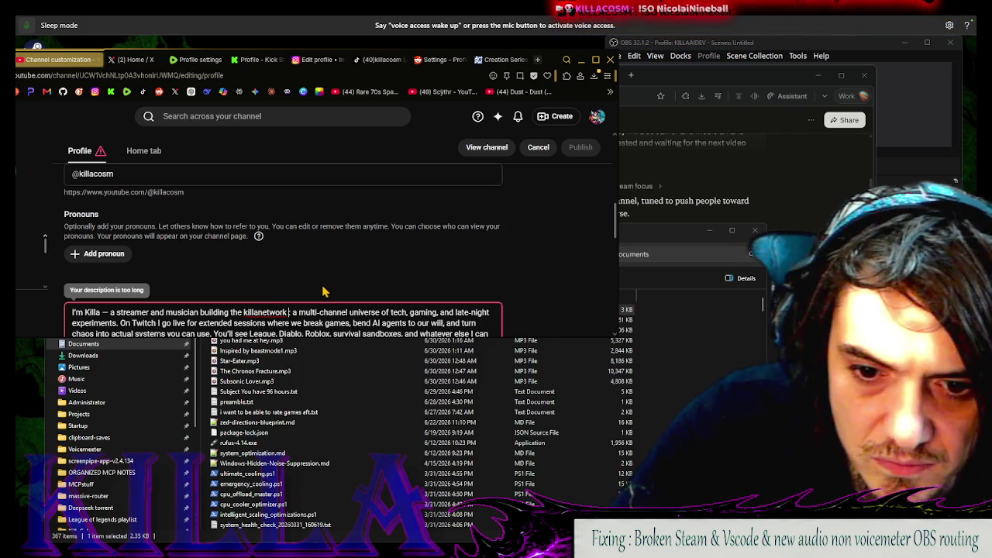
key(BackSpace)
key(BackSpace)
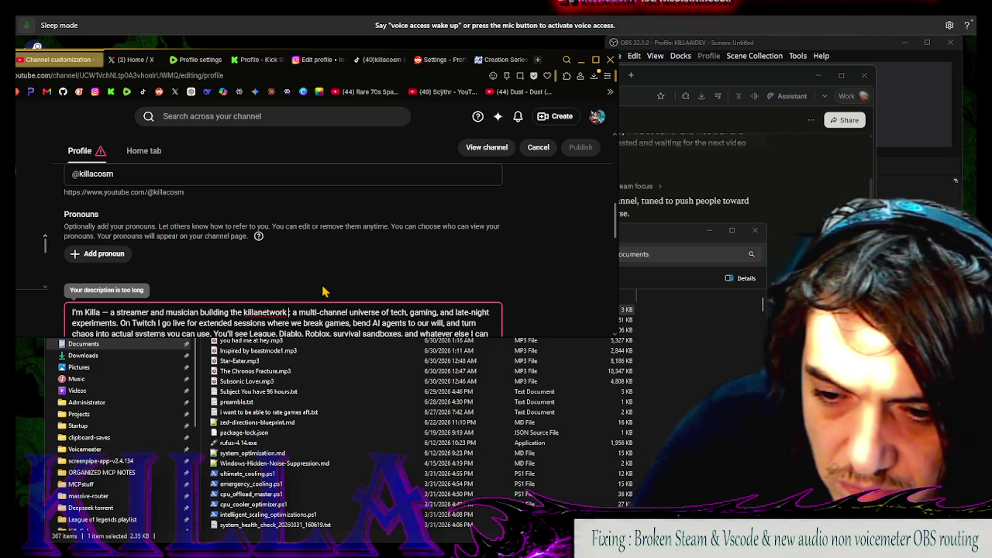
scroll(324, 292, down, 1)
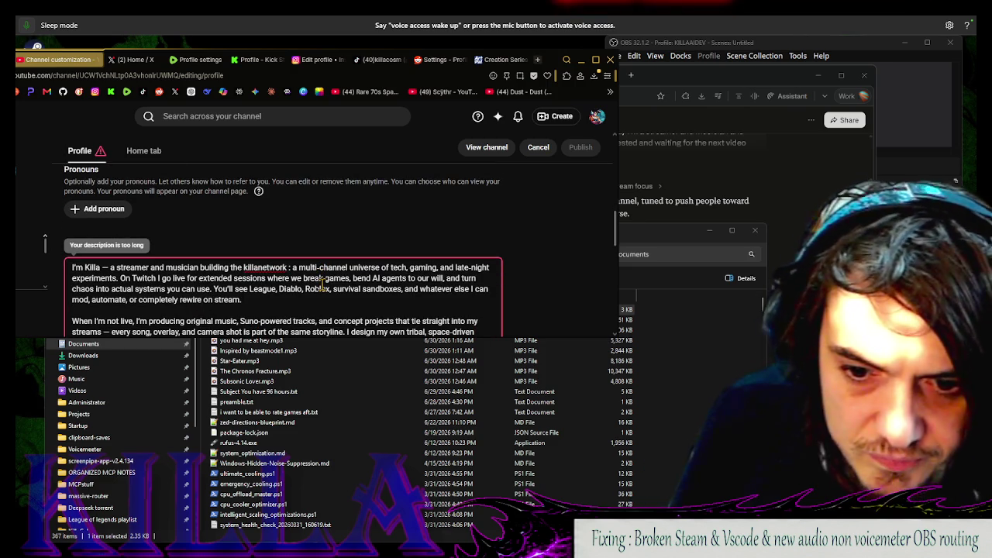
scroll(292, 295, down, 1)
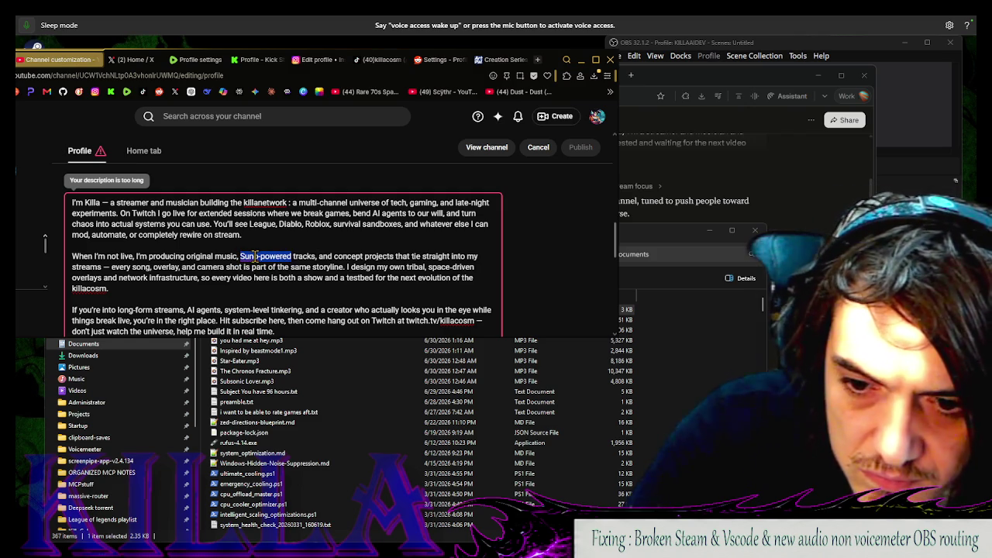
Replace 'Suno-powered' with 'strong presence' in the channel description
key(BackSpace)
text(stored)
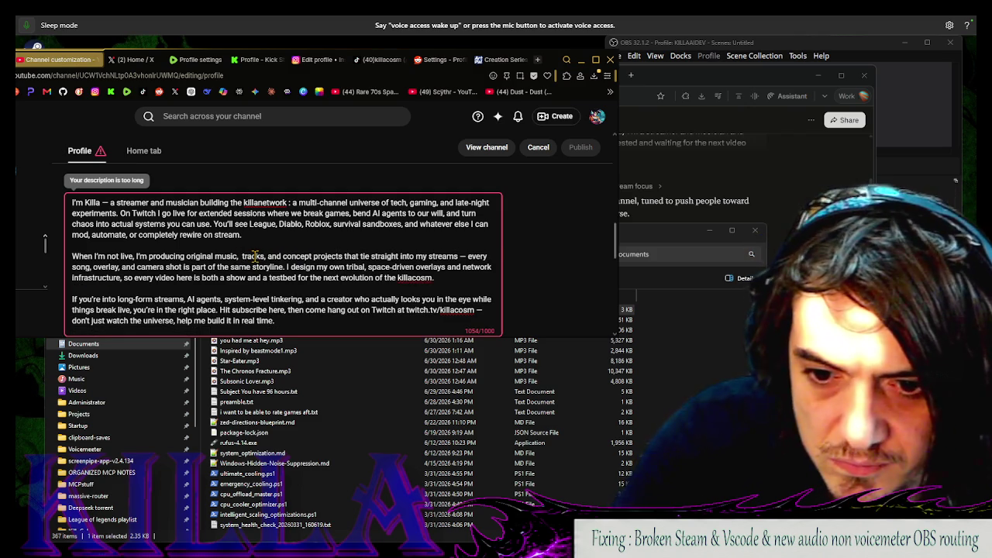
text( edm)
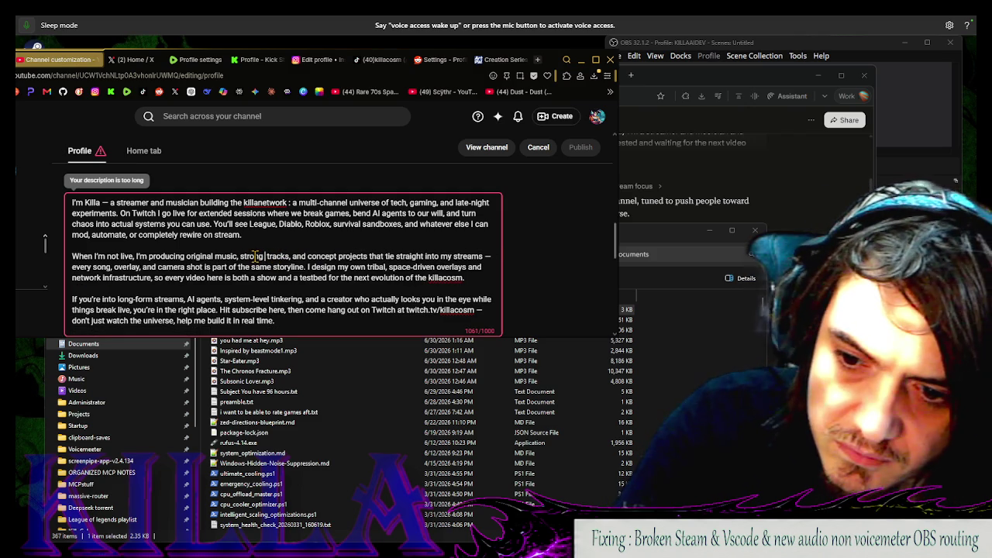
key(BackSpace)
key(BackSpace)
key(BackSpace)
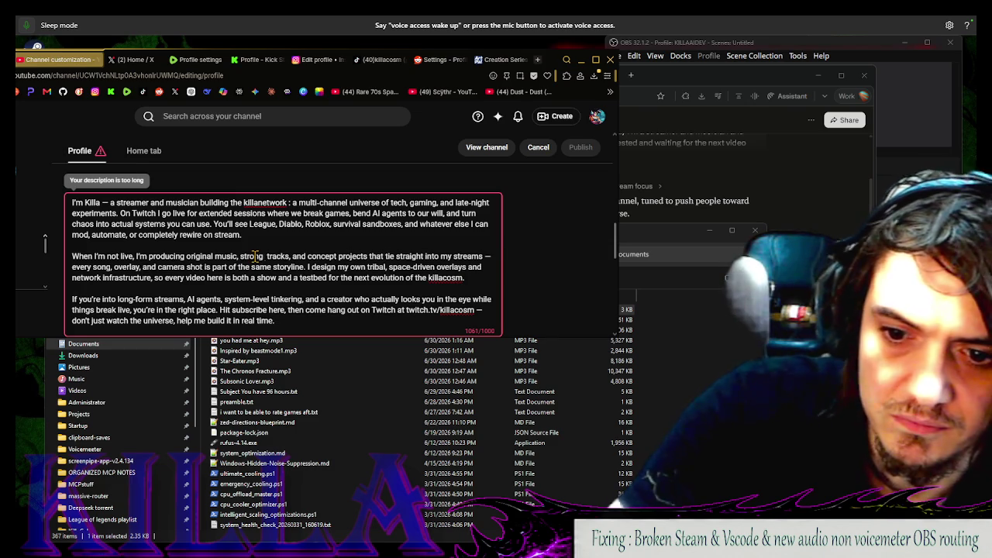
text(presence)
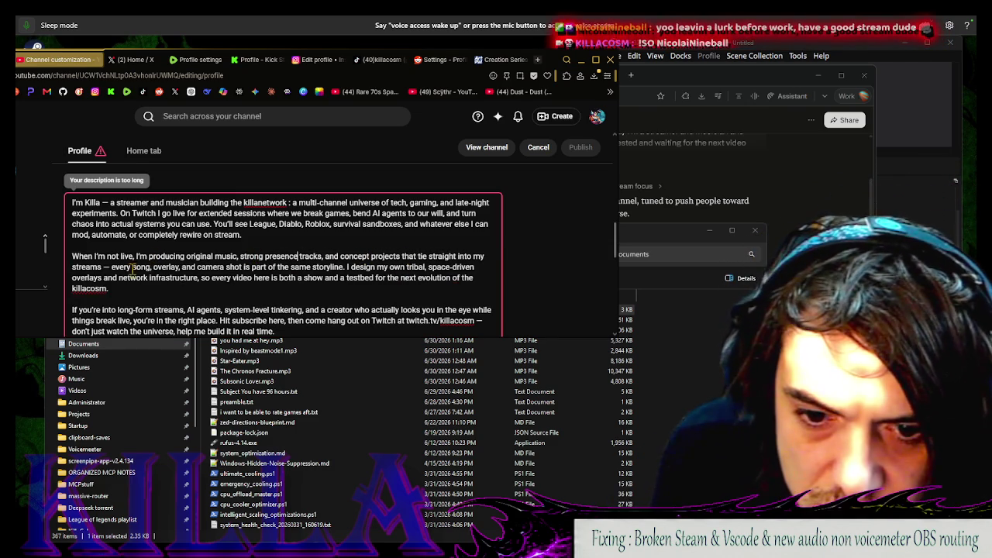
scroll(338, 292, down, 1)
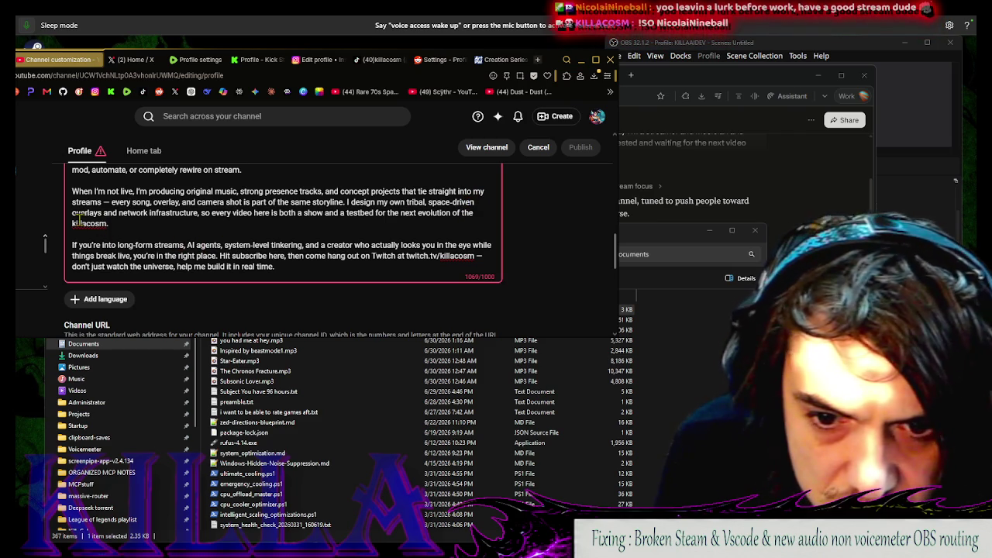
Change the closing 'killacosm' to 'killanet'
drag(85, 223, 103, 223)
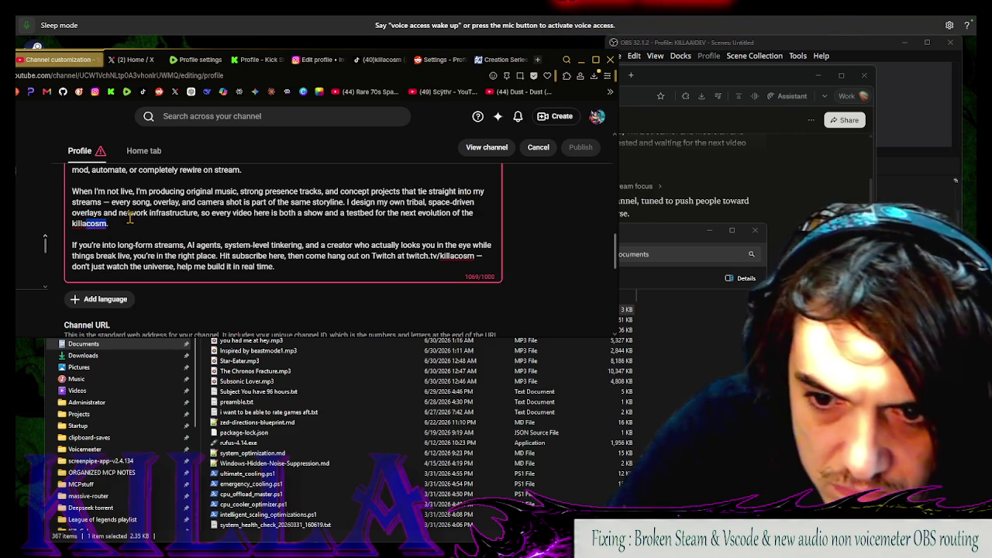
key(BackSpace)
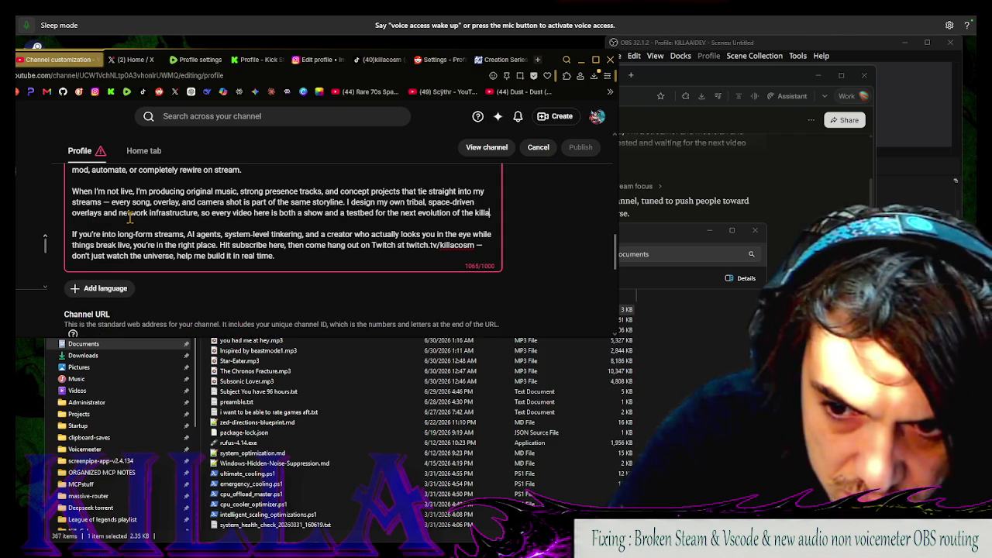
text(net.)
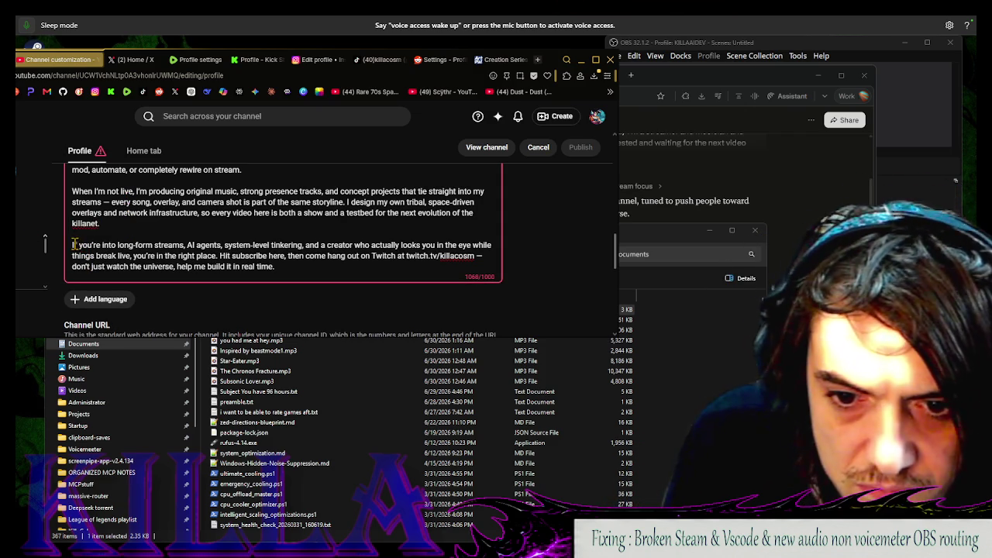
Reword 'system-level tinkering' to 'system-level hacking' in the final paragraph
mouse_move(167, 237)
mouse_down()
mouse_move(335, 255)
mouse_move(306, 241)
mouse_move(234, 244)
mouse_up()
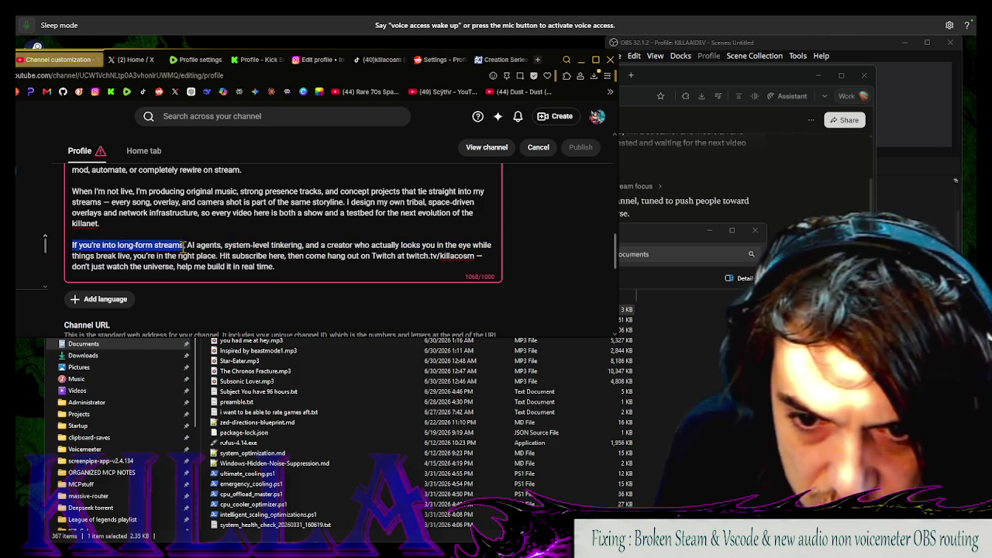
click(228, 245)
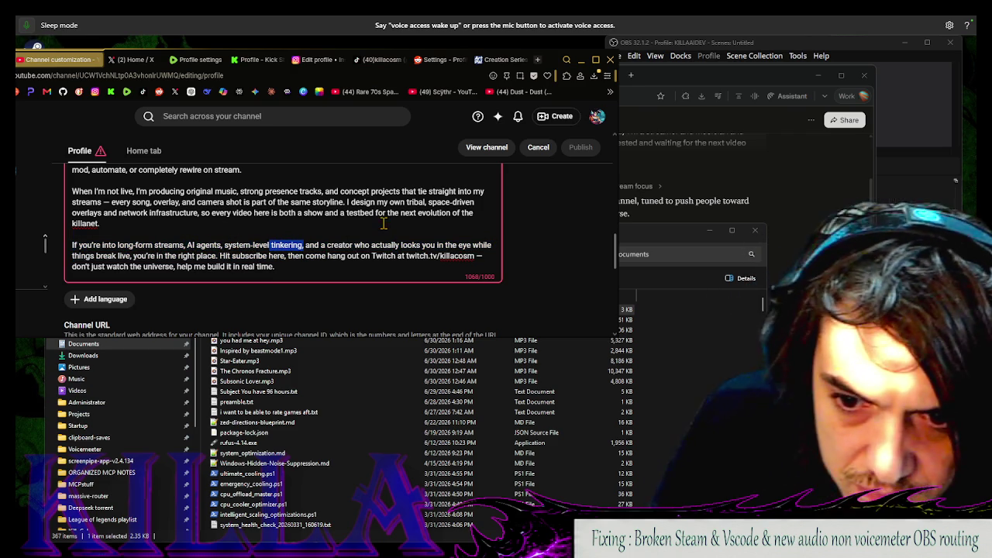
text(hackin)
key(BackSpace)
key(BackSpace)
key(BackSpace)
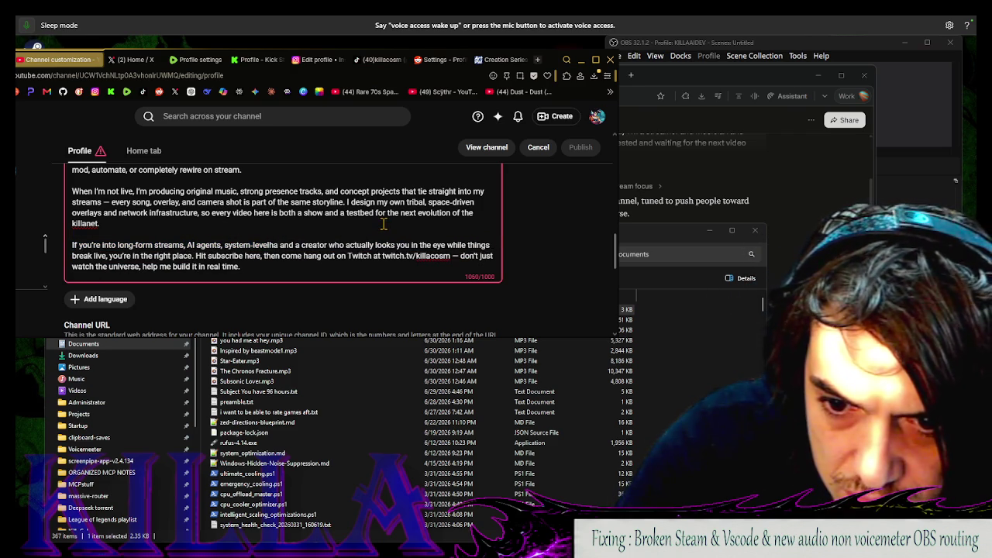
text(acking,)
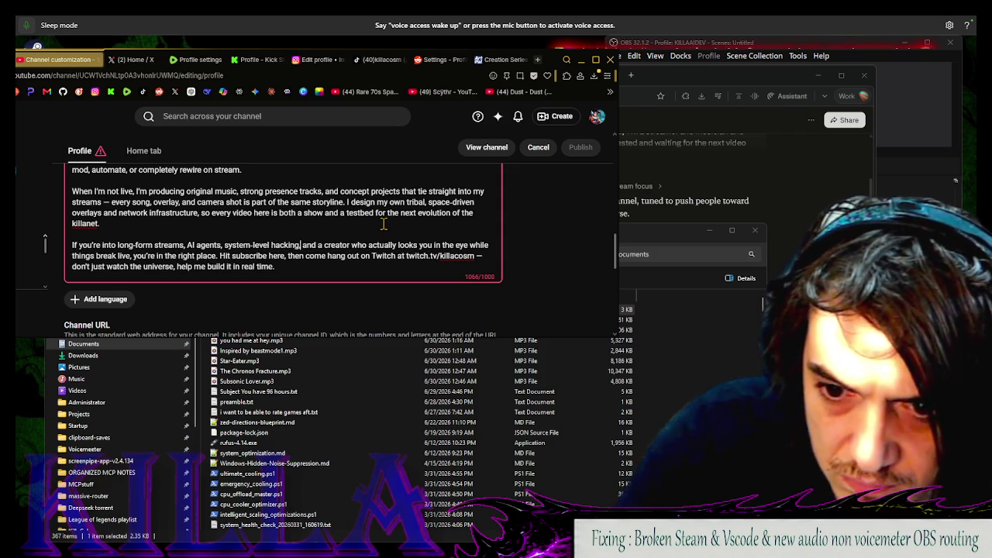
key(BackSpace)
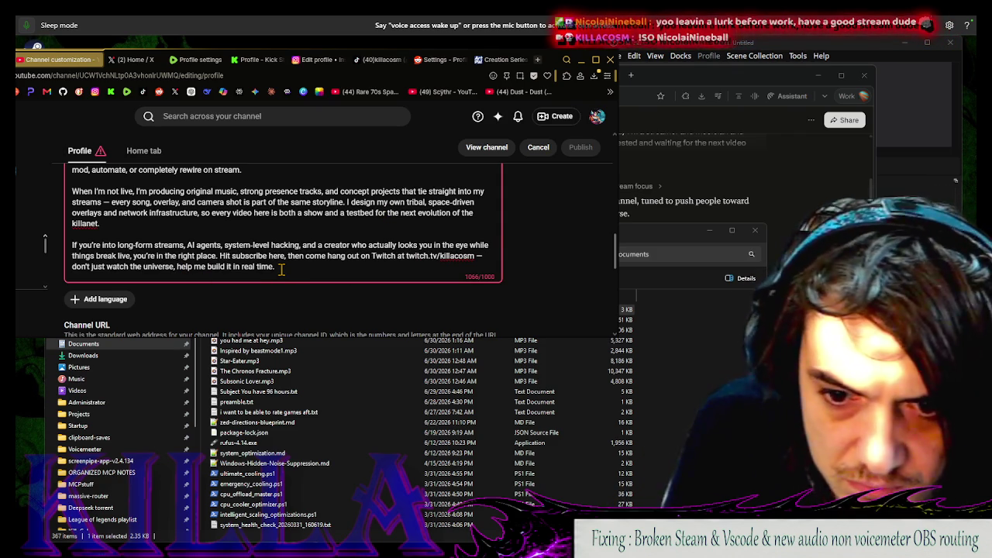
Replace 'help me' with 'watch' so the closing line reads 'don't just watch the universe'
mouse_move(282, 269)
mouse_down()
mouse_move(73, 243)
mouse_move(76, 169)
mouse_move(73, 233)
mouse_move(174, 211)
mouse_up()
click(194, 266)
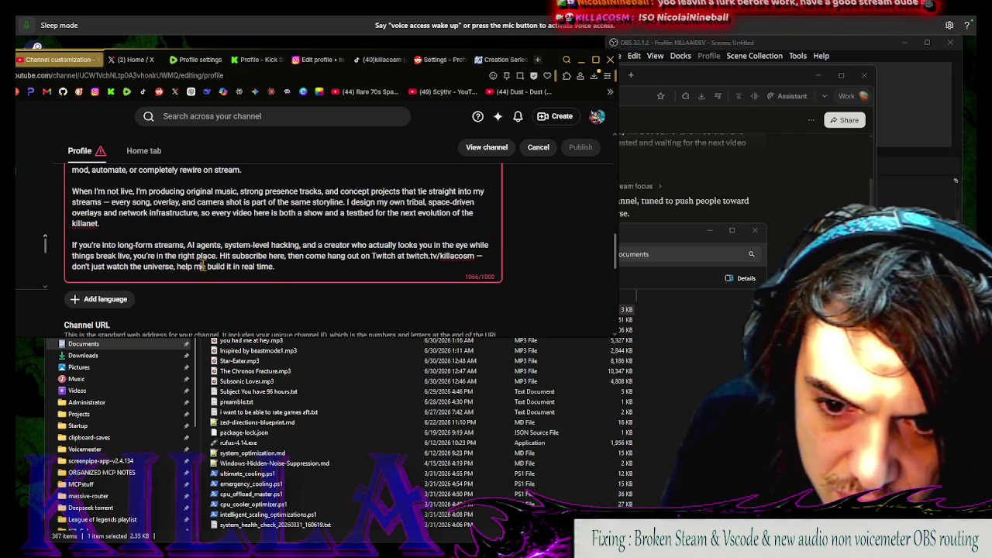
key(BackSpace)
key(BackSpace)
key(BackSpace)
text(watch)
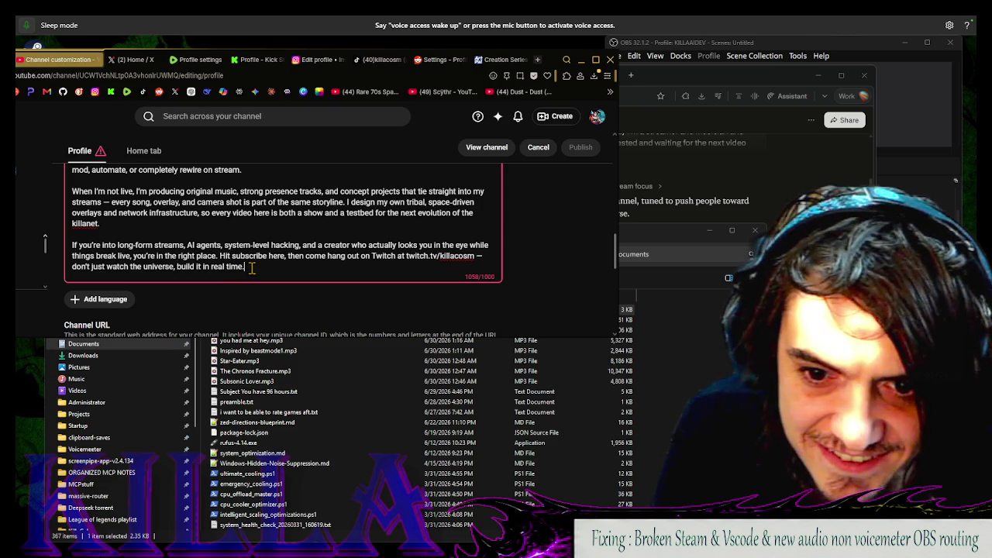
mouse_move(252, 268)
mouse_down()
mouse_move(116, 233)
mouse_move(98, 150)
mouse_move(112, 217)
mouse_up()
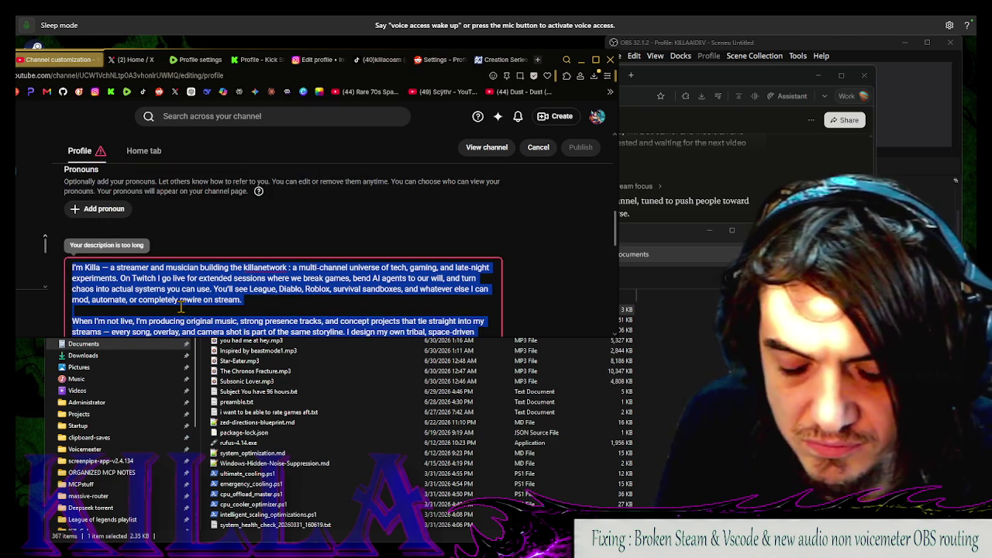
Send Perplexity a follow-up reading 'this is cooler--' with the revised killanetwork bio pasted in
key(alt+Tab)
text(t)
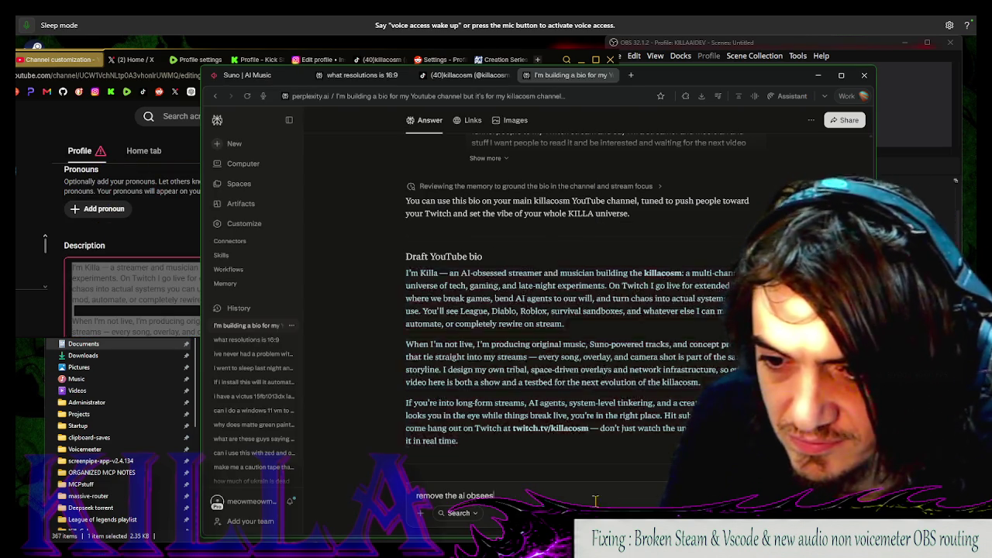
key(ctrl+a)
key(BackSpace)
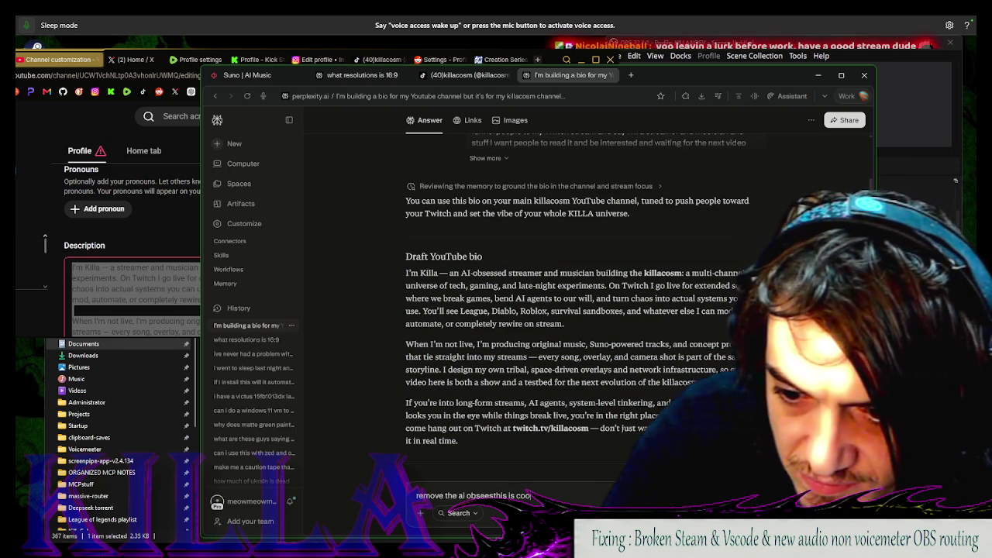
text(this is cooler--)
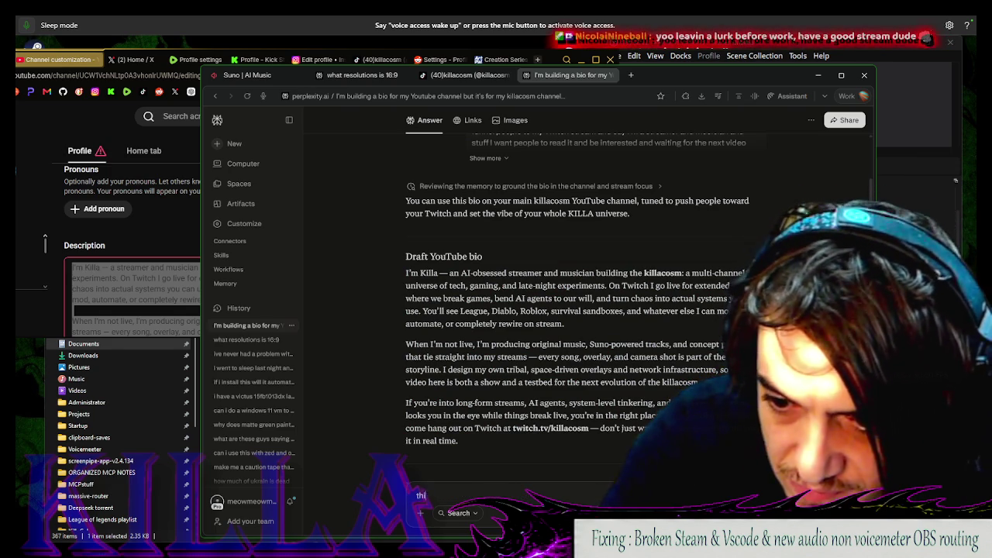
key(ctrl+v)
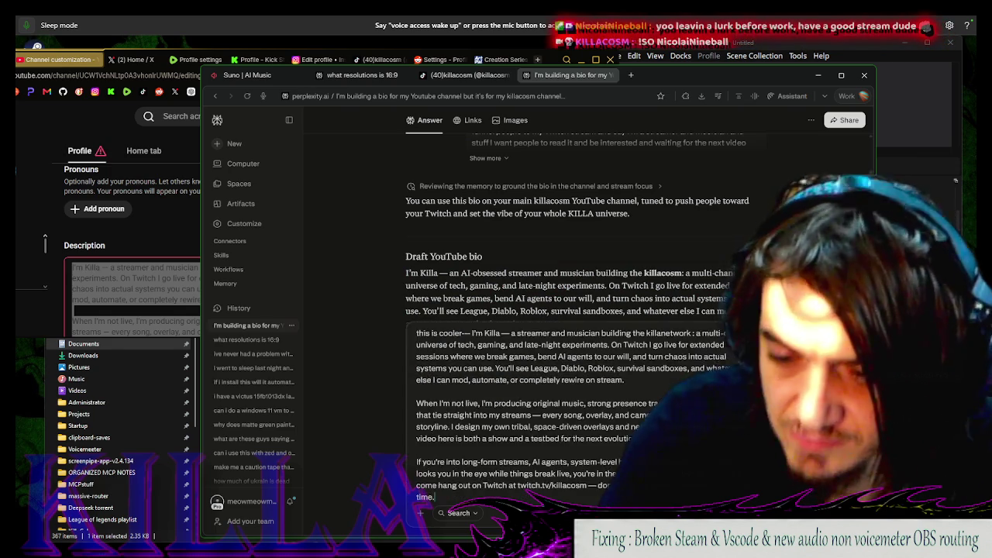
key(Return)
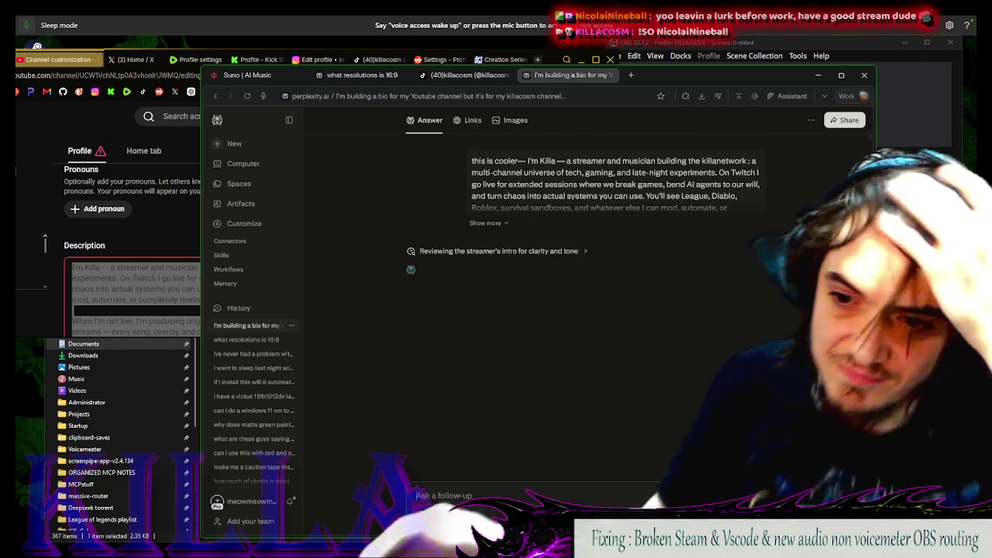